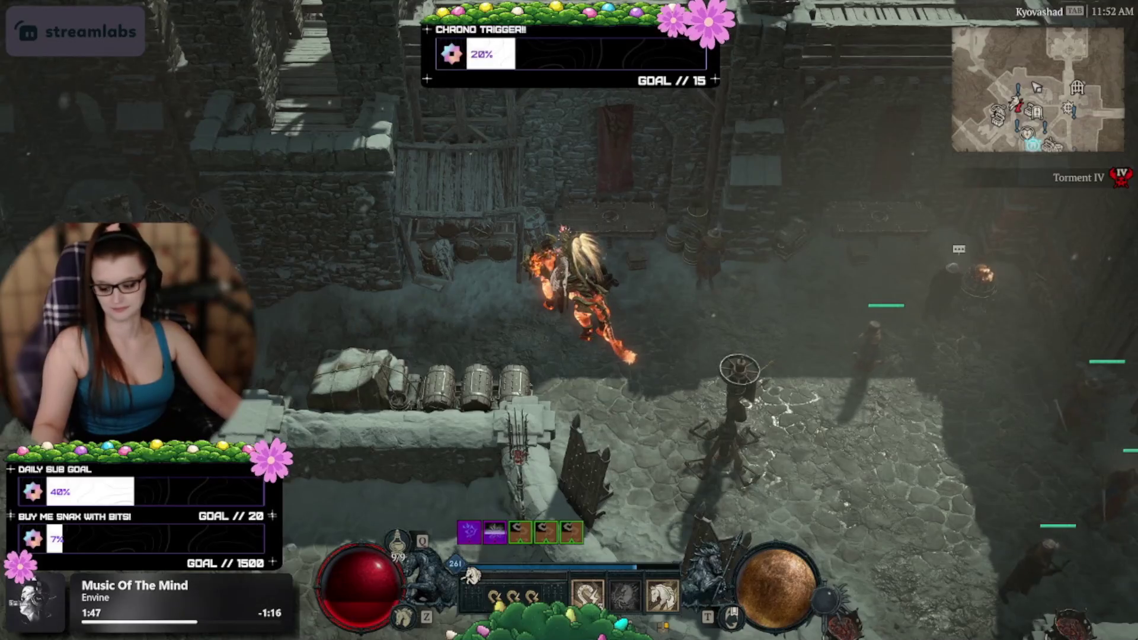
Ride the character through the courtyard and town onto the stone bridge.
click(281, 293)
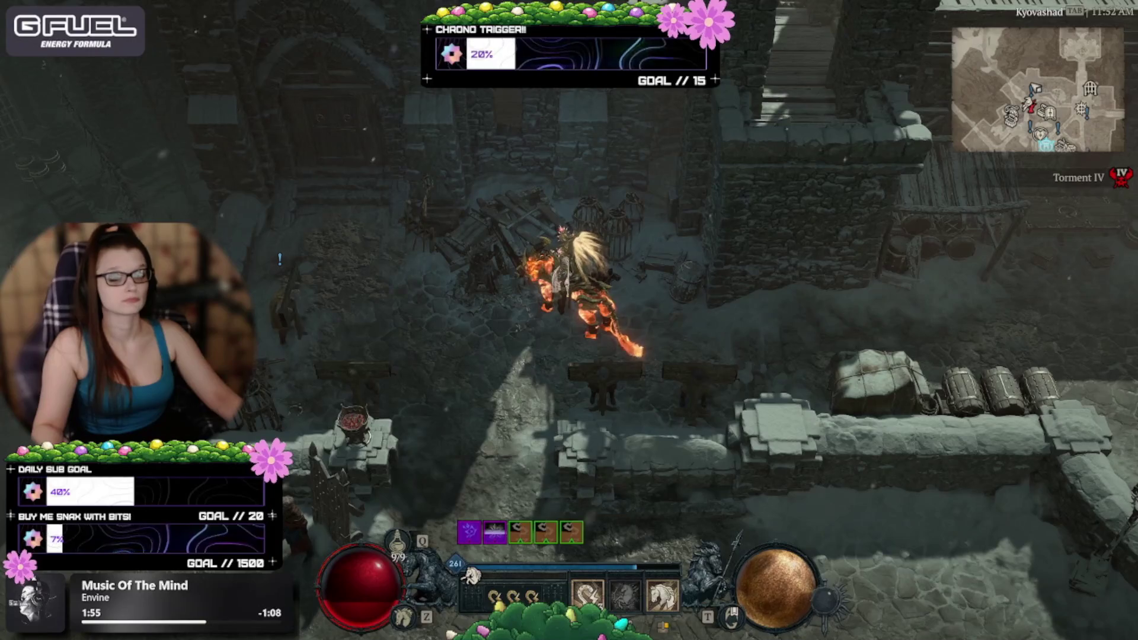
key(a)
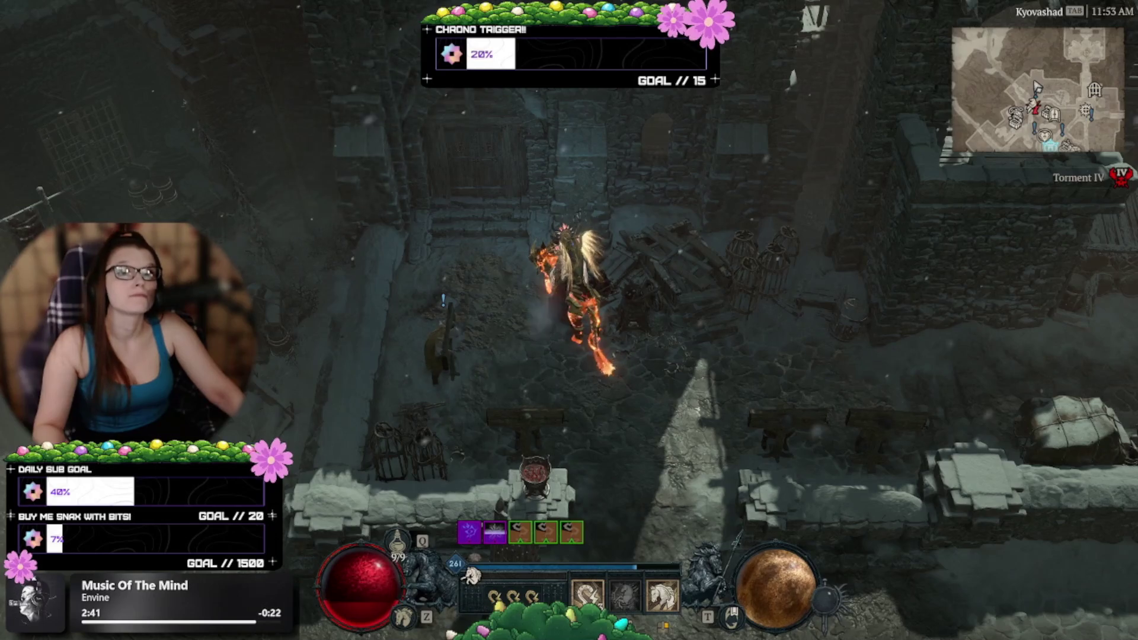
click(474, 343)
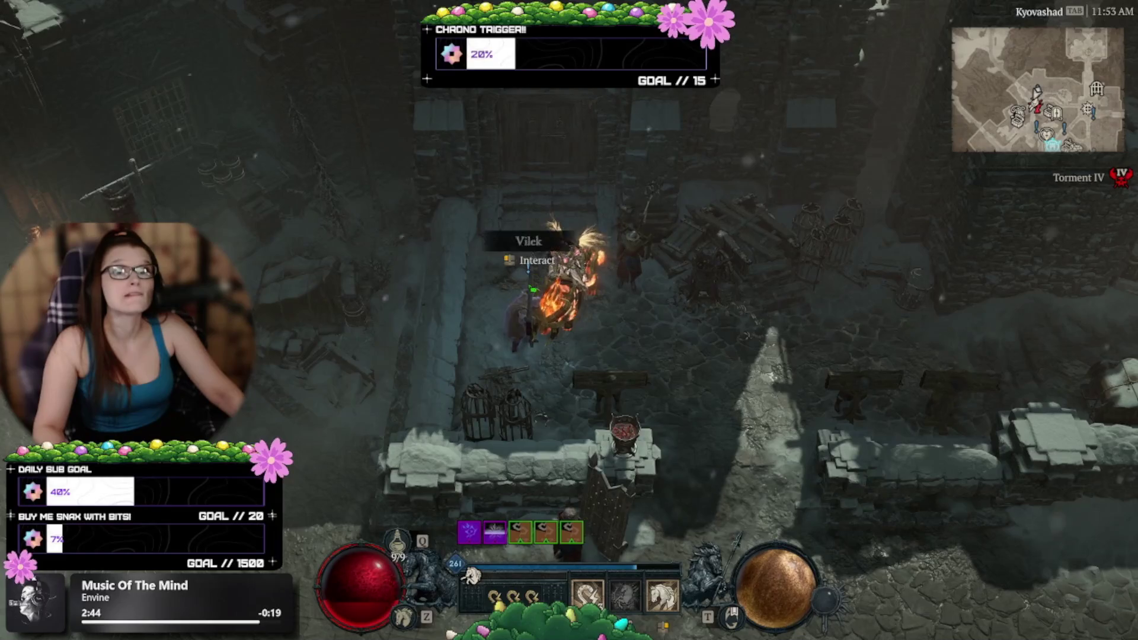
click(481, 202)
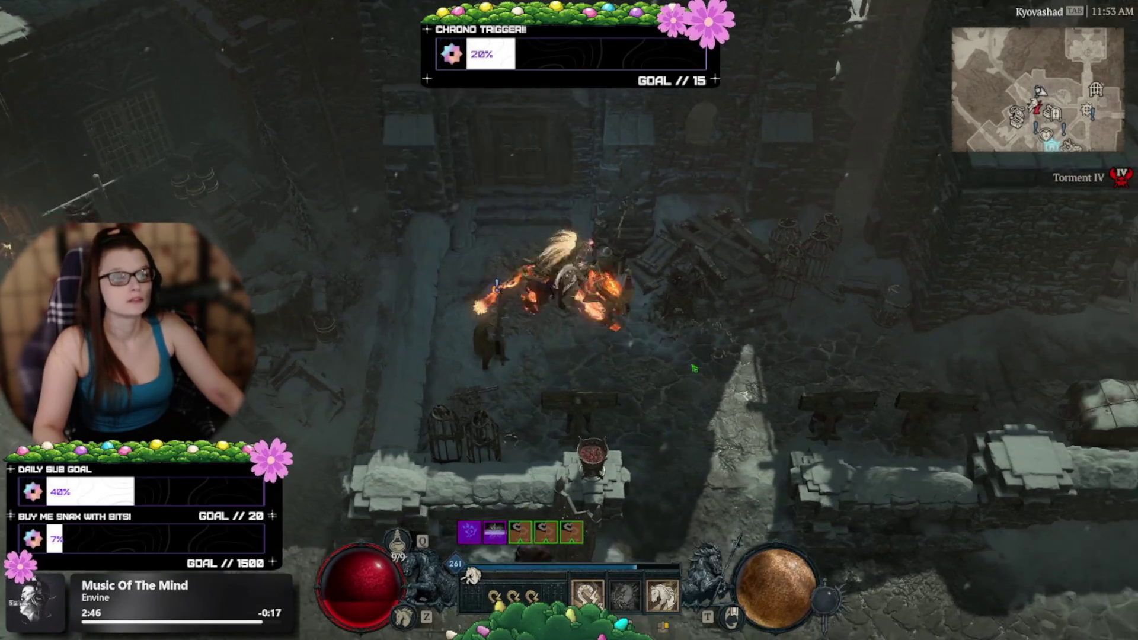
click(608, 452)
click(742, 345)
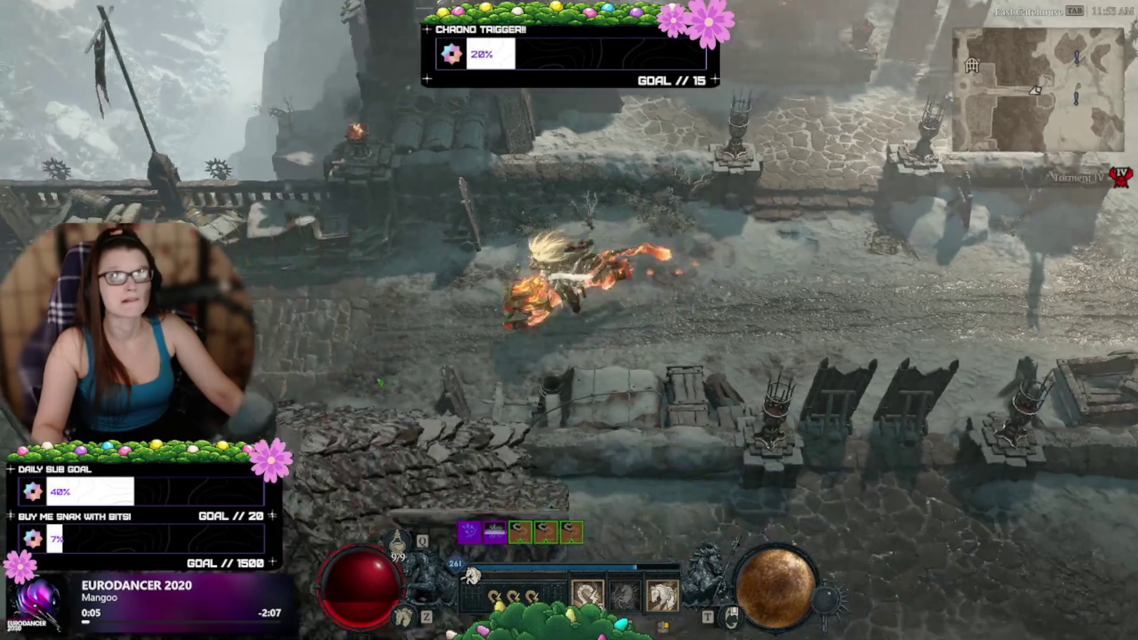
click(383, 382)
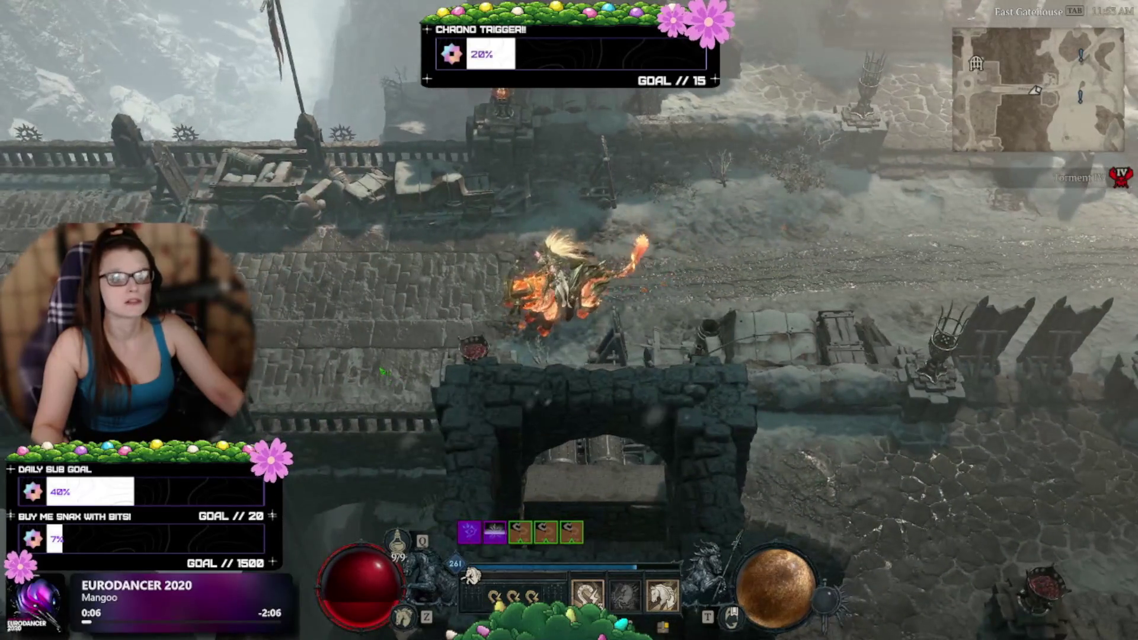
click(383, 371)
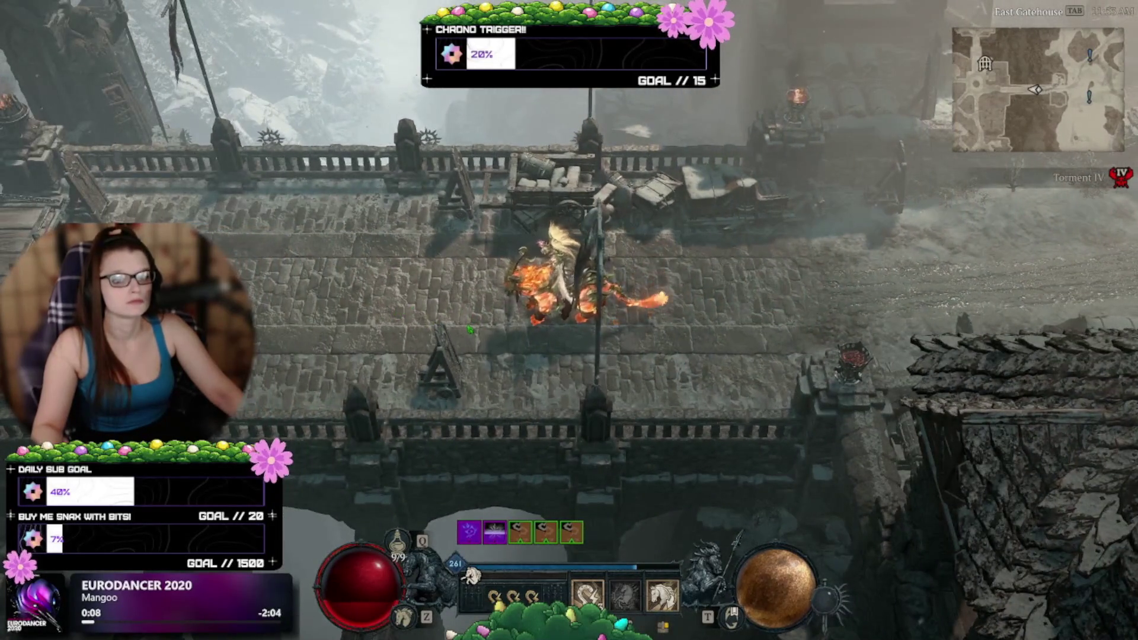
click(470, 330)
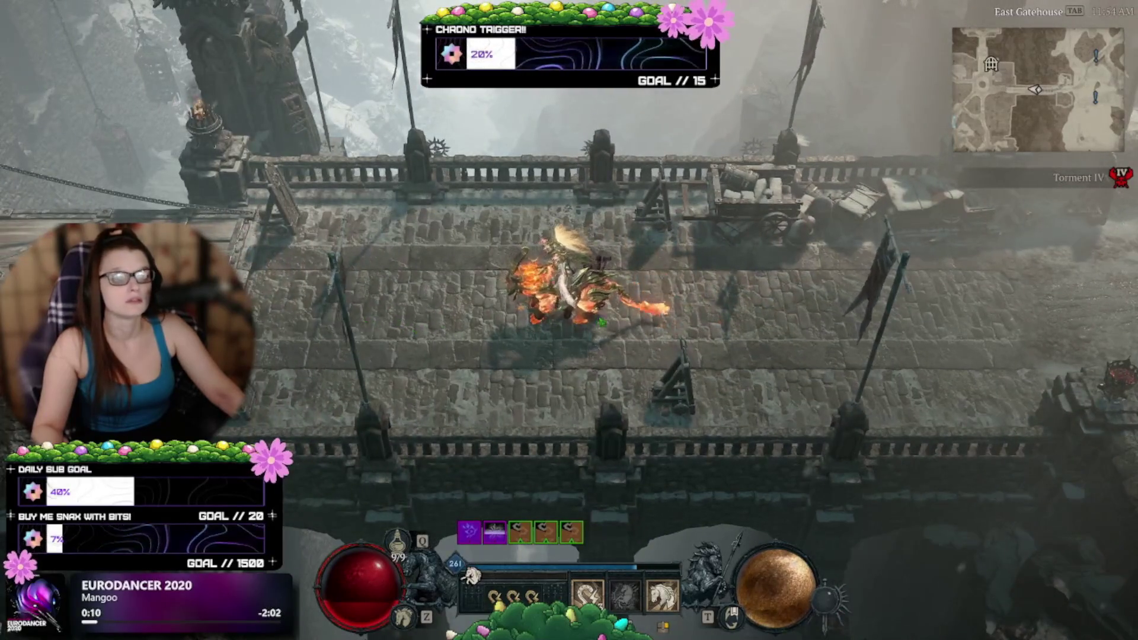
click(601, 322)
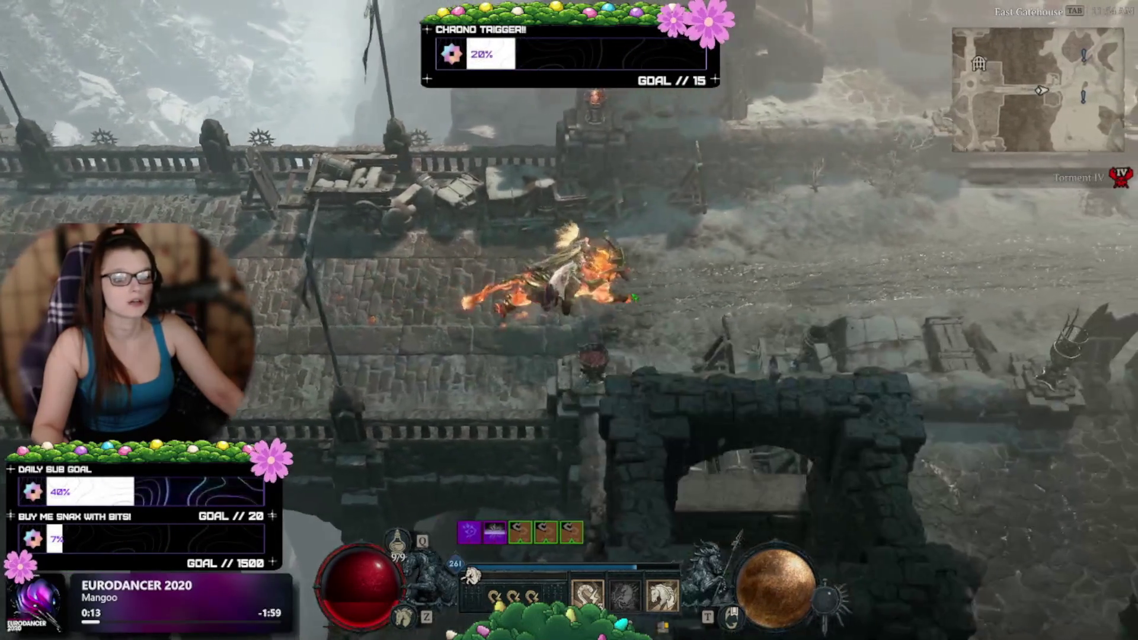
click(634, 297)
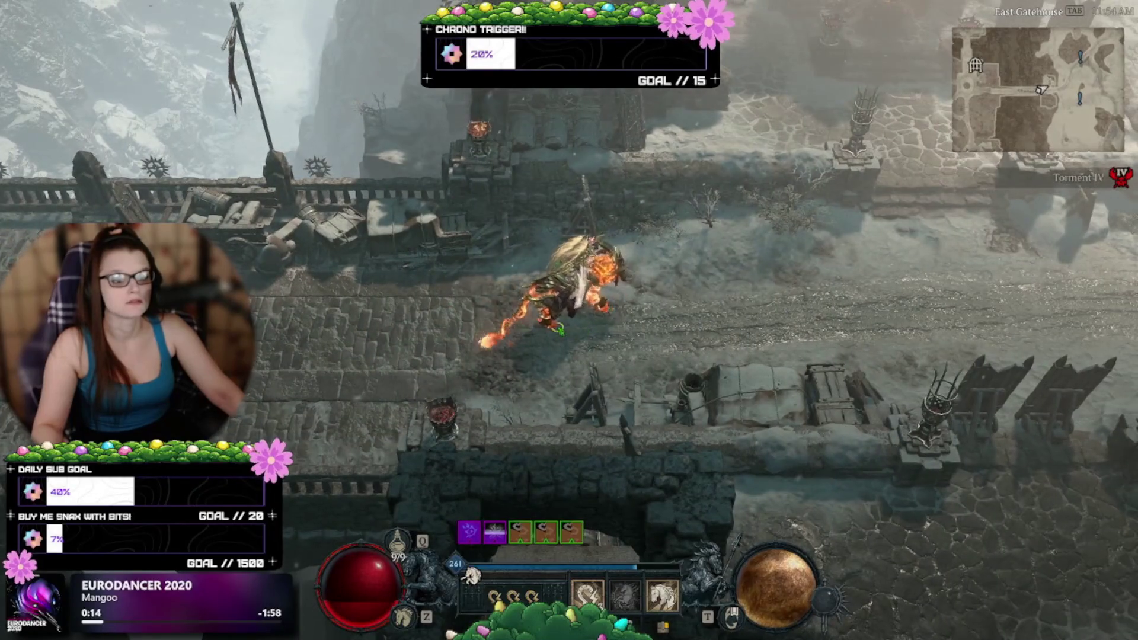
click(560, 329)
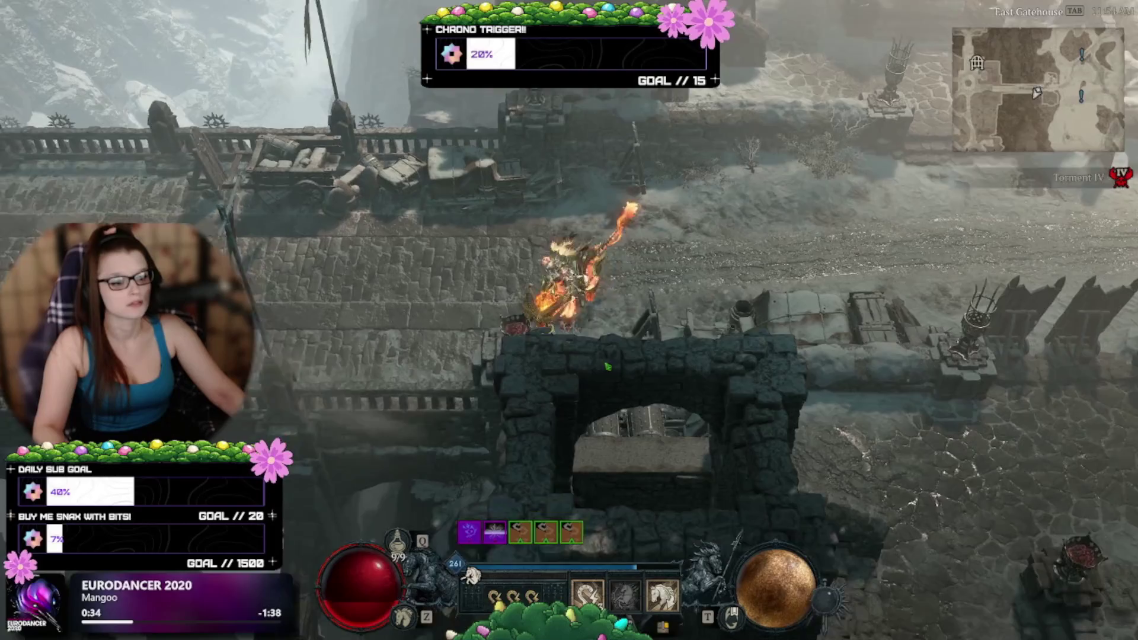
Ride along the bridge past the gatehouse and across the drawbridge into Kyovashad.
key(d)
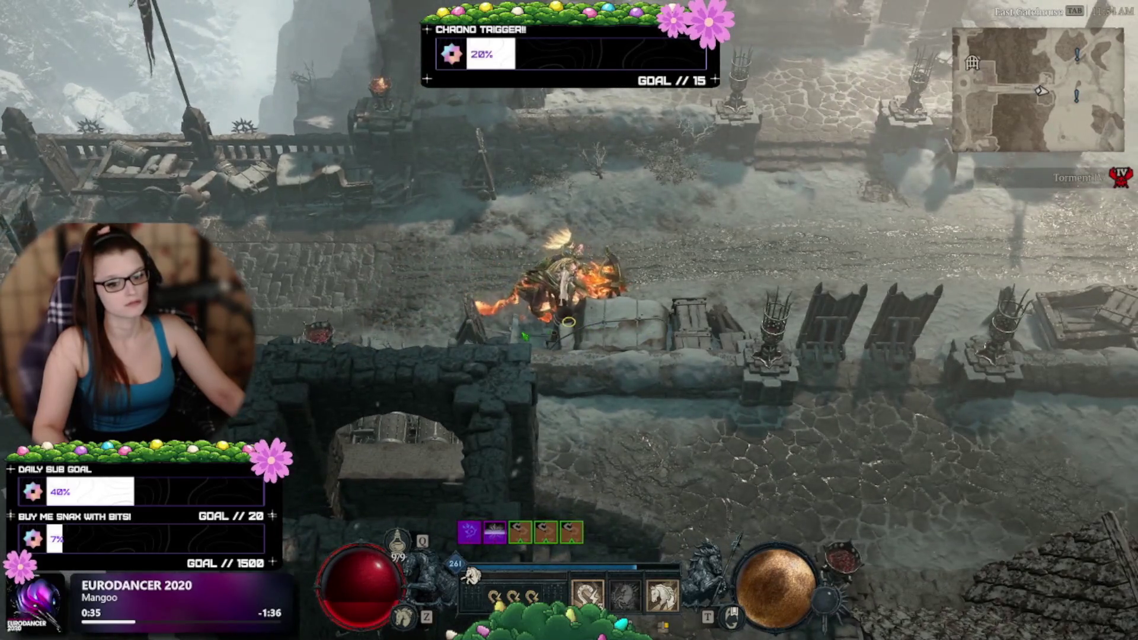
key(a)
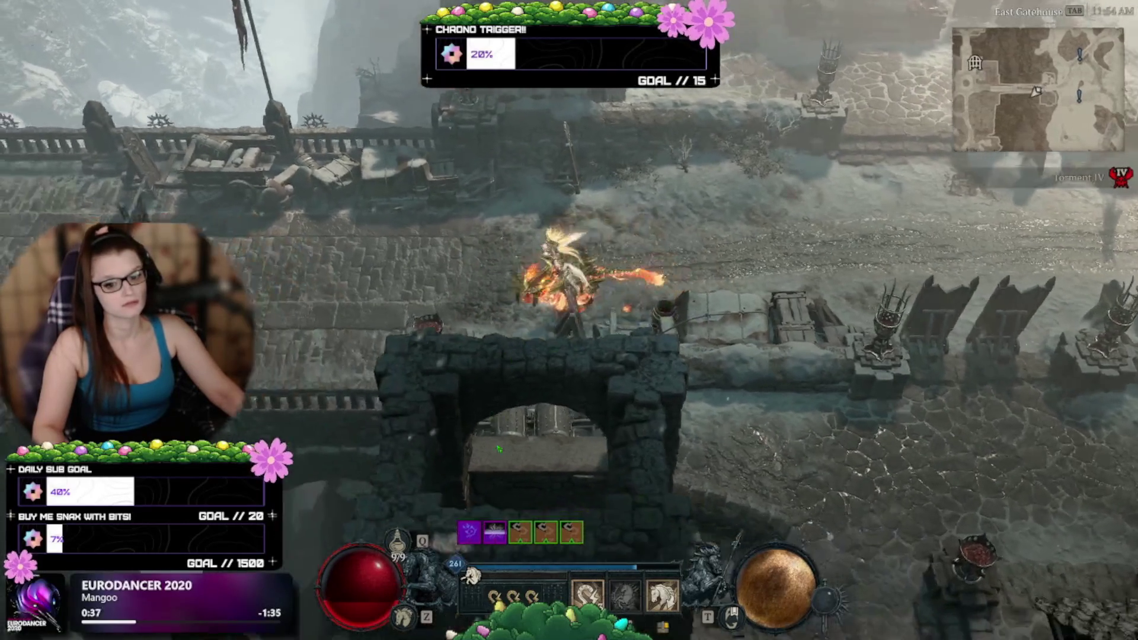
key(d)
key(d)
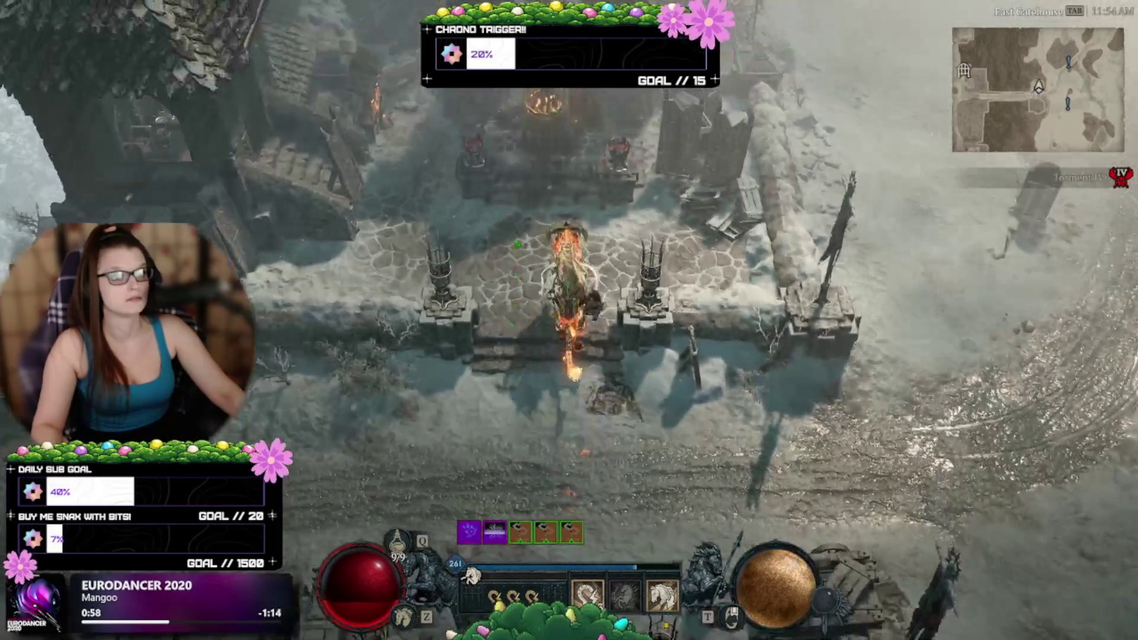
click(486, 327)
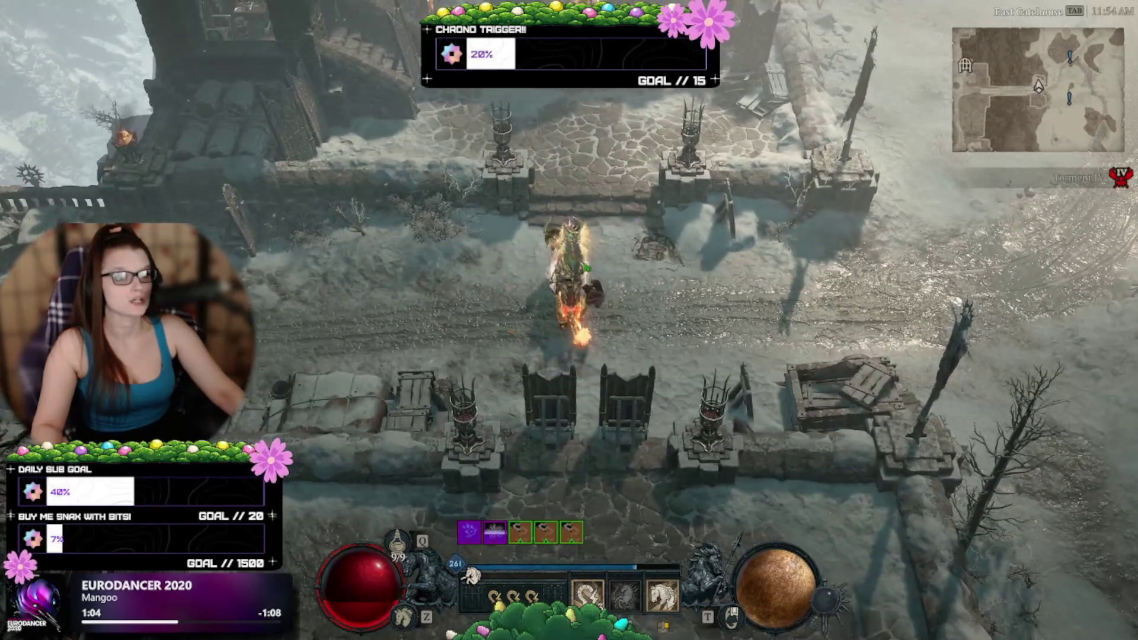
click(586, 282)
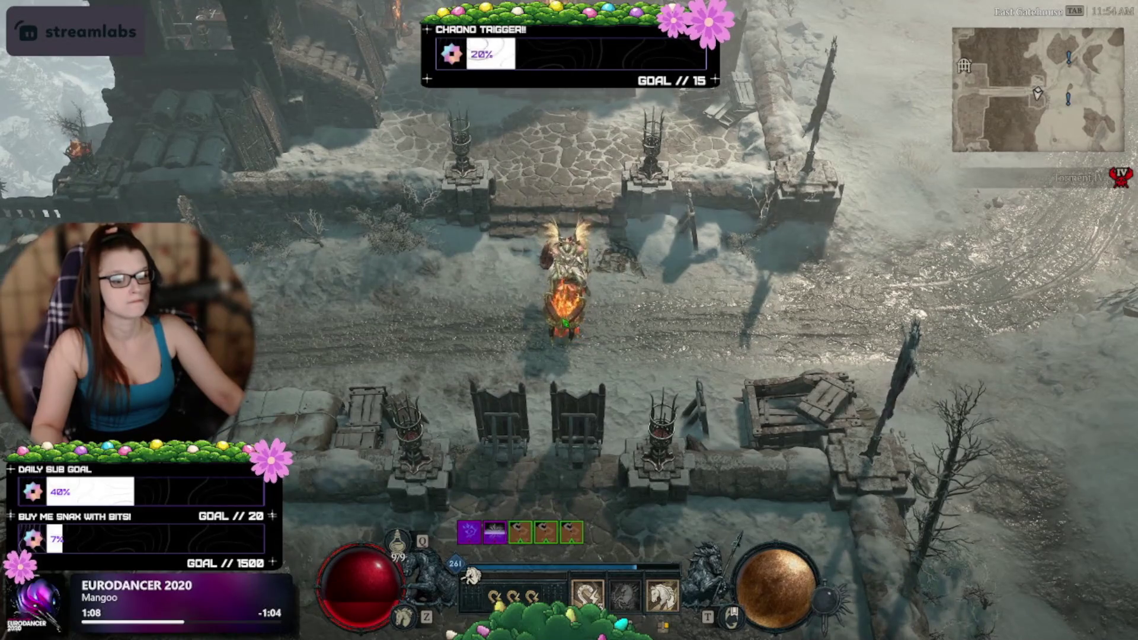
click(417, 405)
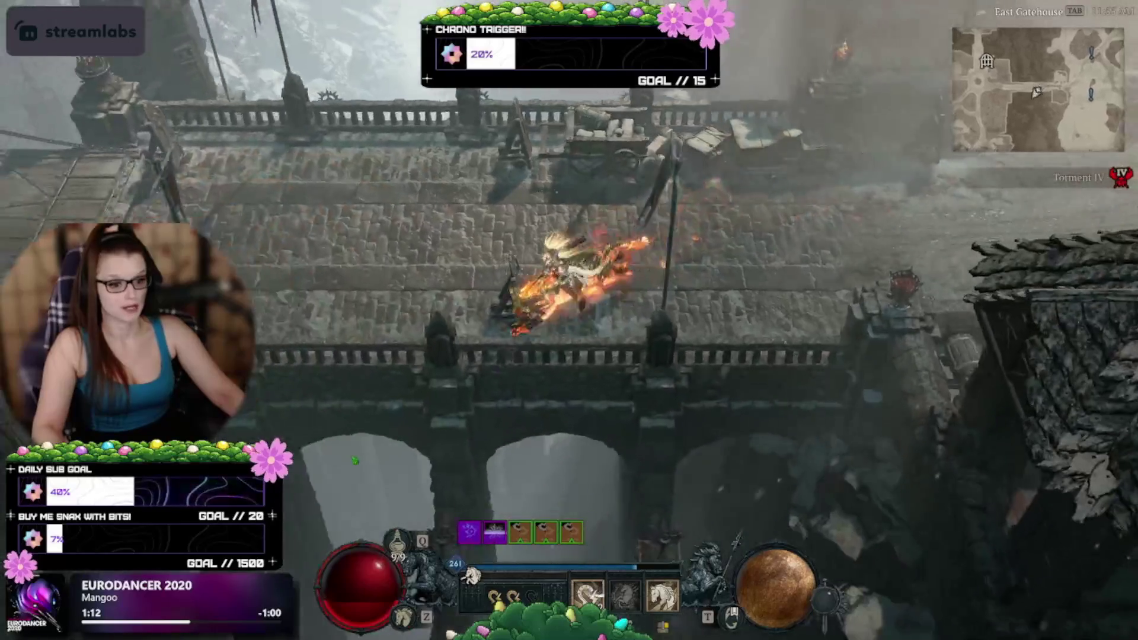
click(350, 299)
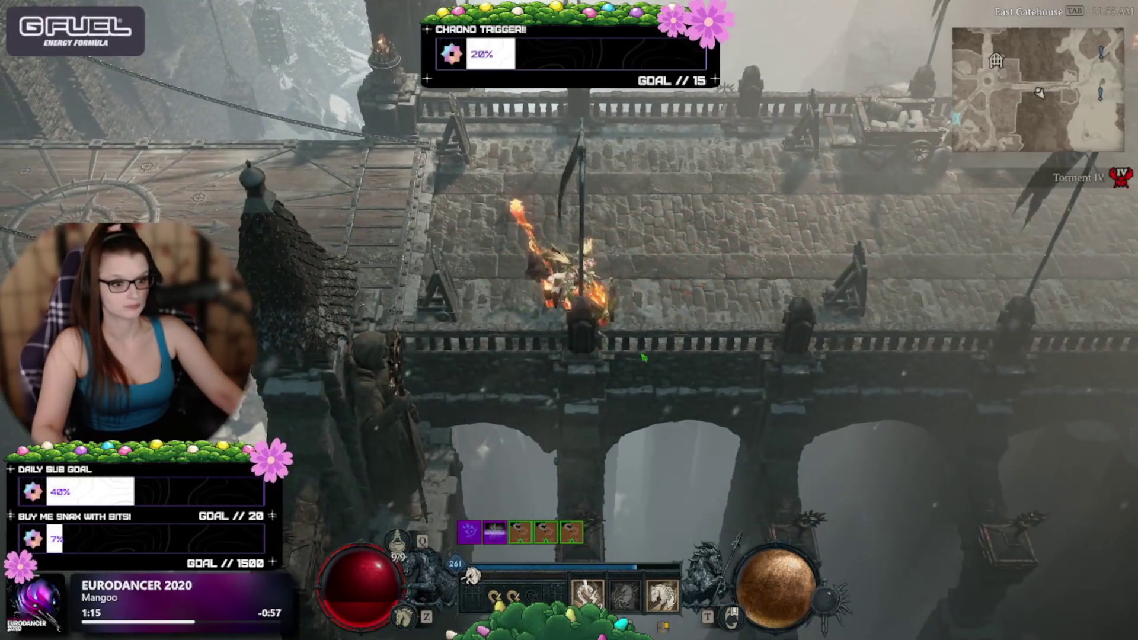
click(612, 370)
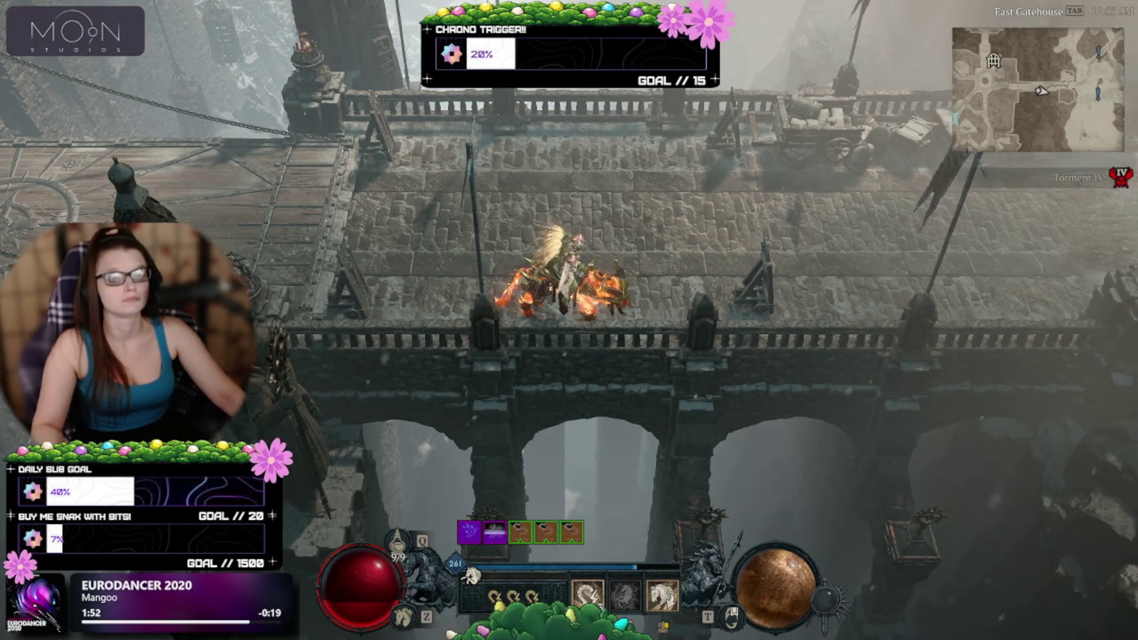
click(320, 272)
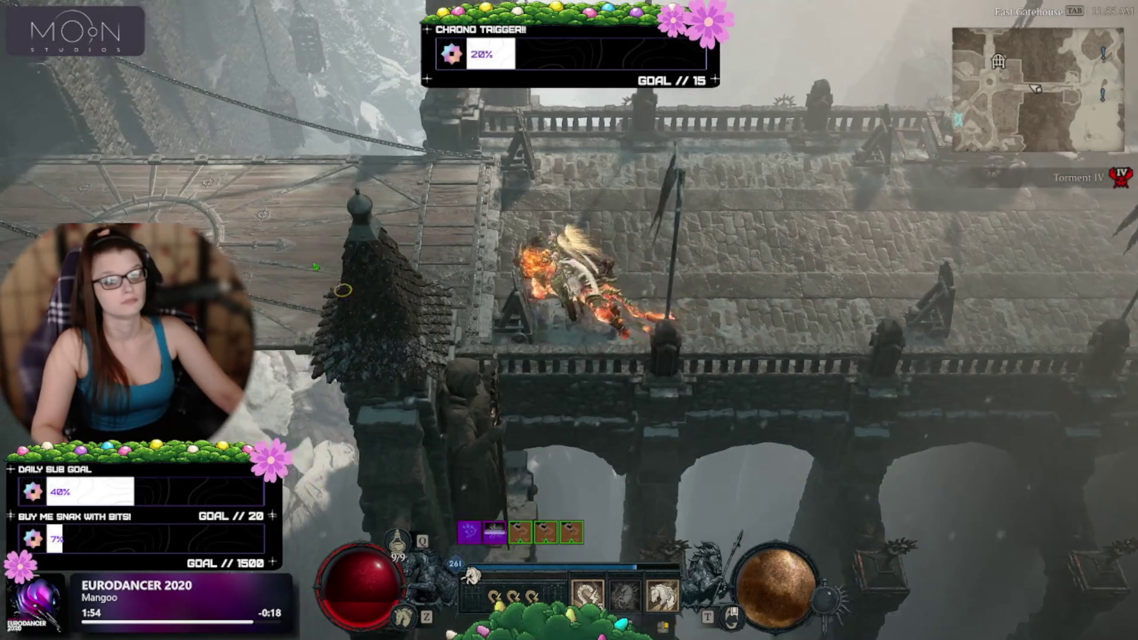
click(316, 267)
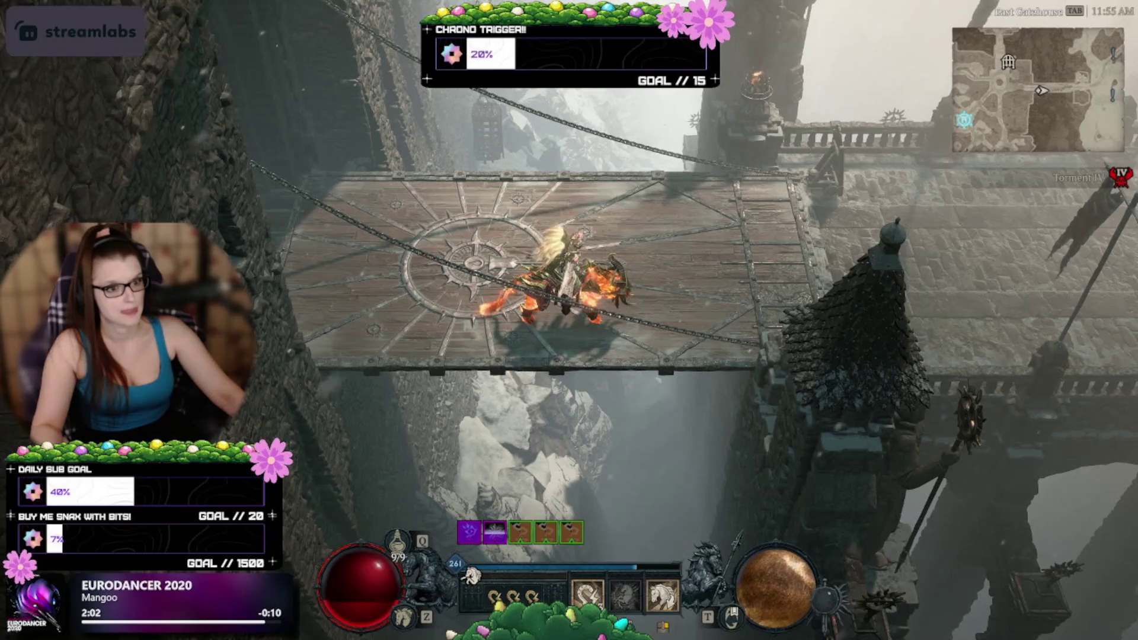
click(331, 368)
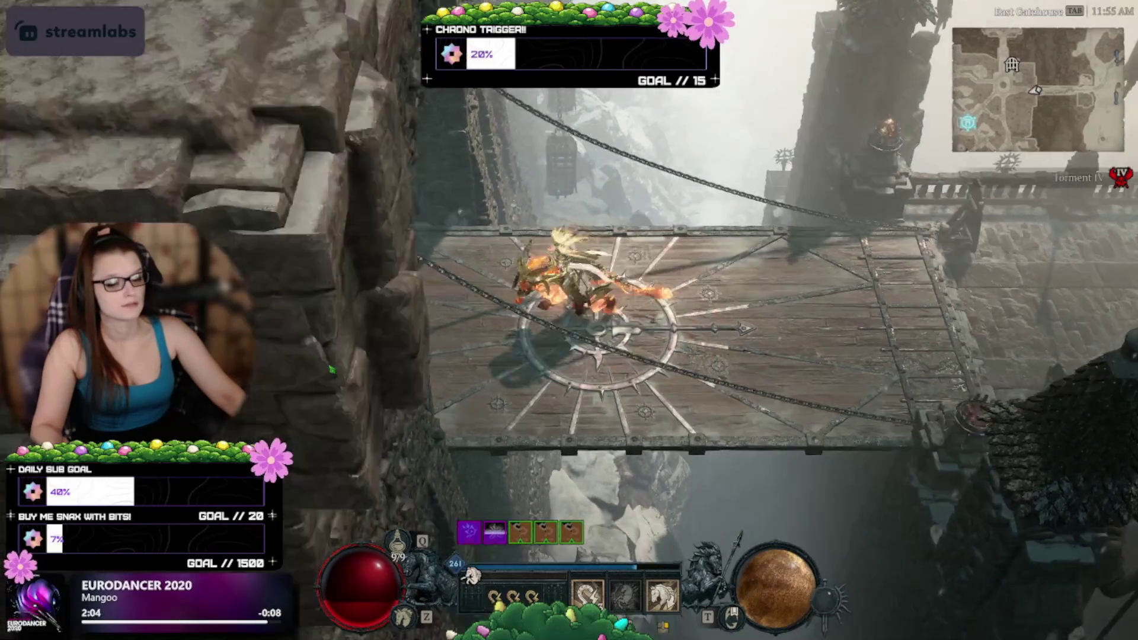
mouse_move(332, 369)
mouse_down()
mouse_move(323, 312)
mouse_move(592, 211)
mouse_move(582, 222)
mouse_up()
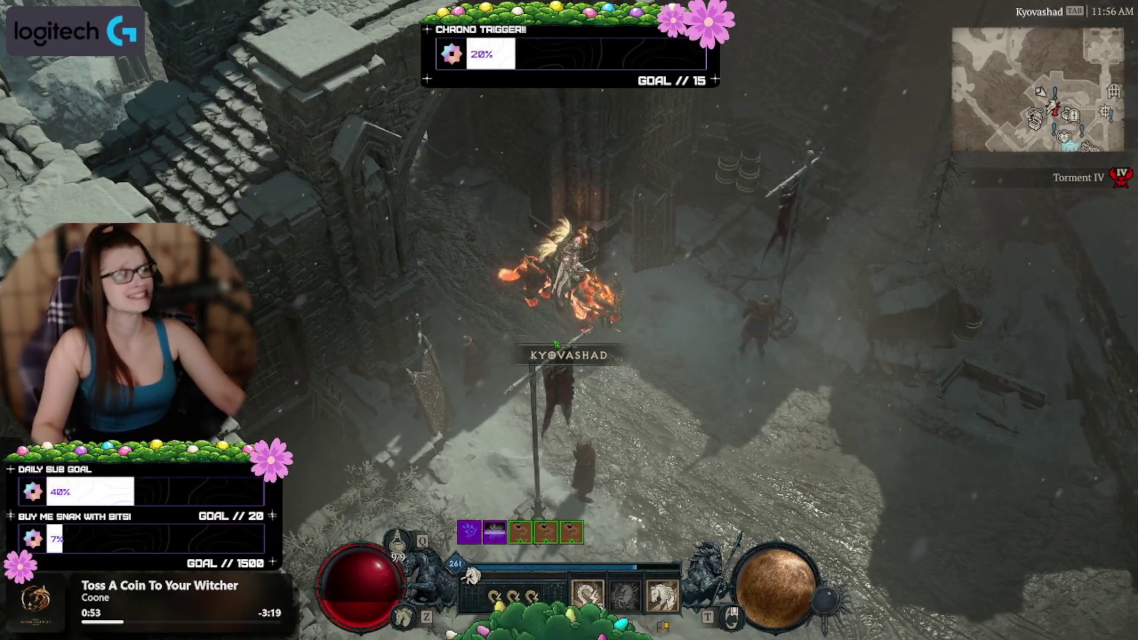
Run out into the snowy Western Ways and ride back through Kyovashad's streets.
mouse_move(446, 328)
mouse_down()
mouse_move(527, 215)
mouse_move(454, 193)
mouse_move(575, 265)
mouse_up()
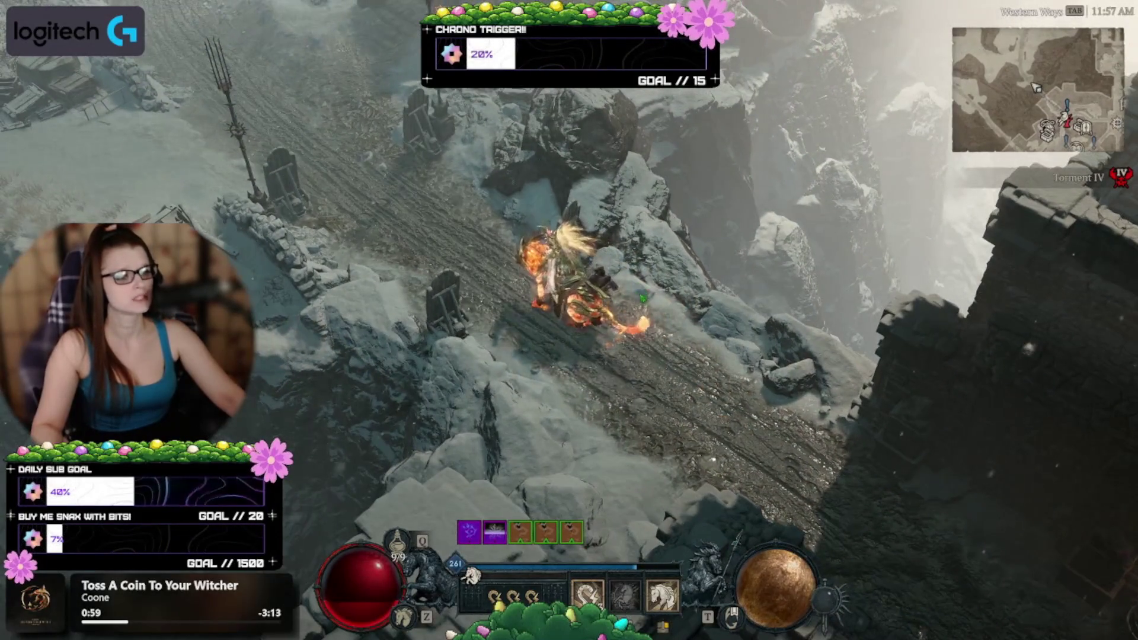
drag(651, 295, 612, 351)
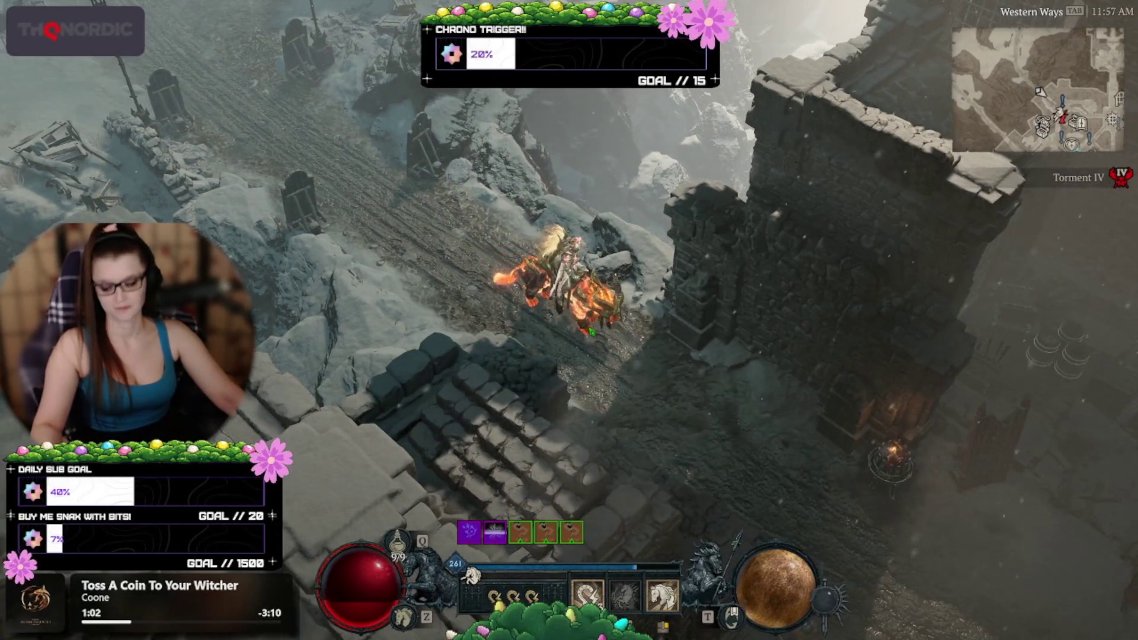
key(space)
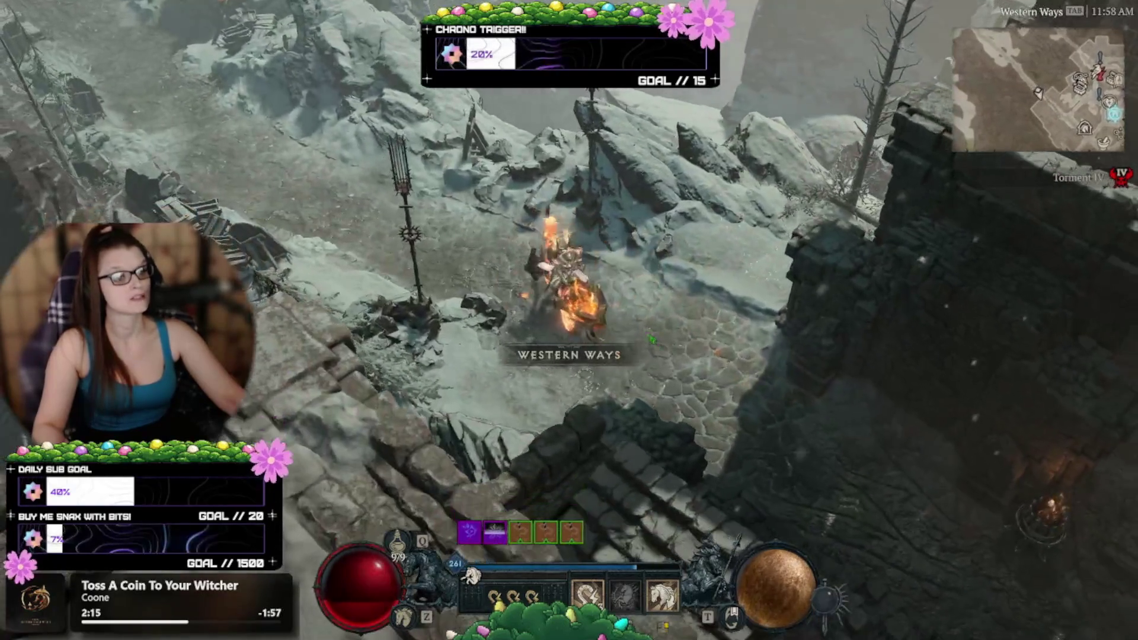
click(651, 339)
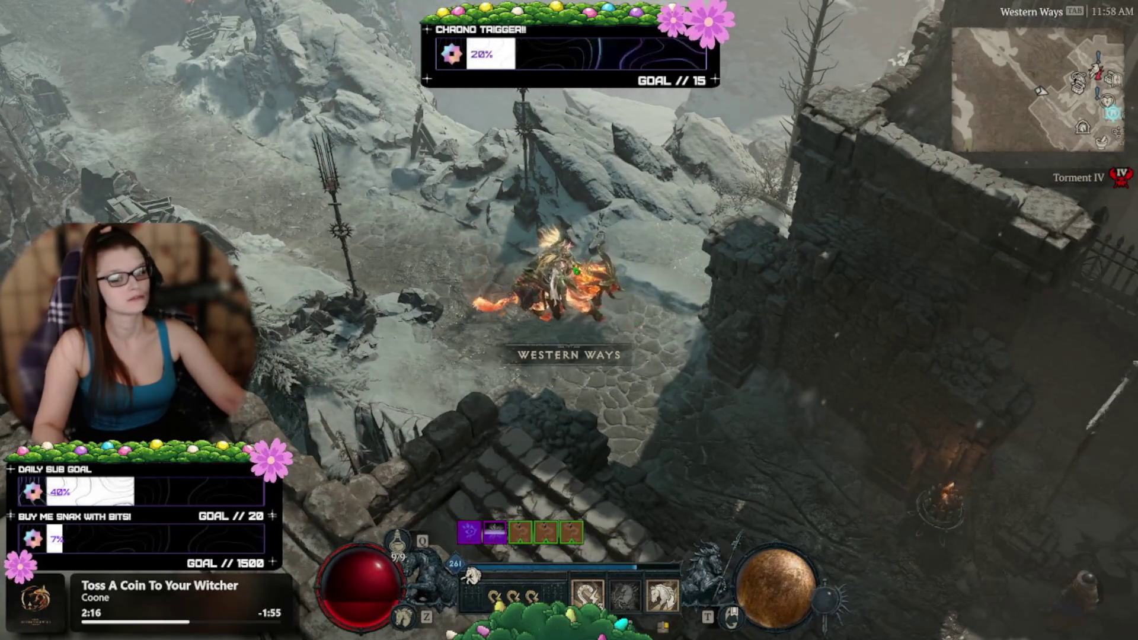
click(496, 336)
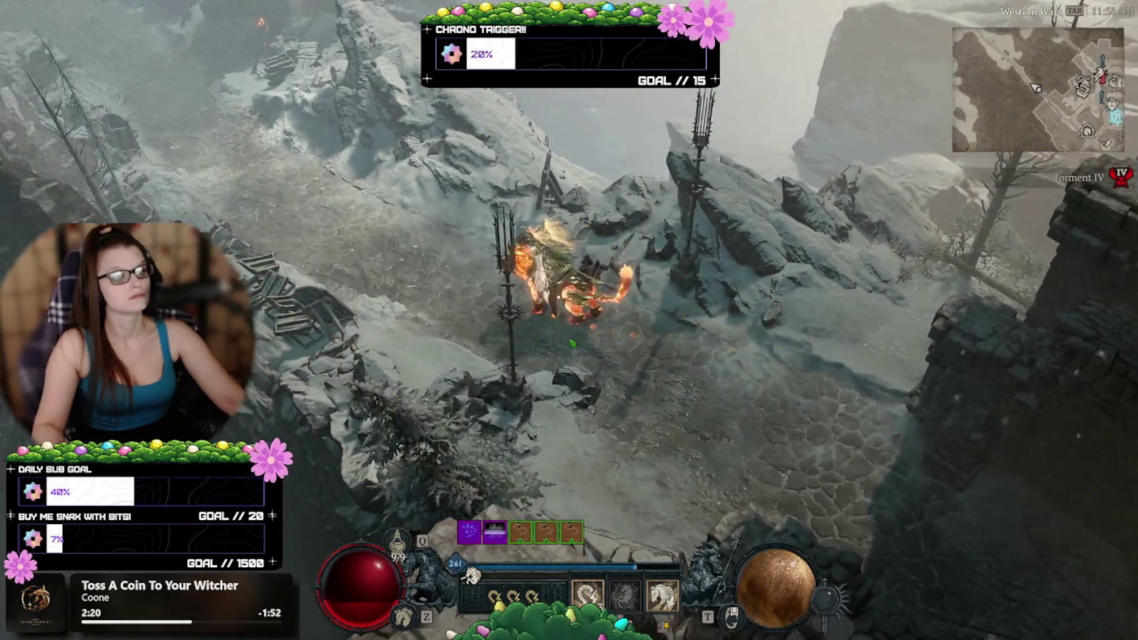
click(615, 332)
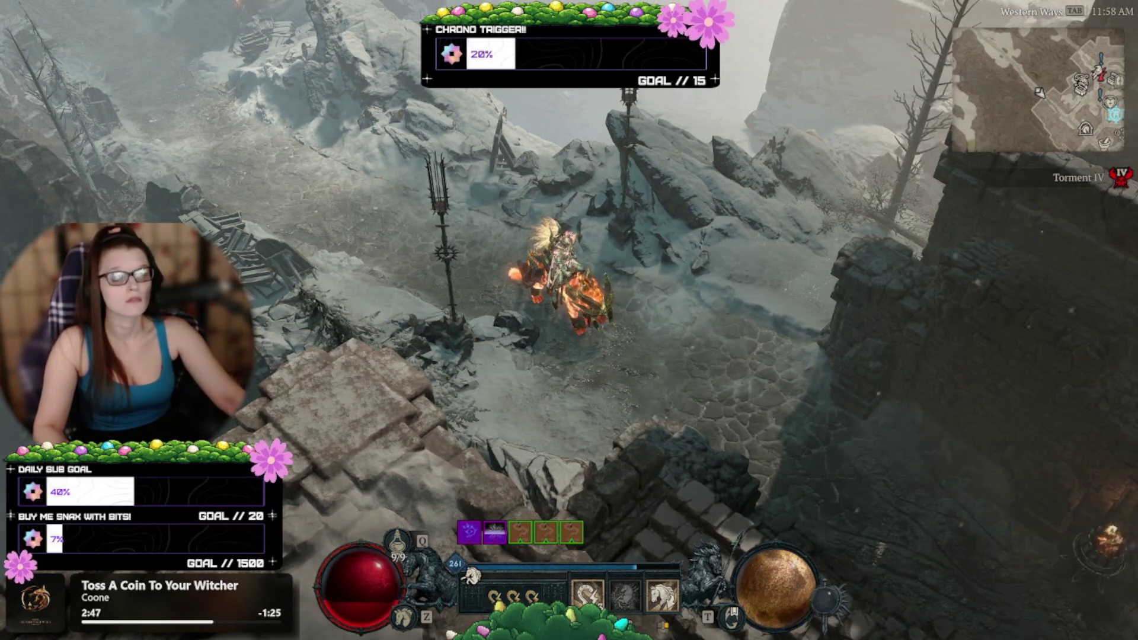
click(648, 368)
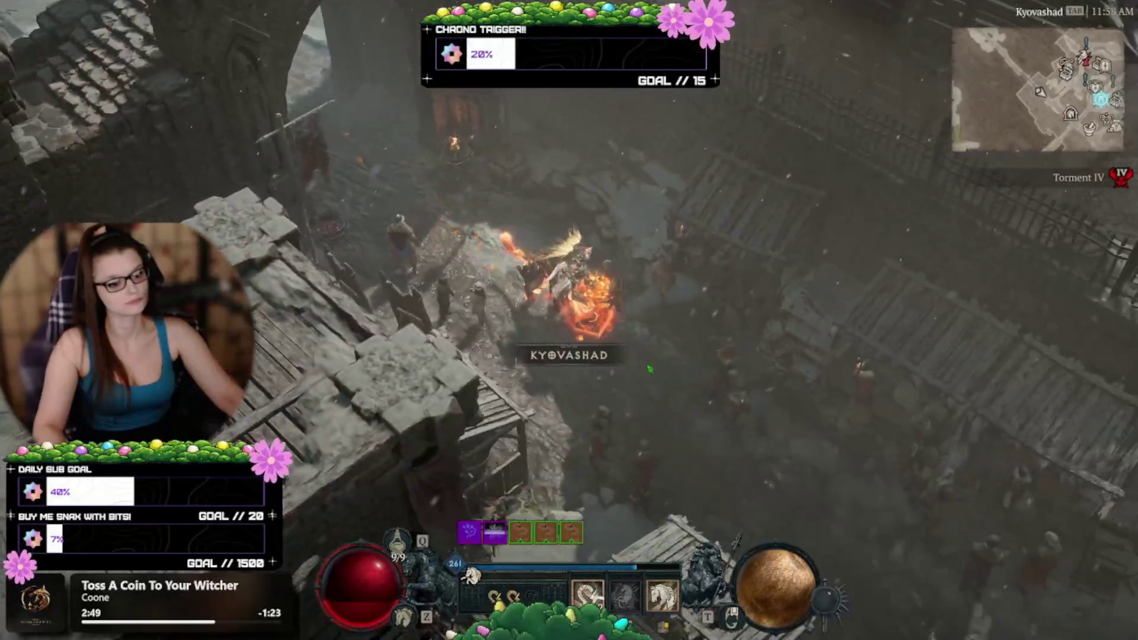
mouse_move(648, 368)
mouse_down()
mouse_move(596, 392)
mouse_move(474, 403)
mouse_up()
Quit Diablo IV from the game's main menu.
key(Escape)
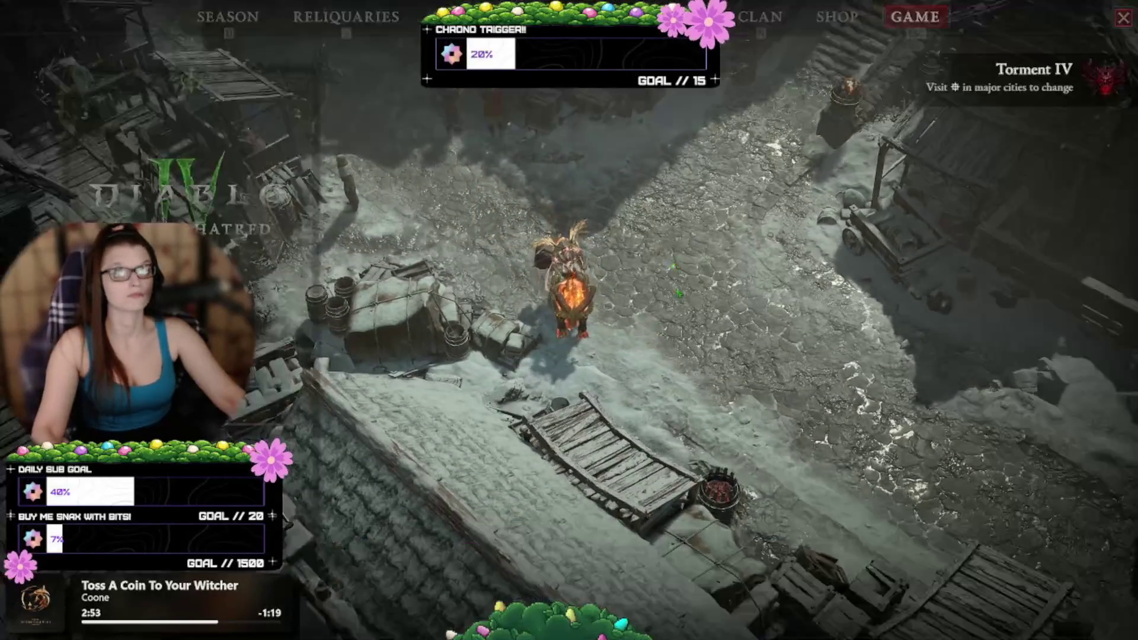
click(270, 442)
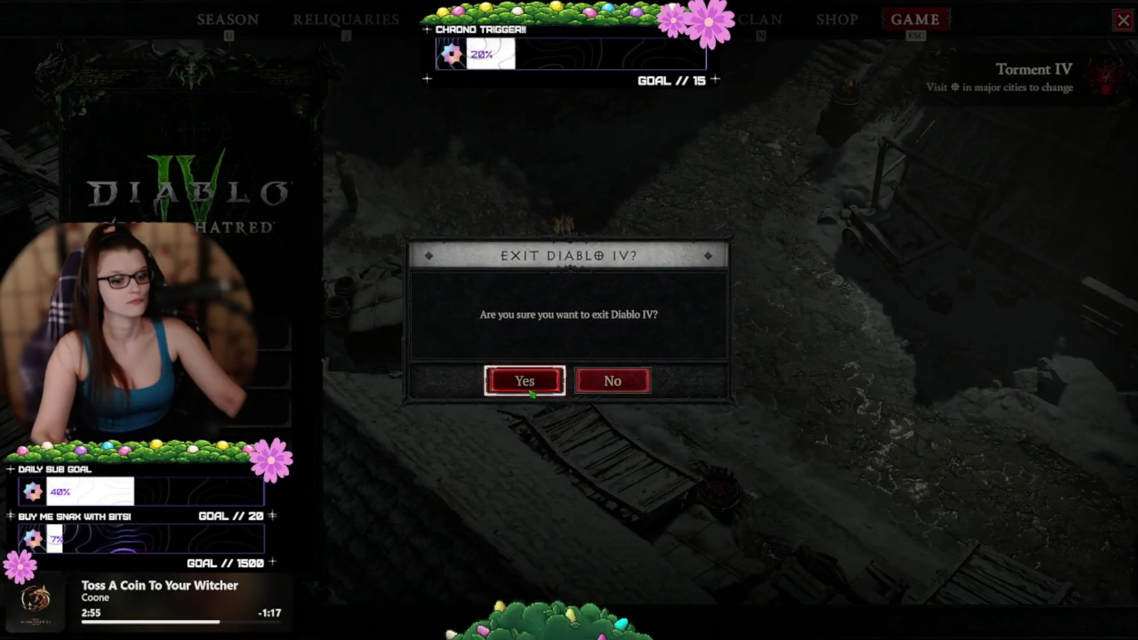
click(531, 391)
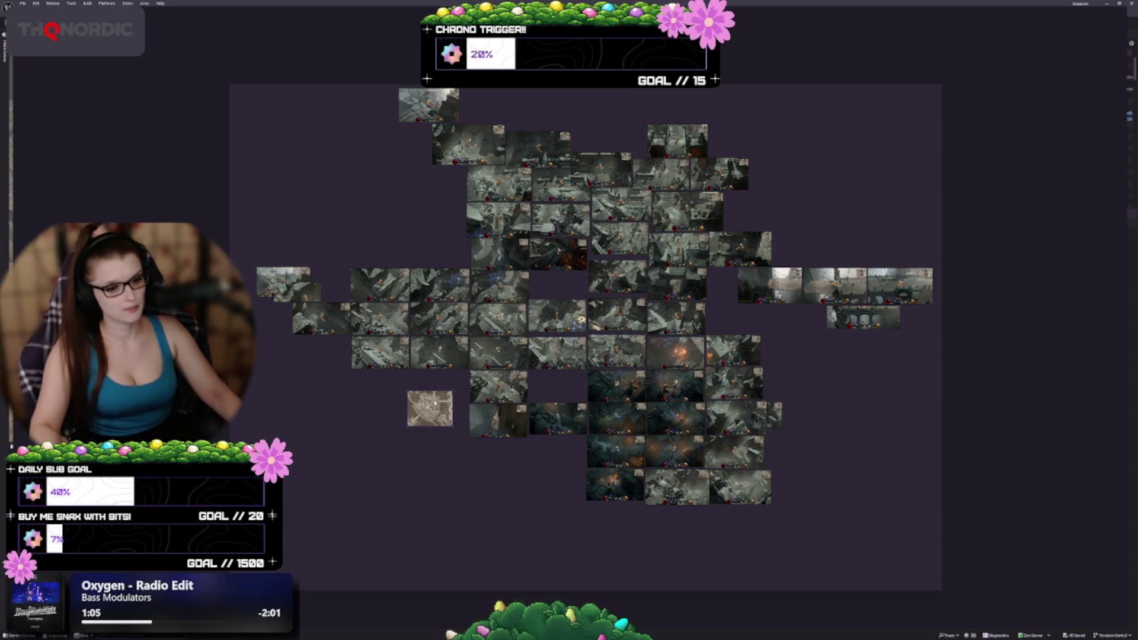
Place the light map tile below the collage, save the board, and zoom over the screenshots.
mouse_move(435, 403)
mouse_down()
mouse_move(605, 392)
mouse_move(758, 347)
mouse_move(322, 507)
mouse_move(318, 526)
mouse_up()
key(ctrl+s)
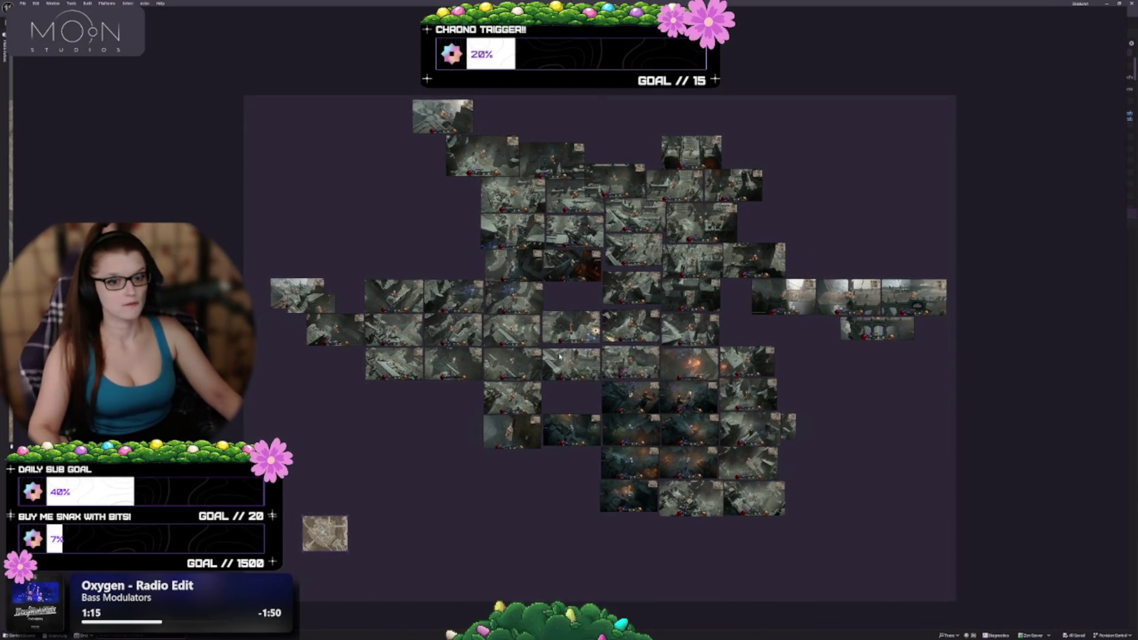
scroll(546, 354, up, 2)
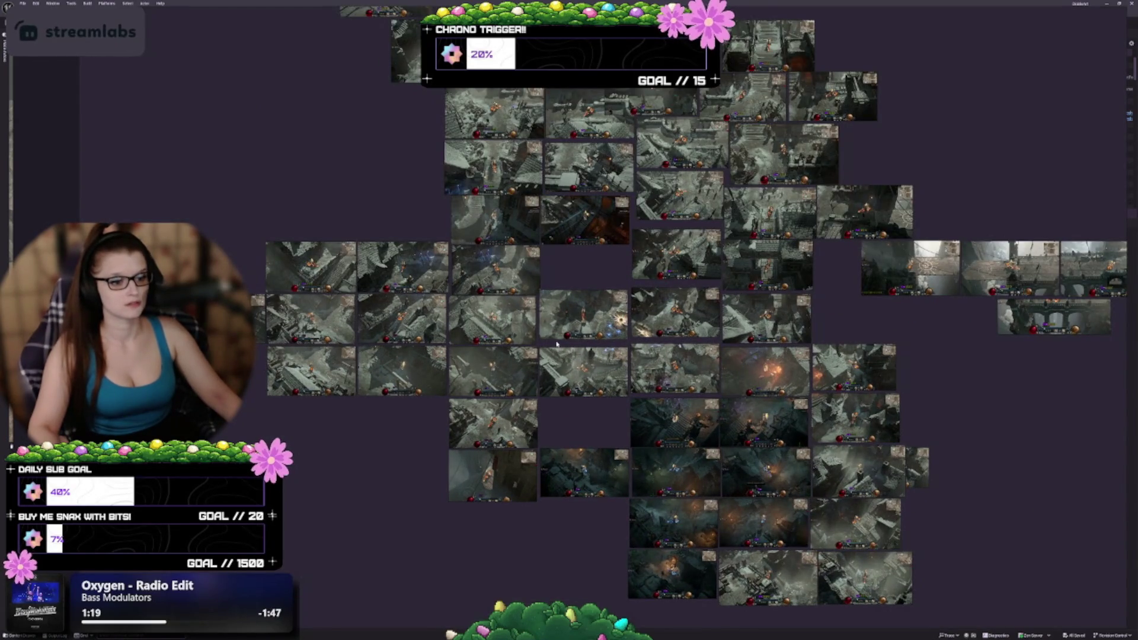
scroll(564, 326, up, 4)
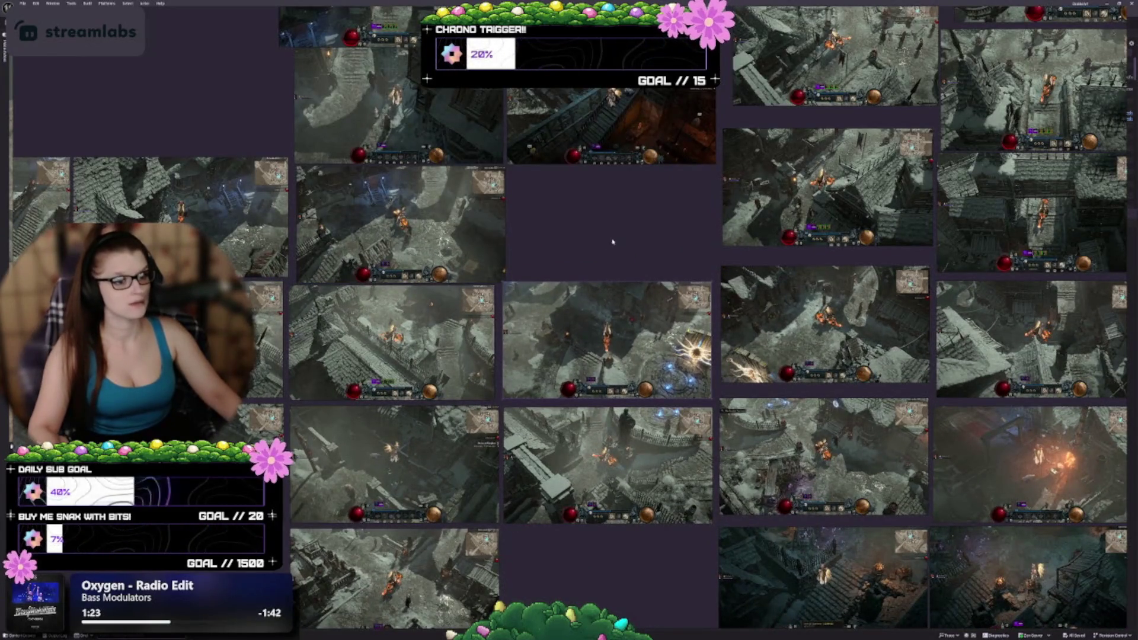
scroll(573, 342, up, 3)
scroll(573, 342, up, 5)
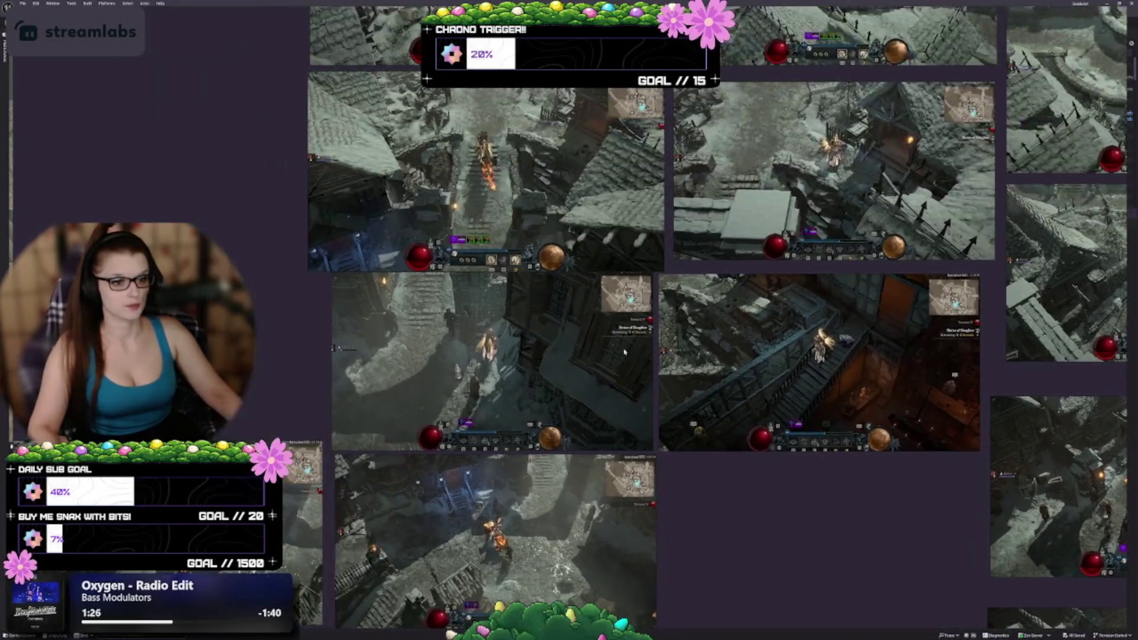
scroll(639, 461, up, 3)
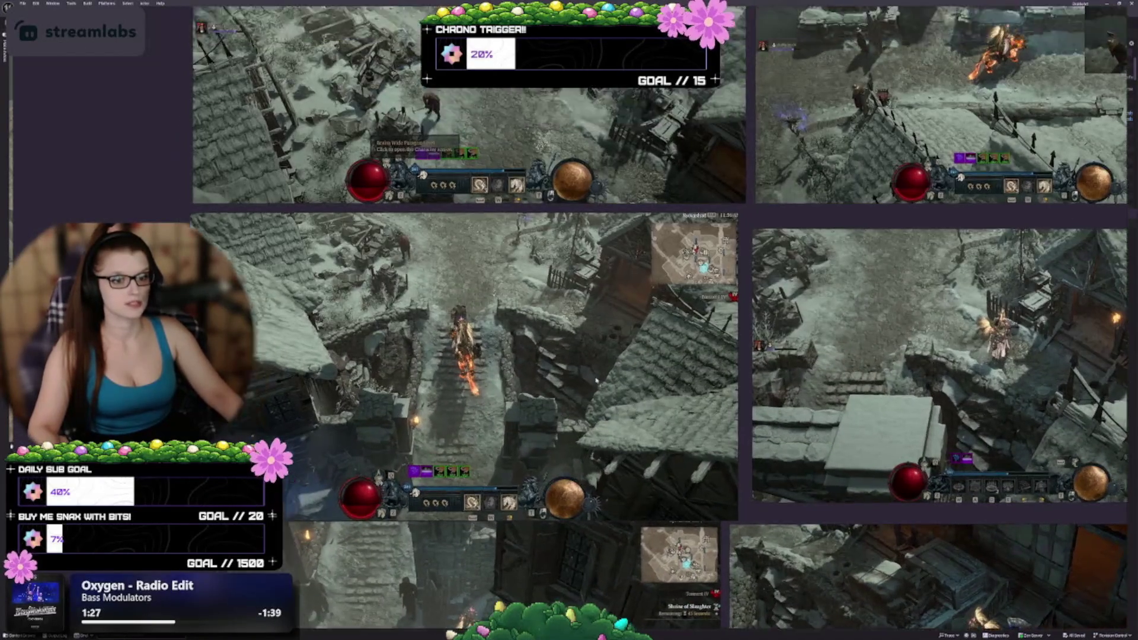
scroll(652, 445, down, 4)
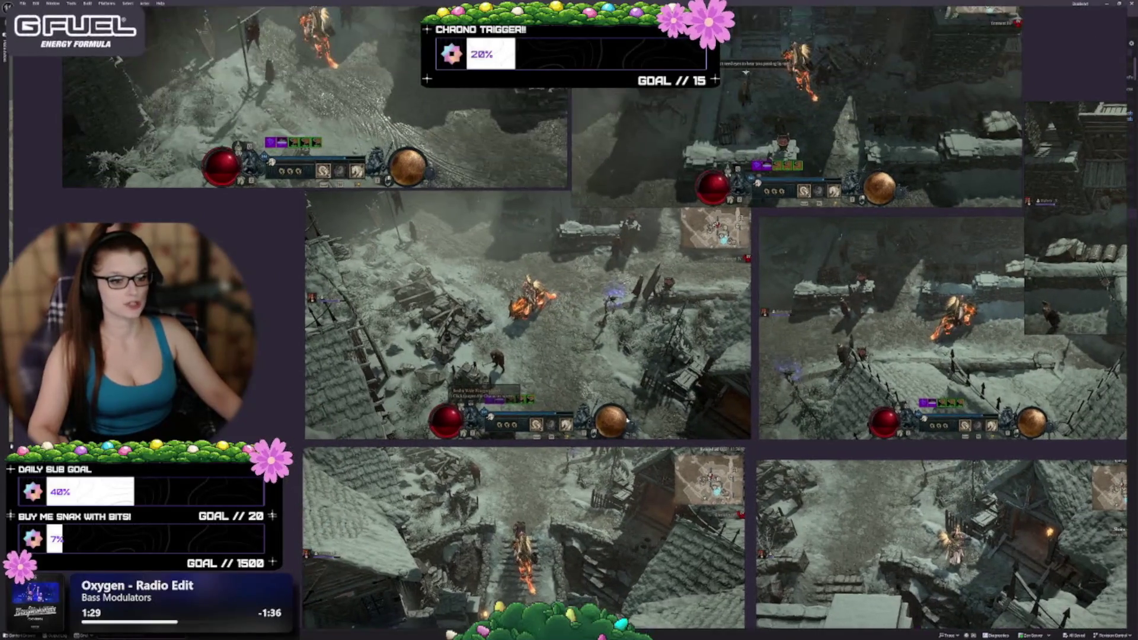
scroll(653, 443, down, 2)
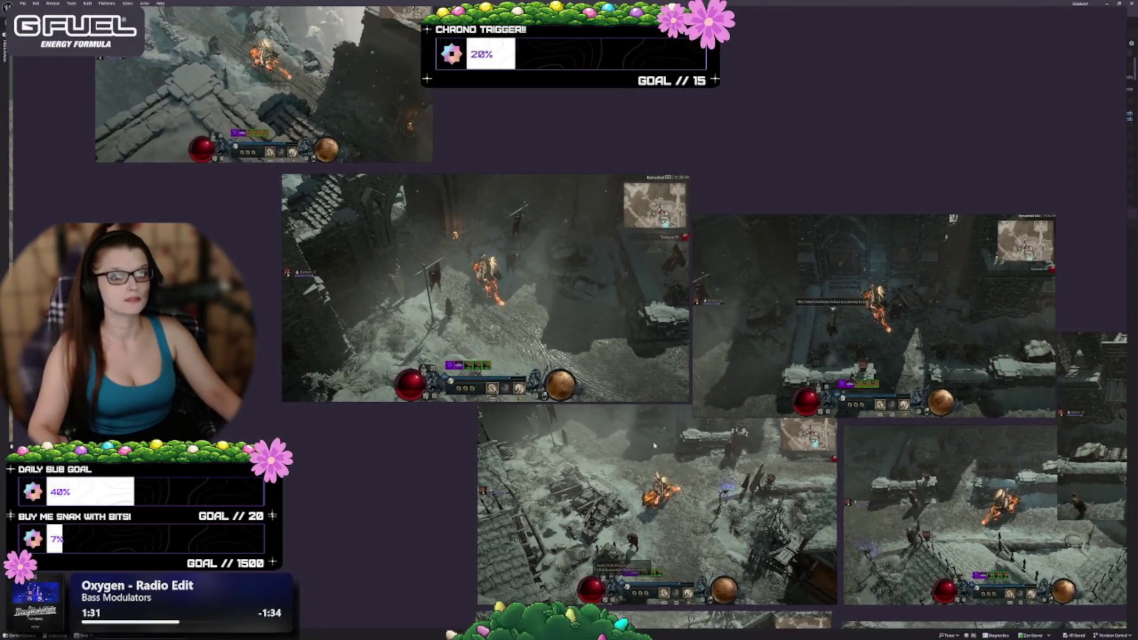
scroll(699, 490, down, 2)
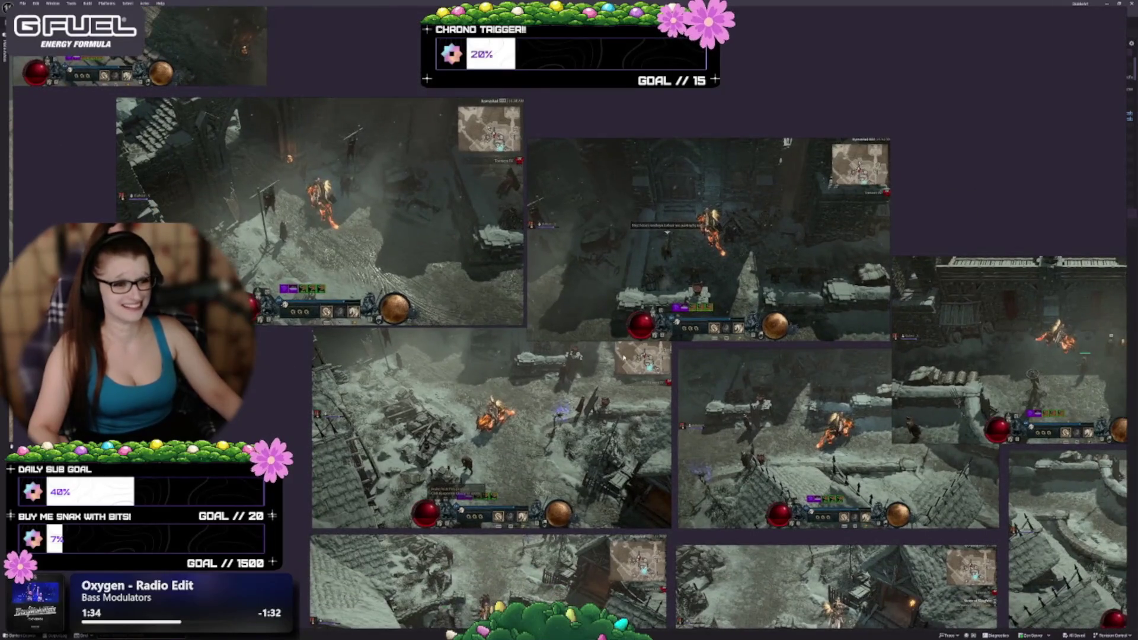
scroll(699, 490, down, 1)
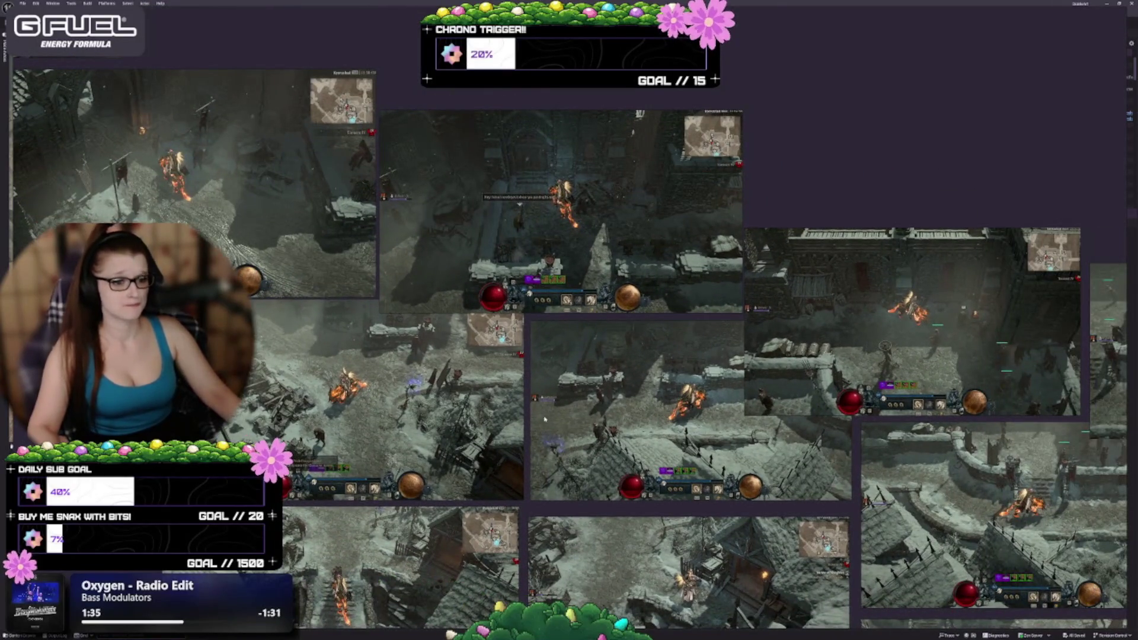
scroll(544, 419, down, 2)
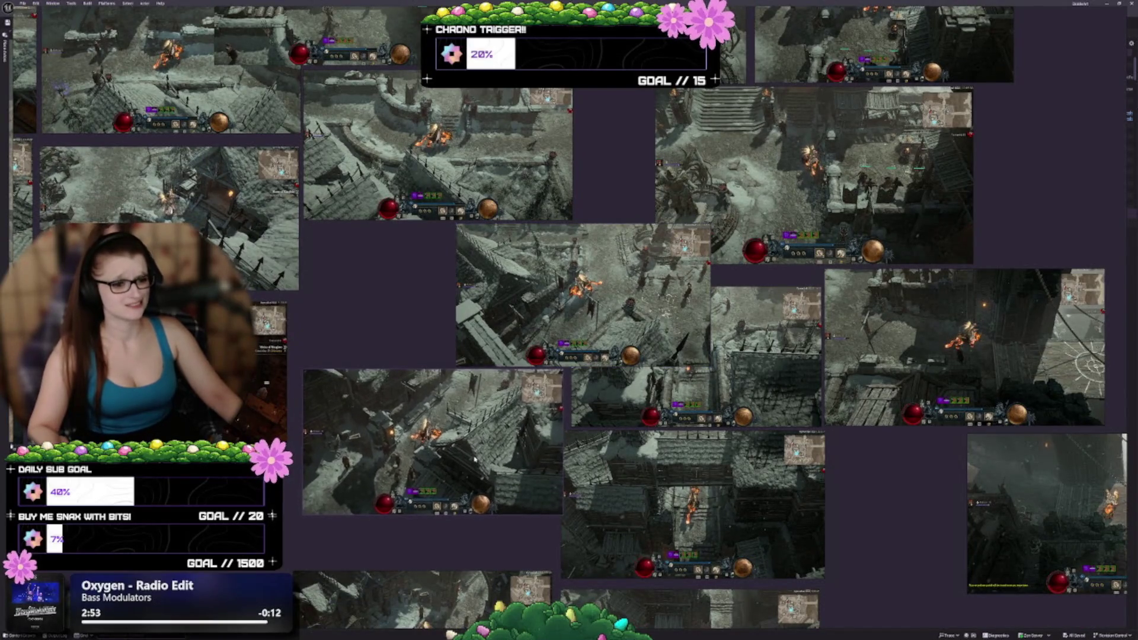
Nudge the centre and right-hand screenshots into a tighter overlapping arrangement.
drag(472, 459, 477, 459)
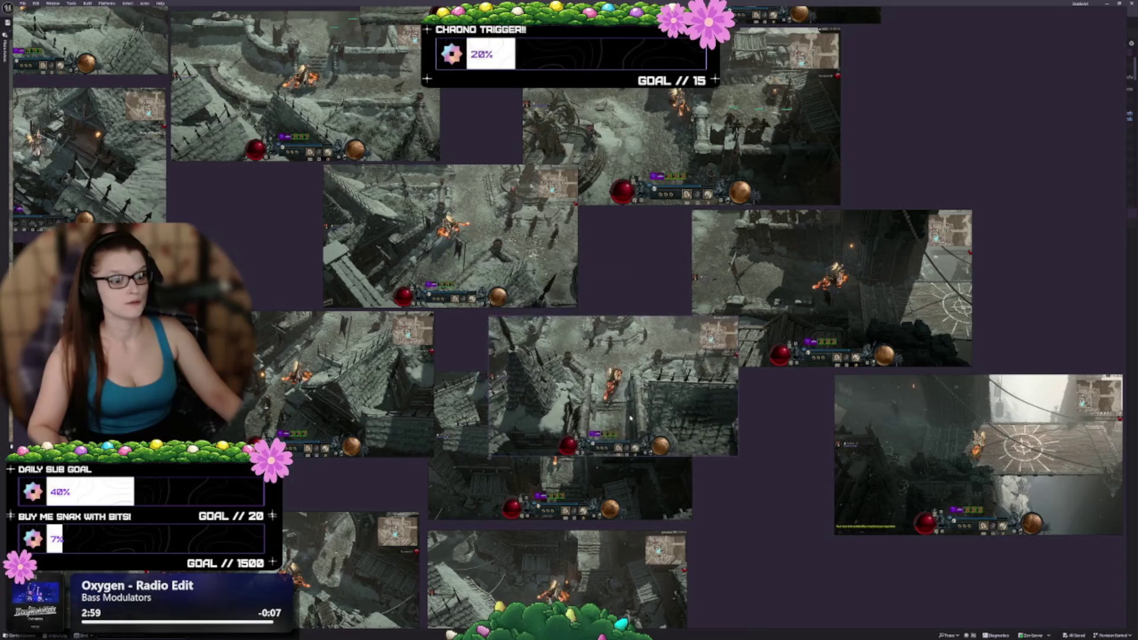
mouse_move(630, 418)
mouse_down()
mouse_move(627, 396)
mouse_move(605, 453)
mouse_move(590, 374)
mouse_move(597, 414)
mouse_move(607, 343)
mouse_move(624, 450)
mouse_move(600, 326)
mouse_up()
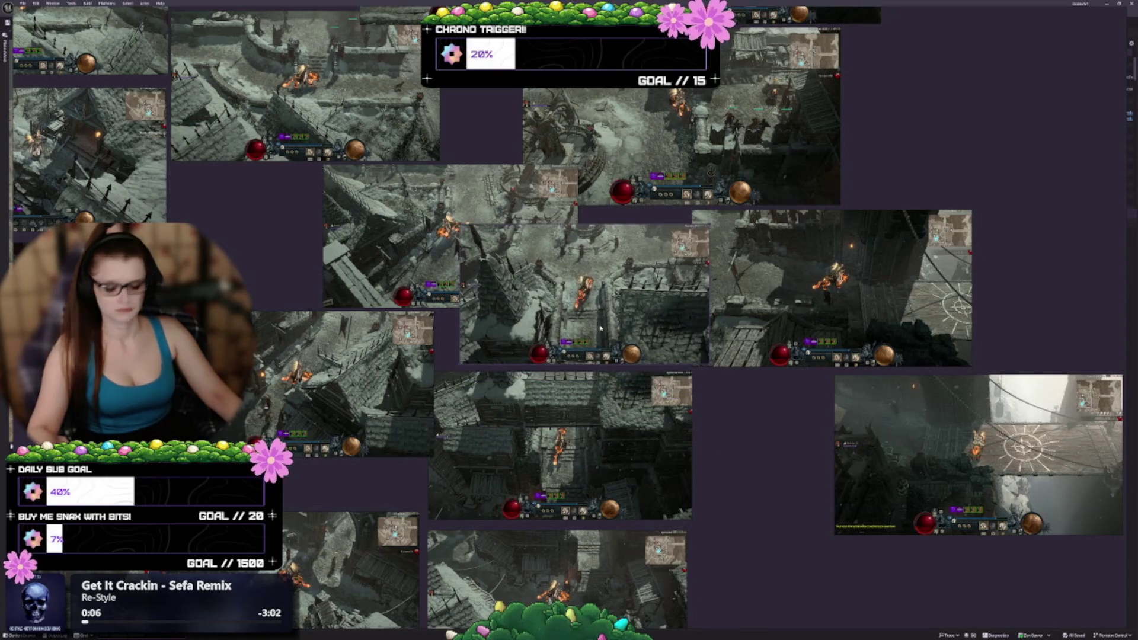
mouse_move(757, 416)
mouse_down()
mouse_move(739, 341)
mouse_move(416, 256)
mouse_up()
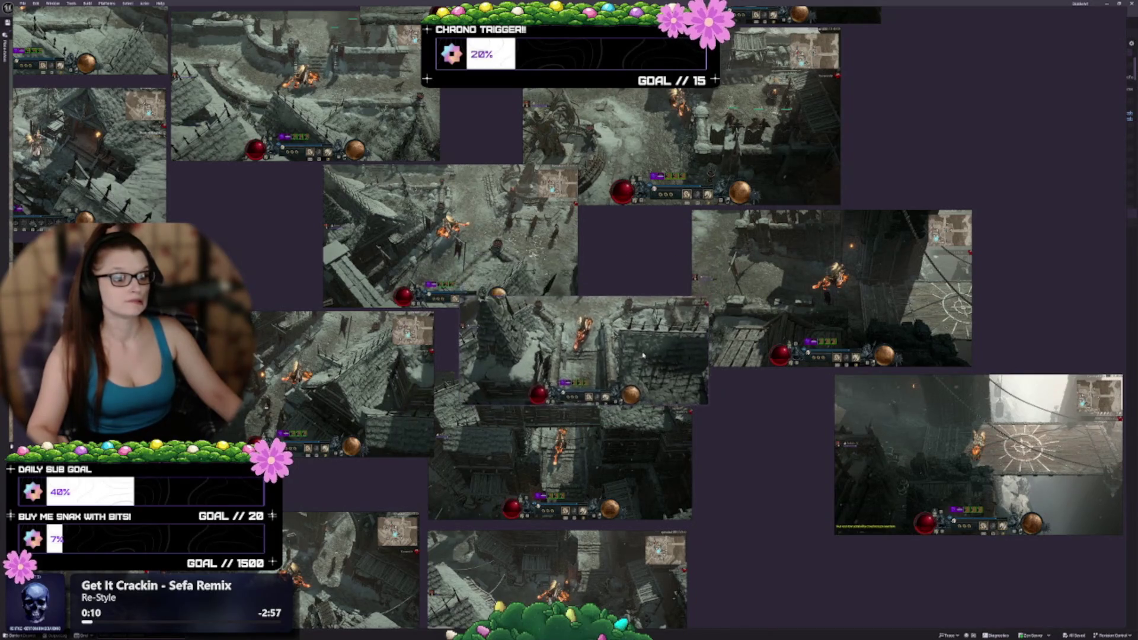
mouse_move(637, 325)
mouse_down()
mouse_move(621, 321)
mouse_move(617, 369)
mouse_move(647, 323)
mouse_move(651, 335)
mouse_up()
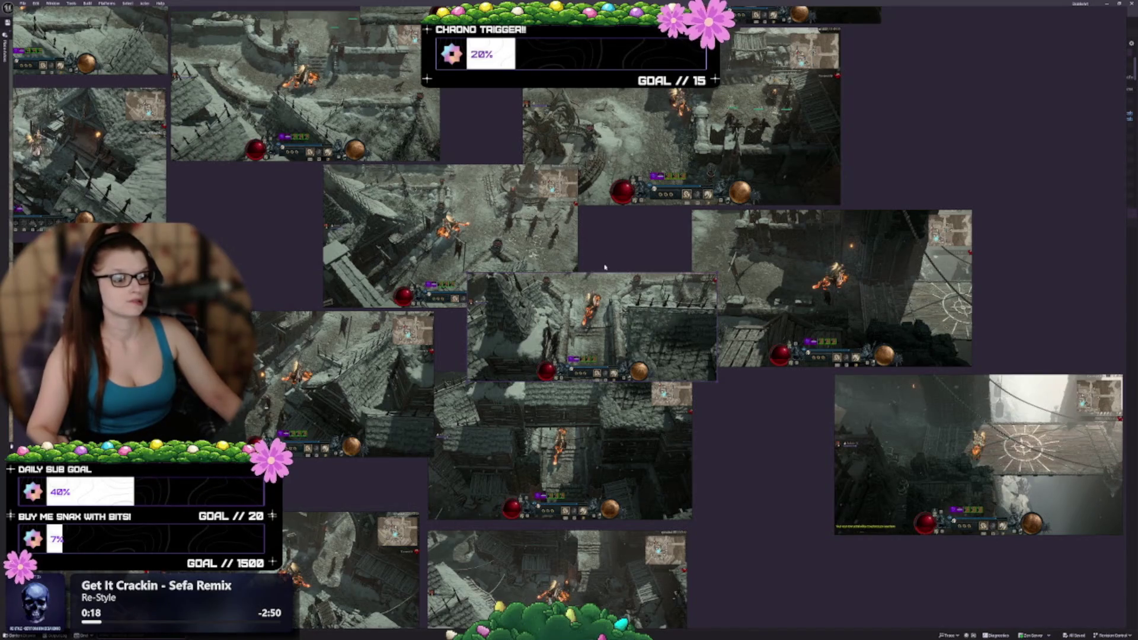
mouse_move(577, 341)
mouse_down()
mouse_move(592, 352)
mouse_move(589, 371)
mouse_up()
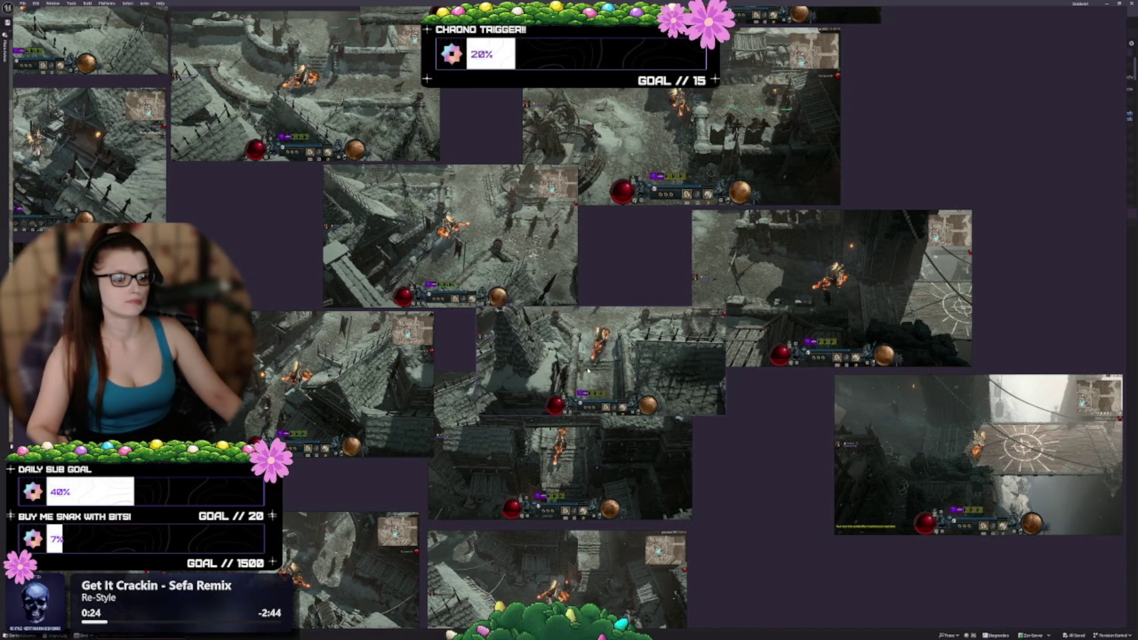
drag(836, 320, 880, 318)
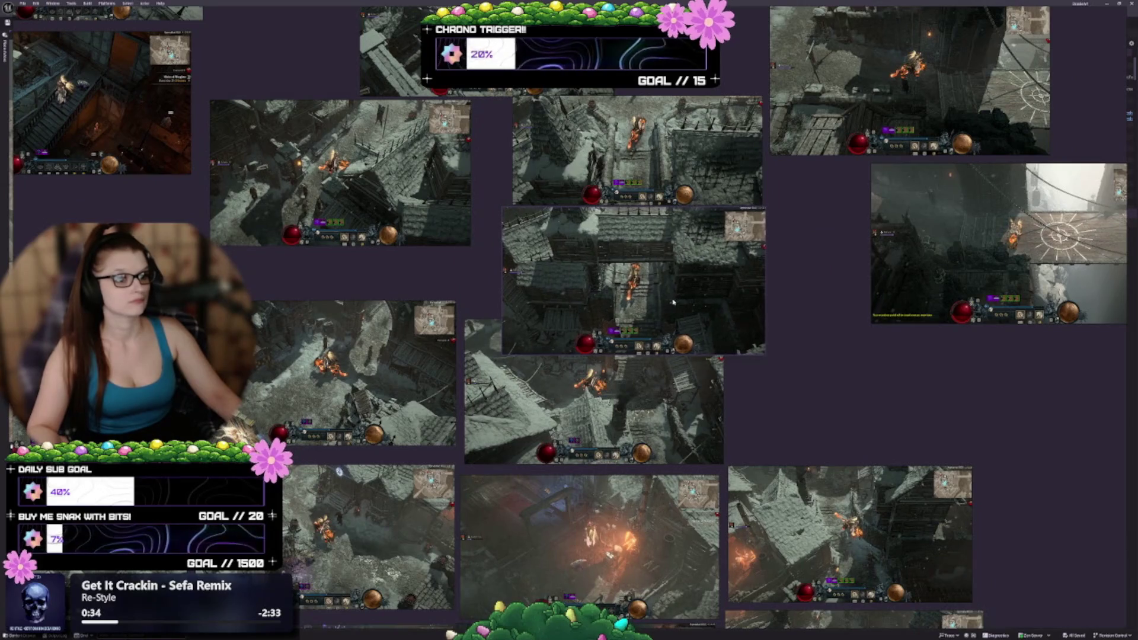
drag(671, 302, 673, 302)
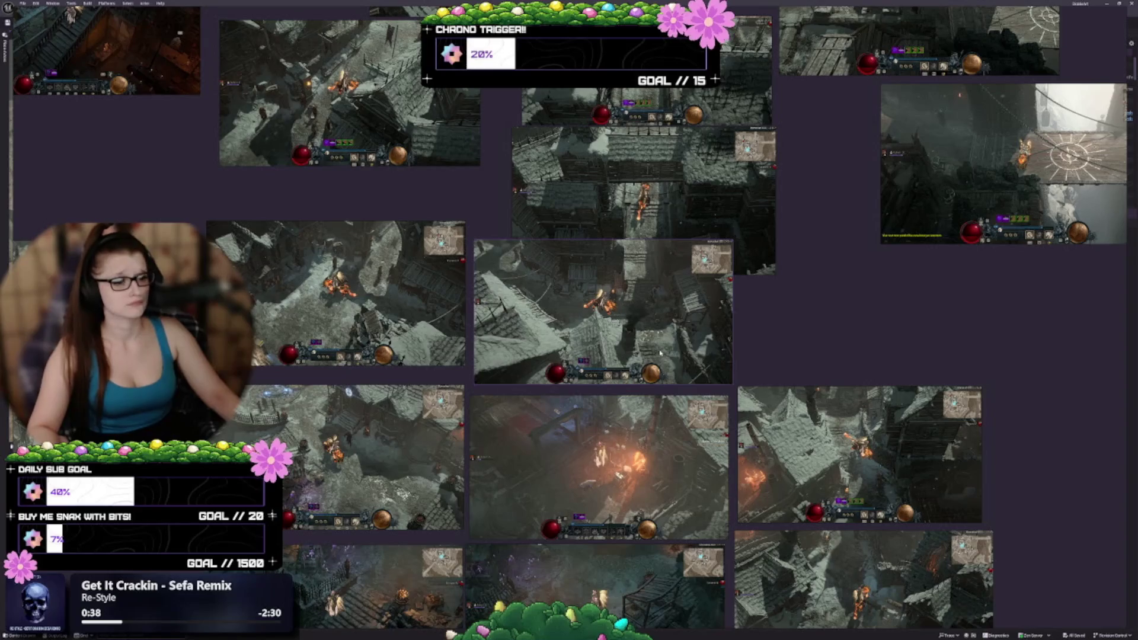
drag(660, 353, 657, 361)
Reposition the left-middle and centre-left screenshots, panning the board to check the layout.
drag(410, 302, 409, 316)
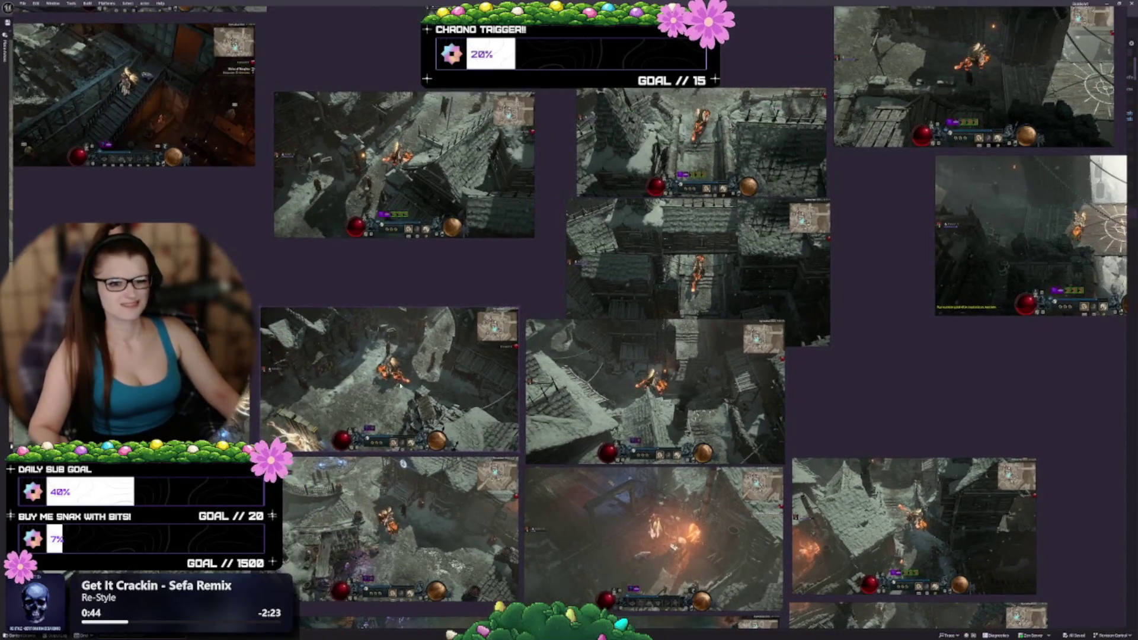
mouse_move(481, 395)
mouse_down()
mouse_move(472, 327)
mouse_move(412, 333)
mouse_move(413, 268)
mouse_move(436, 326)
mouse_move(478, 332)
mouse_up()
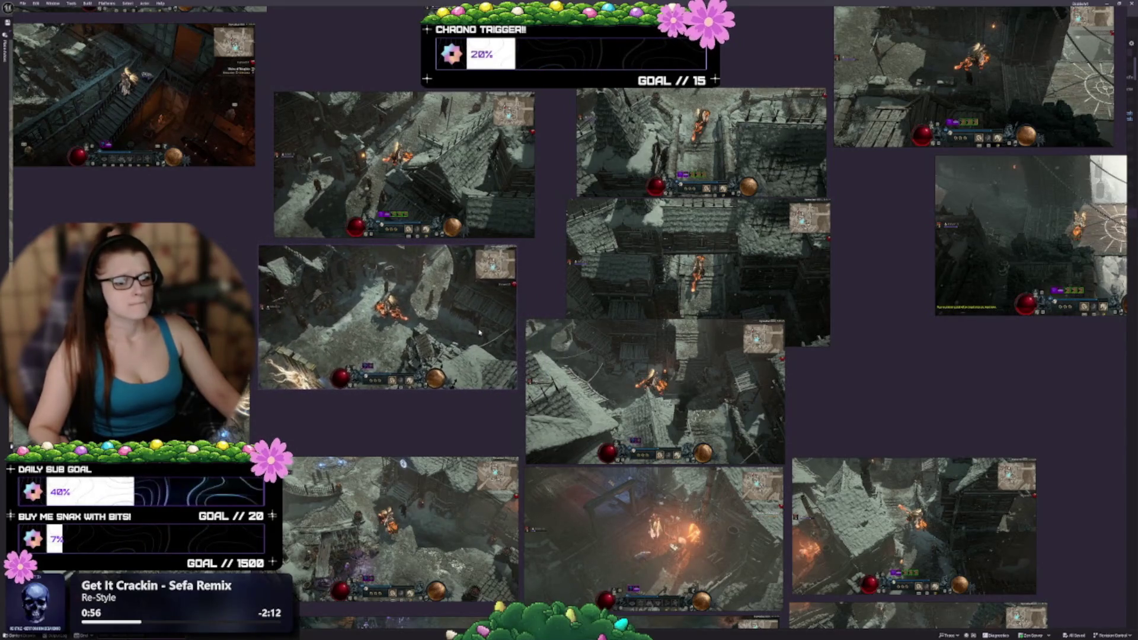
drag(490, 415, 507, 337)
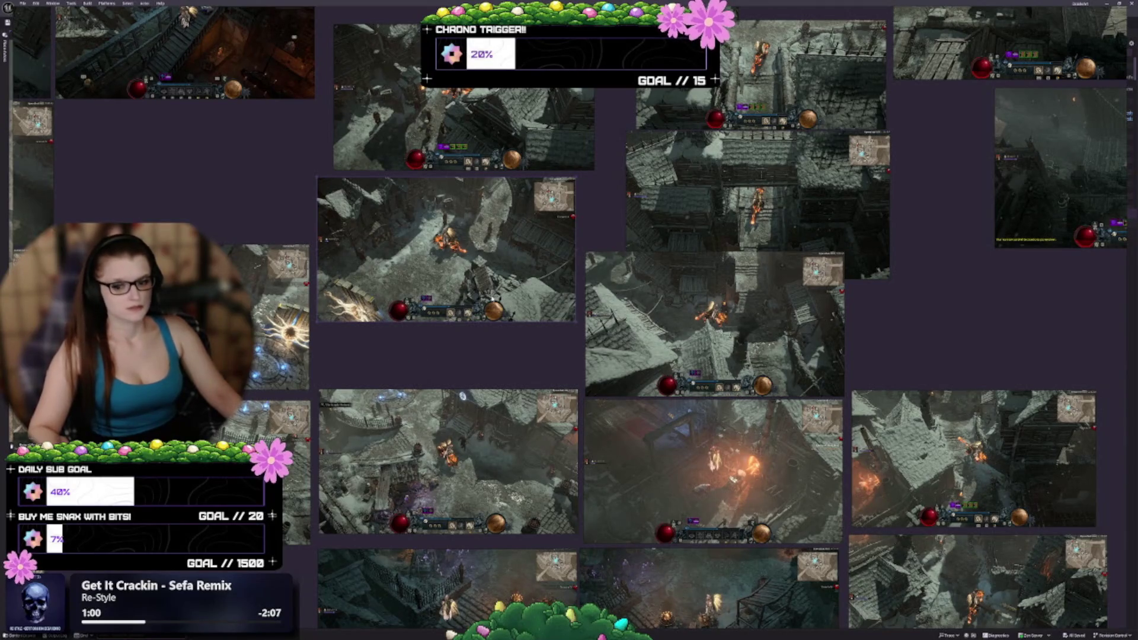
drag(492, 299, 505, 334)
drag(696, 350, 659, 403)
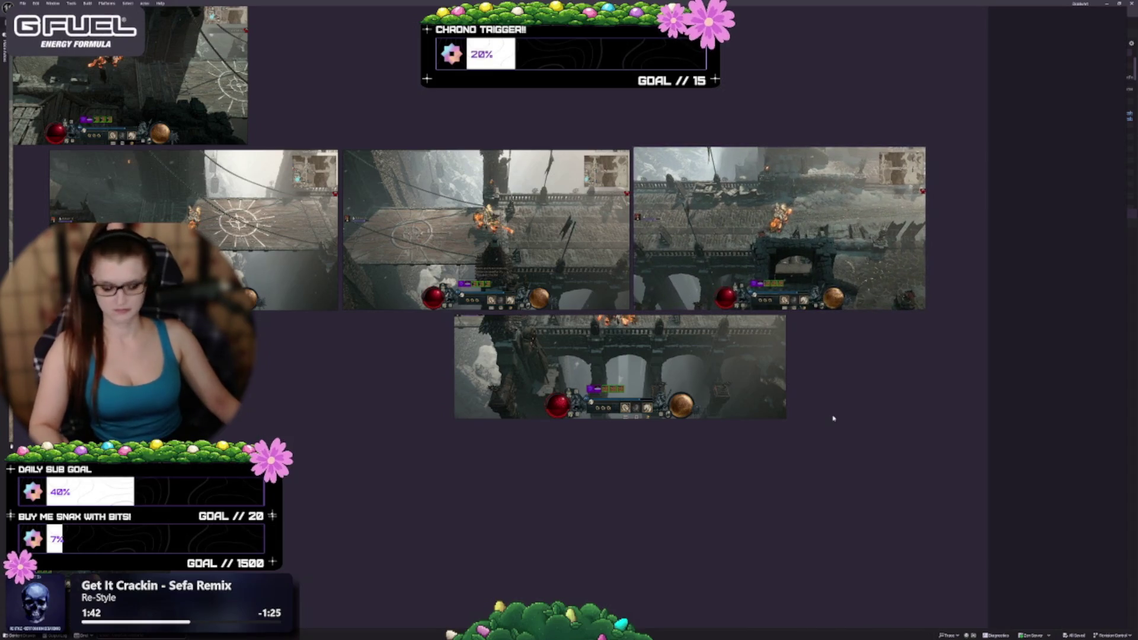
Save the PureRef scene with Ctrl+S and zoom out over the board.
key(ctrl+s)
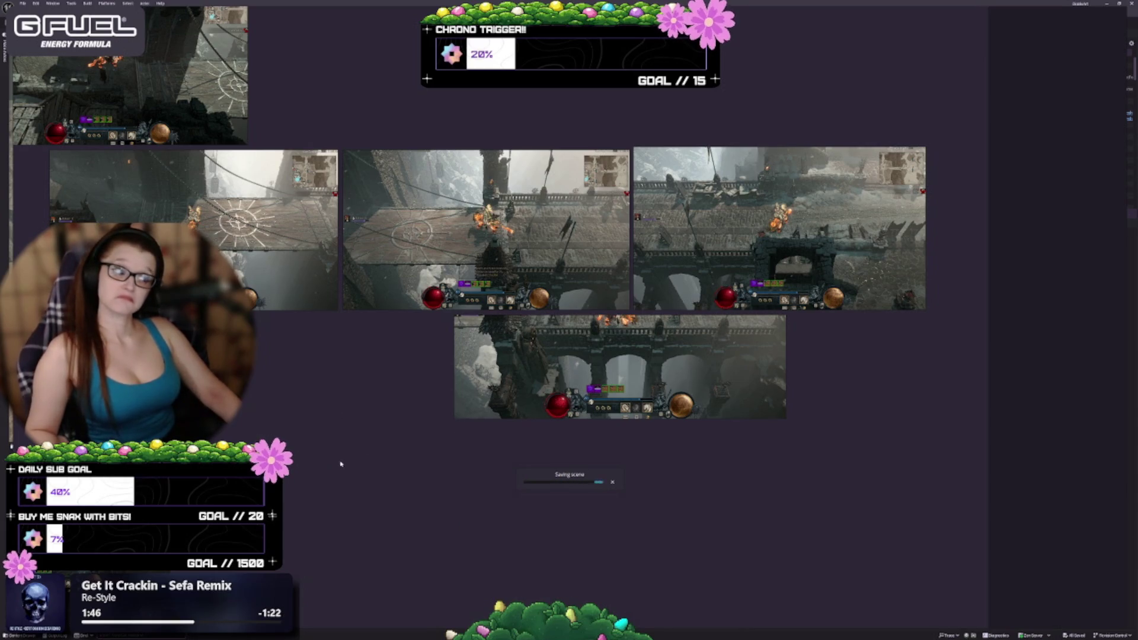
scroll(737, 247, down, 5)
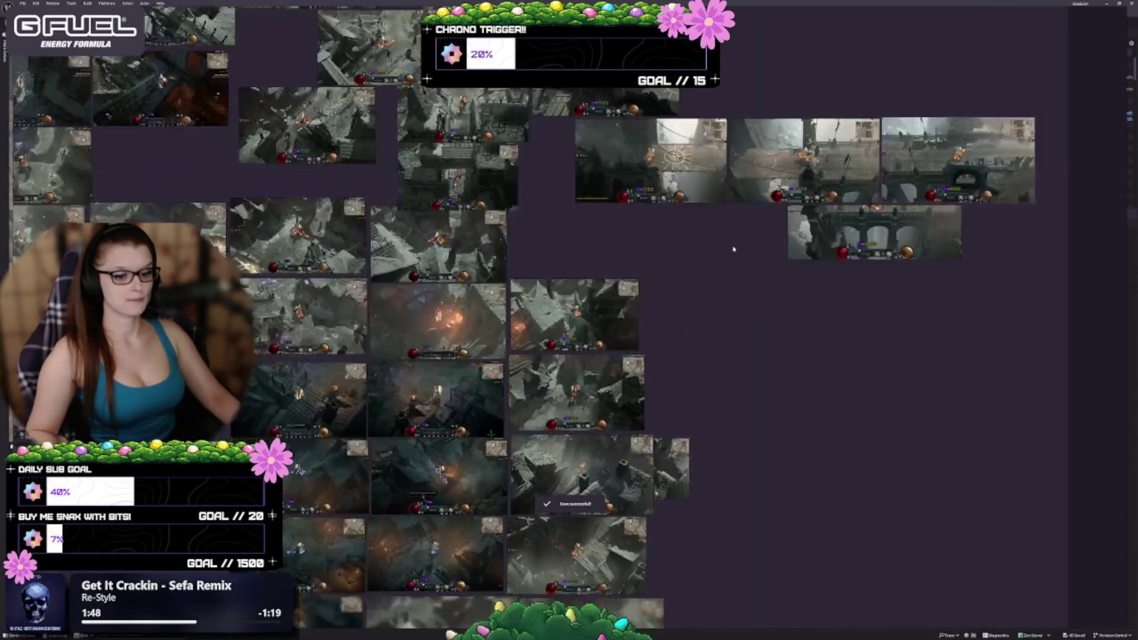
Leave fullscreen and open PureRef's Settings from the canvas context menu.
key(F11)
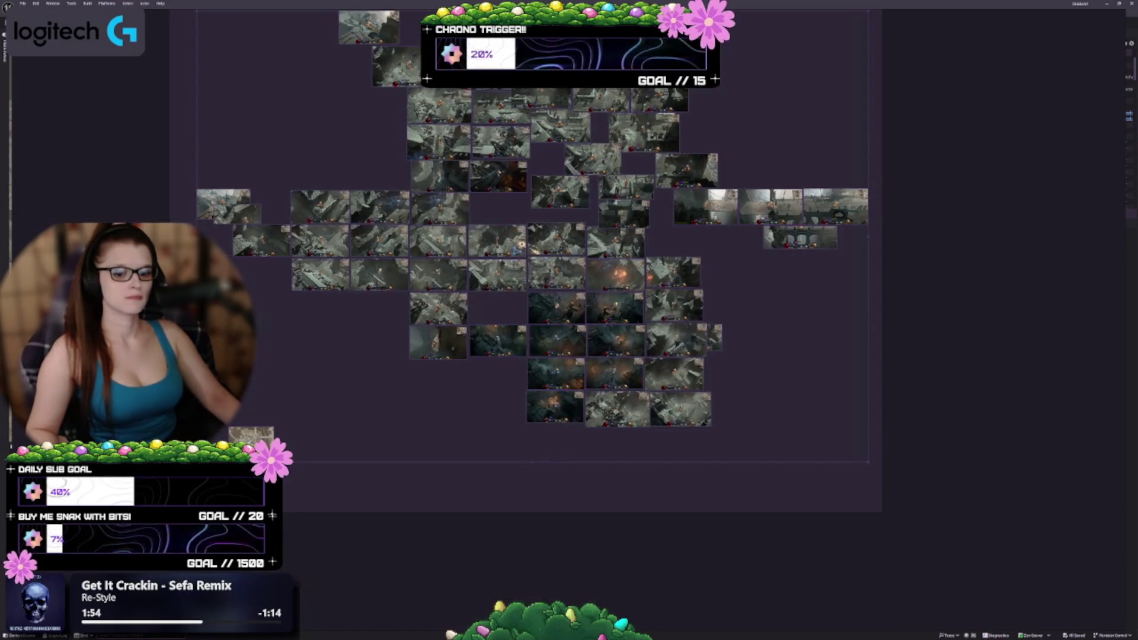
click(764, 253)
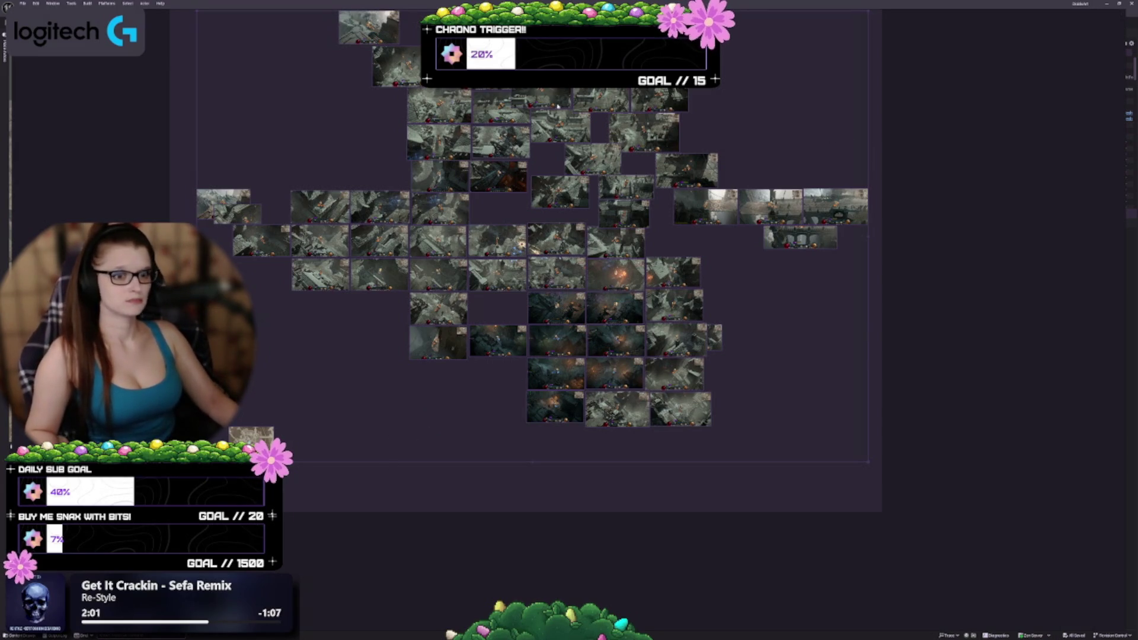
right_click(283, 119)
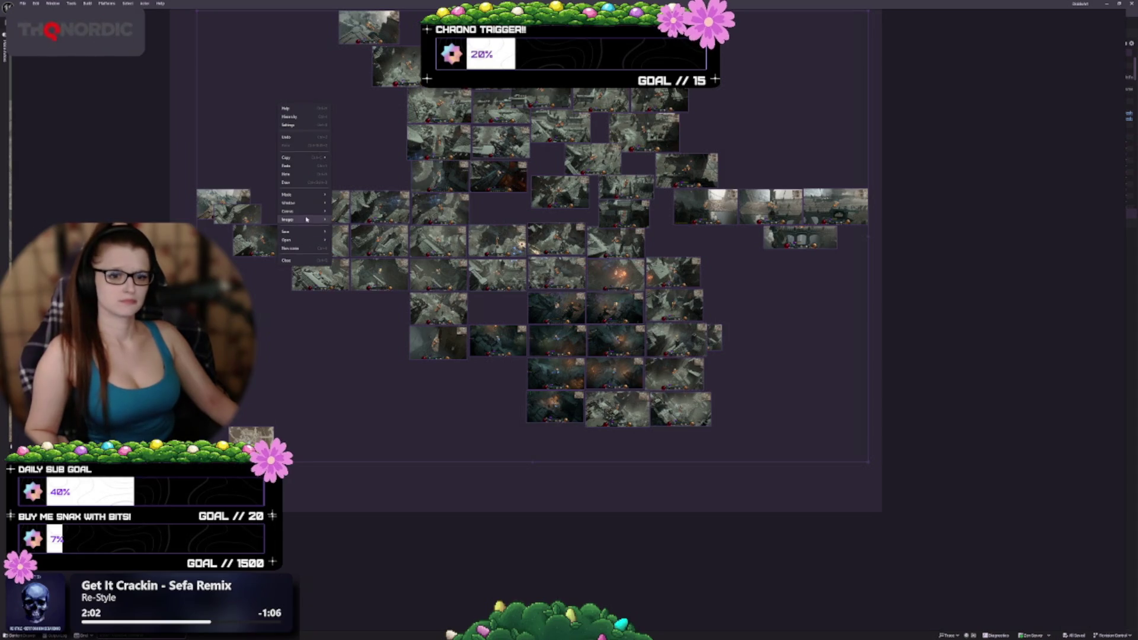
mouse_move(301, 232)
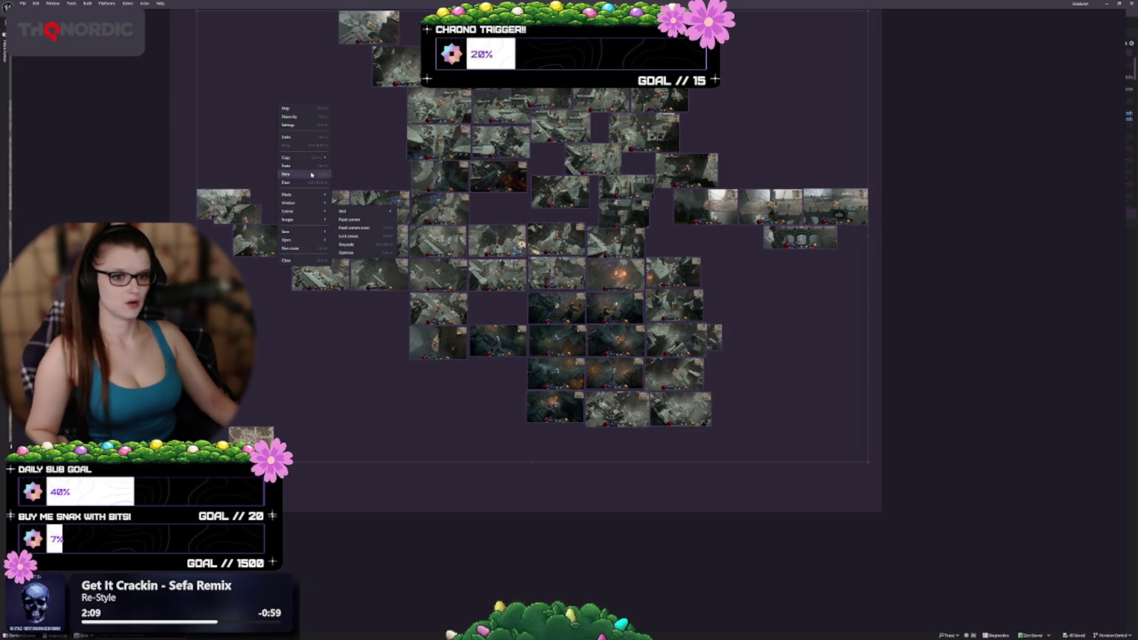
click(311, 126)
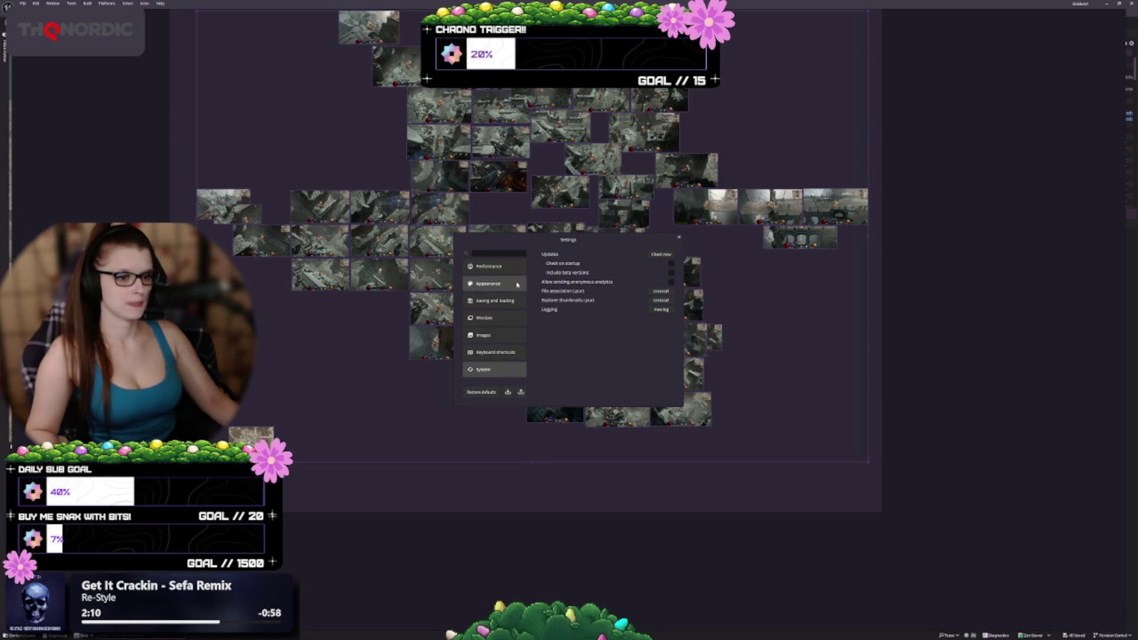
Browse the Performance, Saving and loading, and Images preference categories.
click(496, 268)
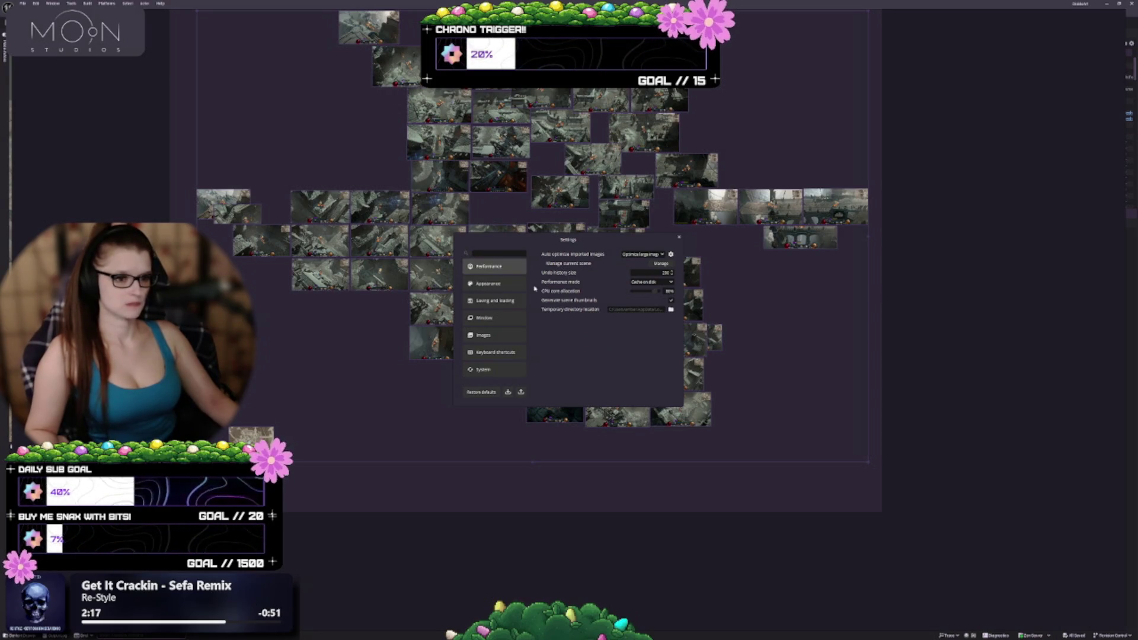
click(511, 301)
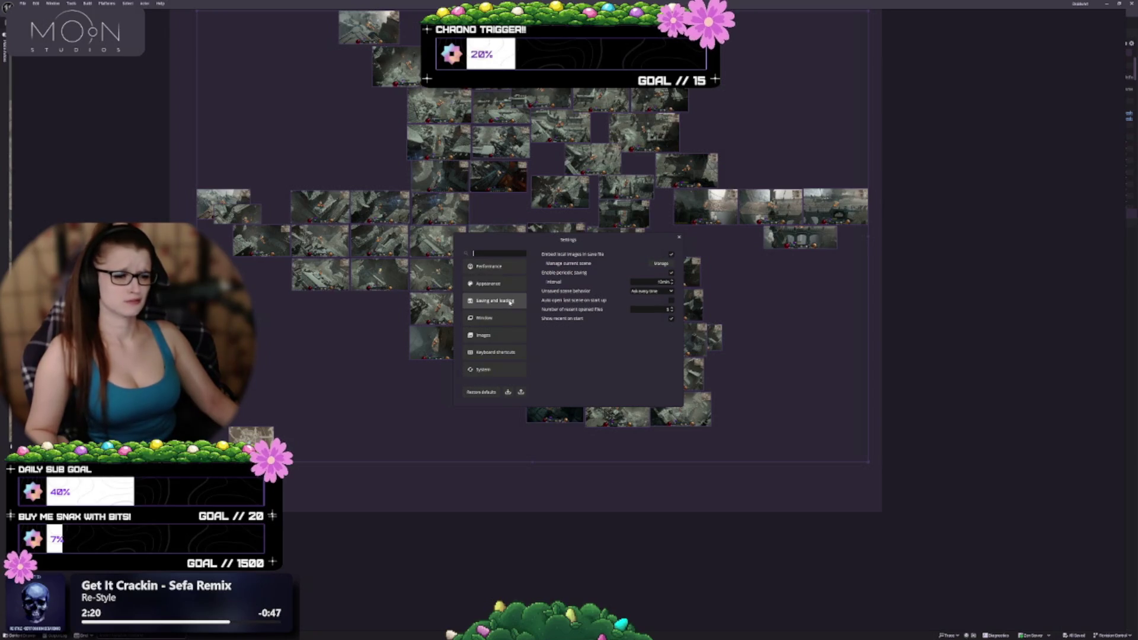
click(495, 337)
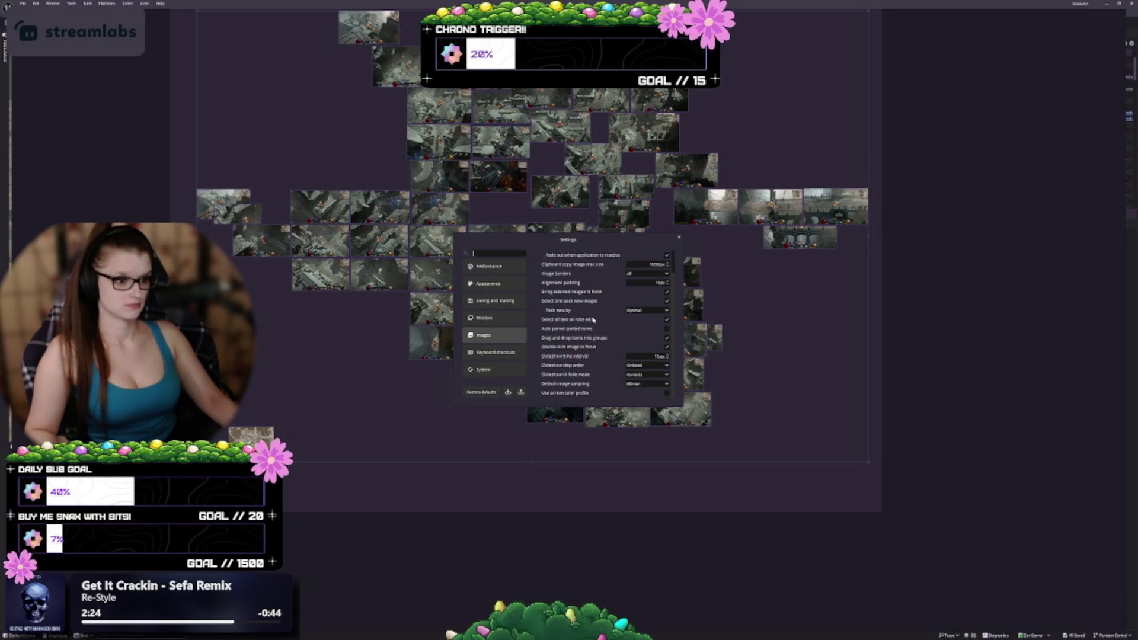
scroll(592, 320, up, 1)
click(497, 272)
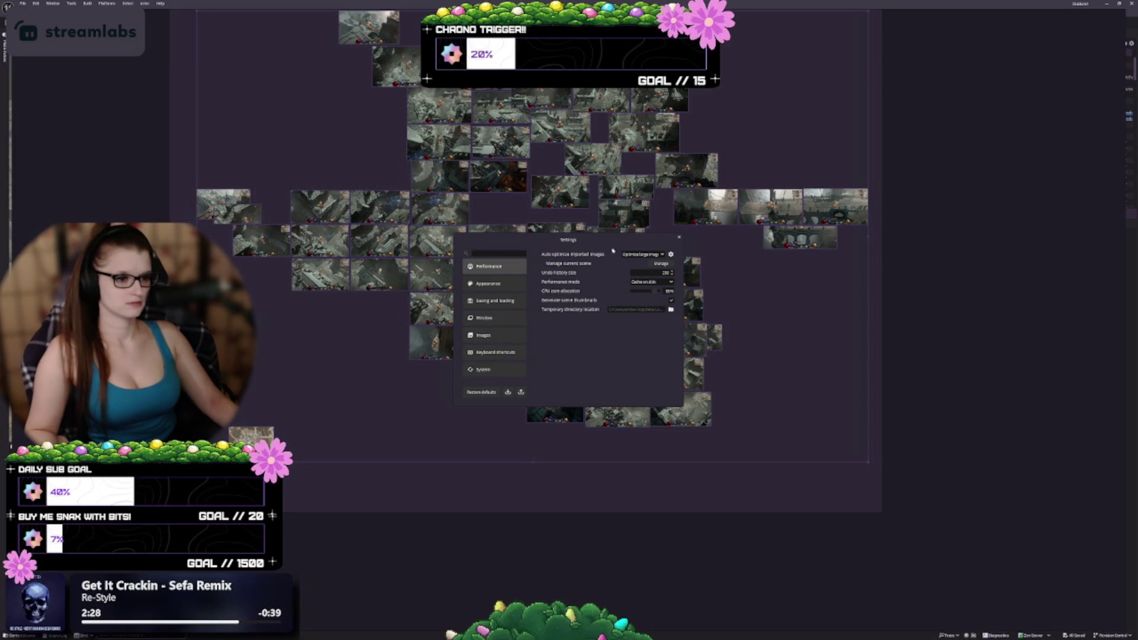
Inspect the Auto optimize rule without saving it, then open Manage images.
click(637, 255)
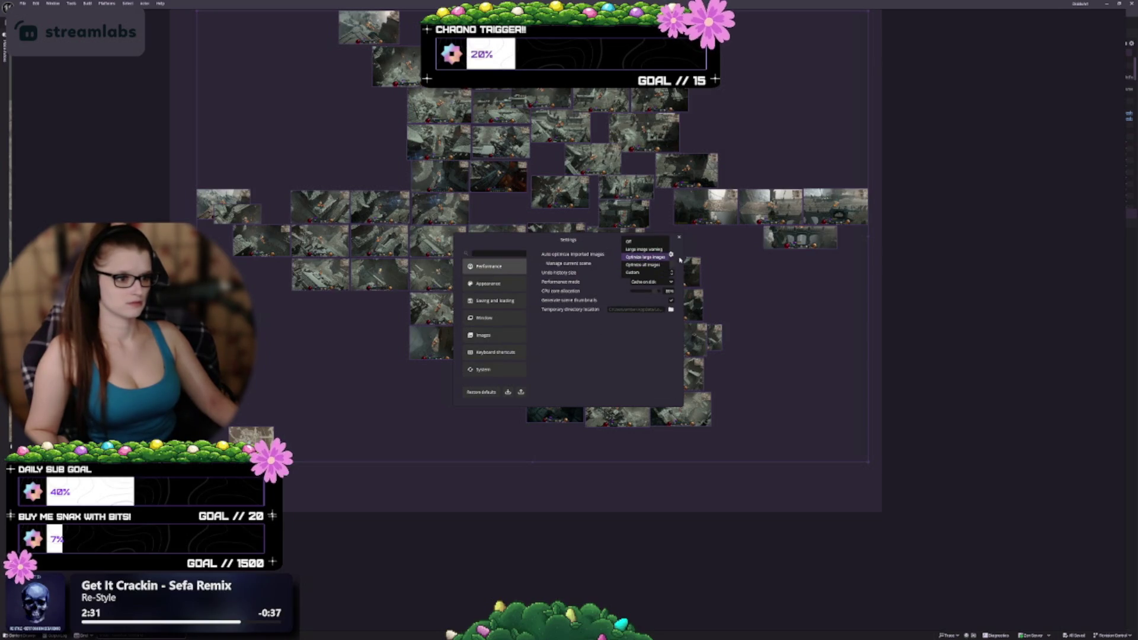
click(640, 257)
click(670, 254)
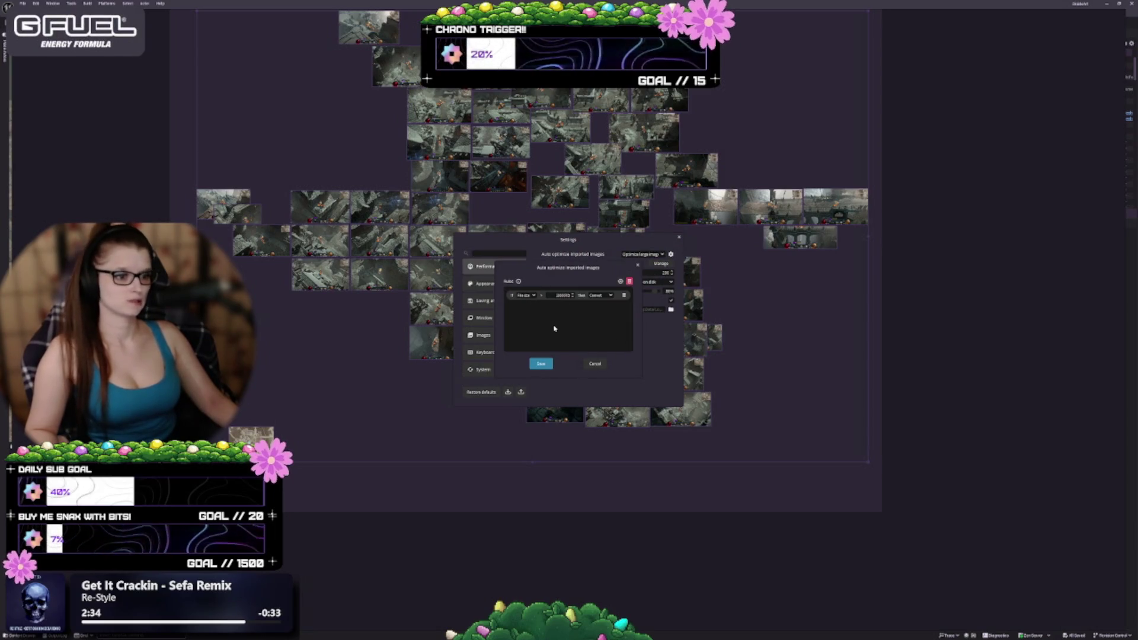
click(596, 365)
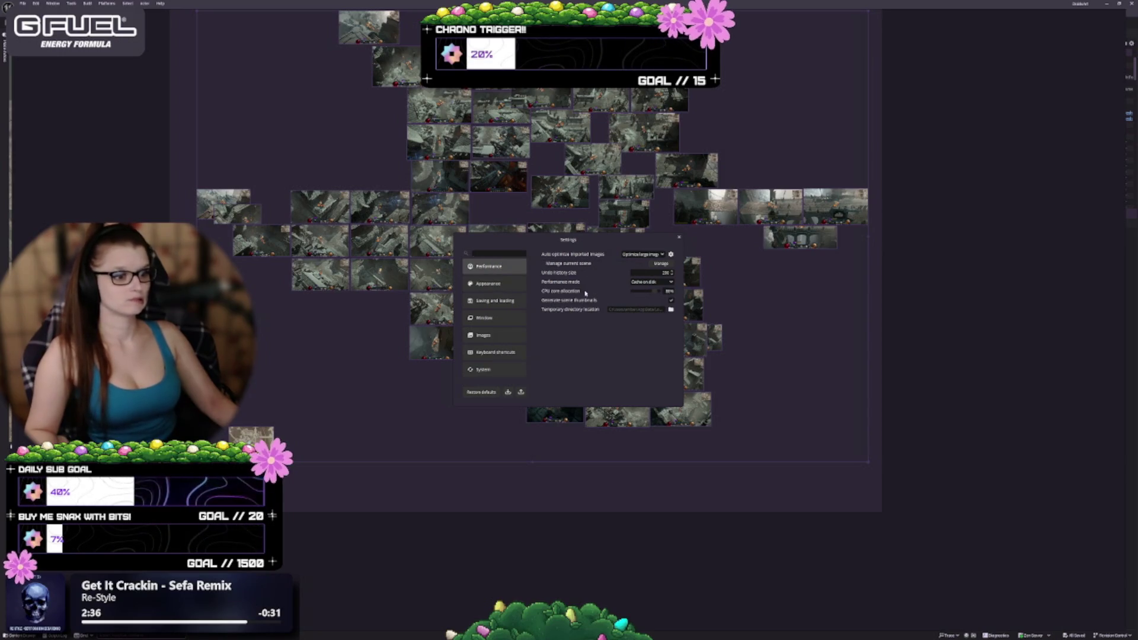
mouse_move(582, 290)
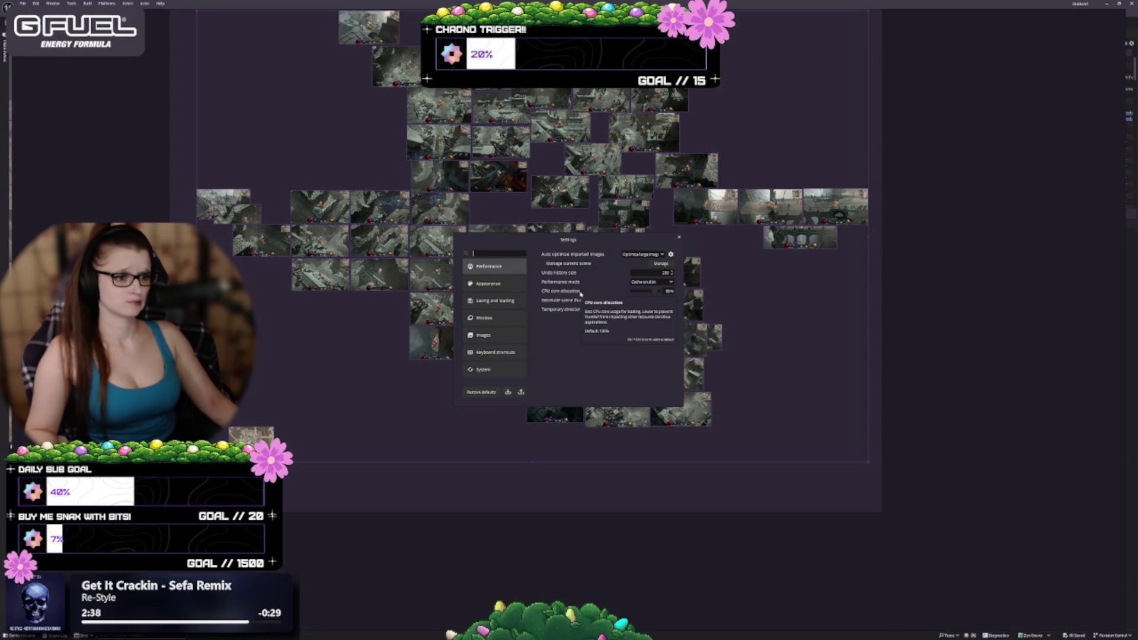
click(658, 264)
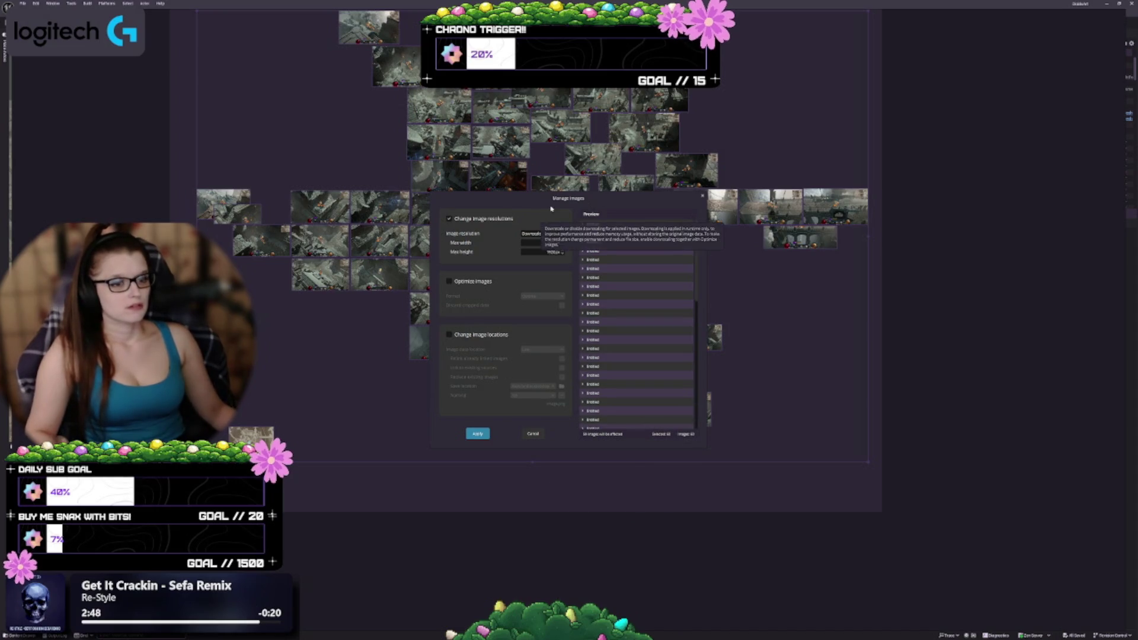
Try trial maximum size values such as 512 × 512 and 1920 × 1080.
mouse_move(470, 398)
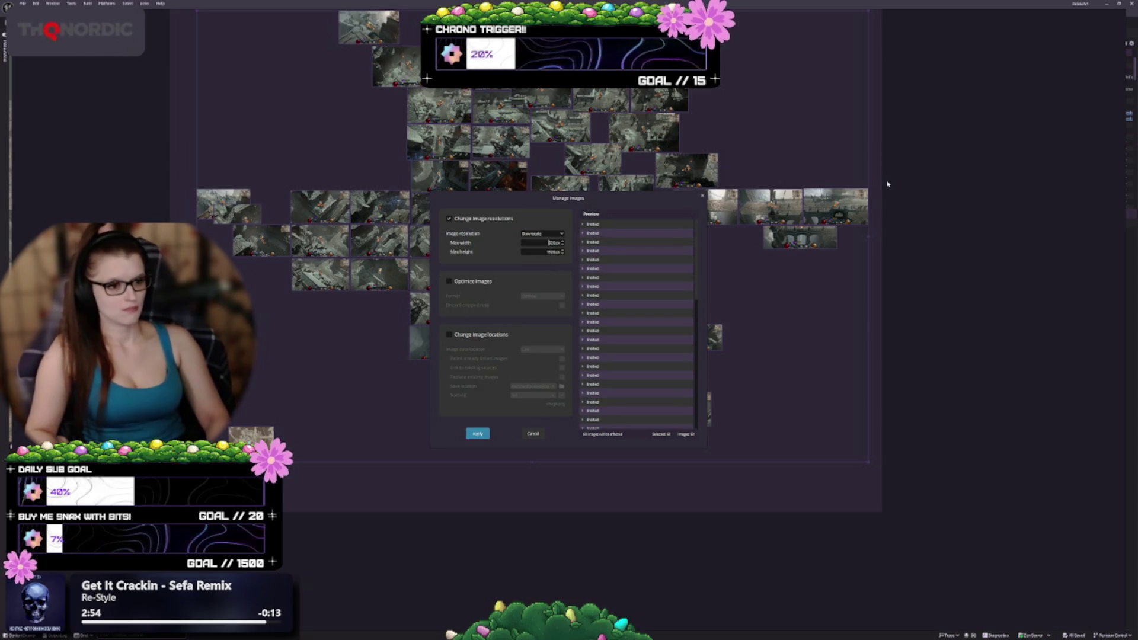
key(BackSpace)
key(BackSpace)
key(BackSpace)
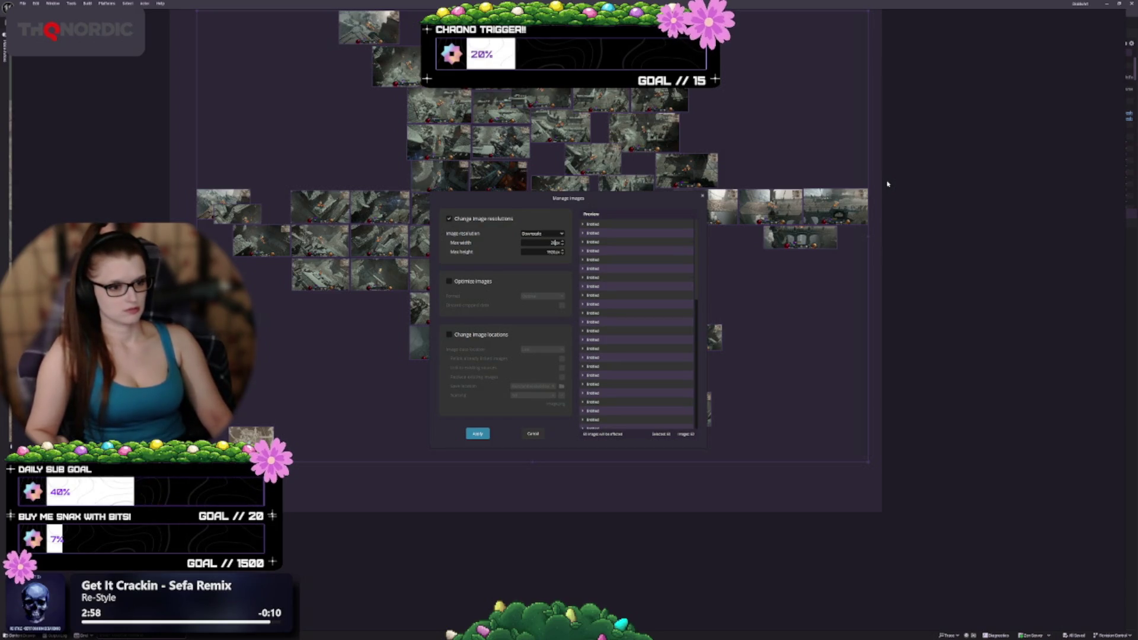
text(048)
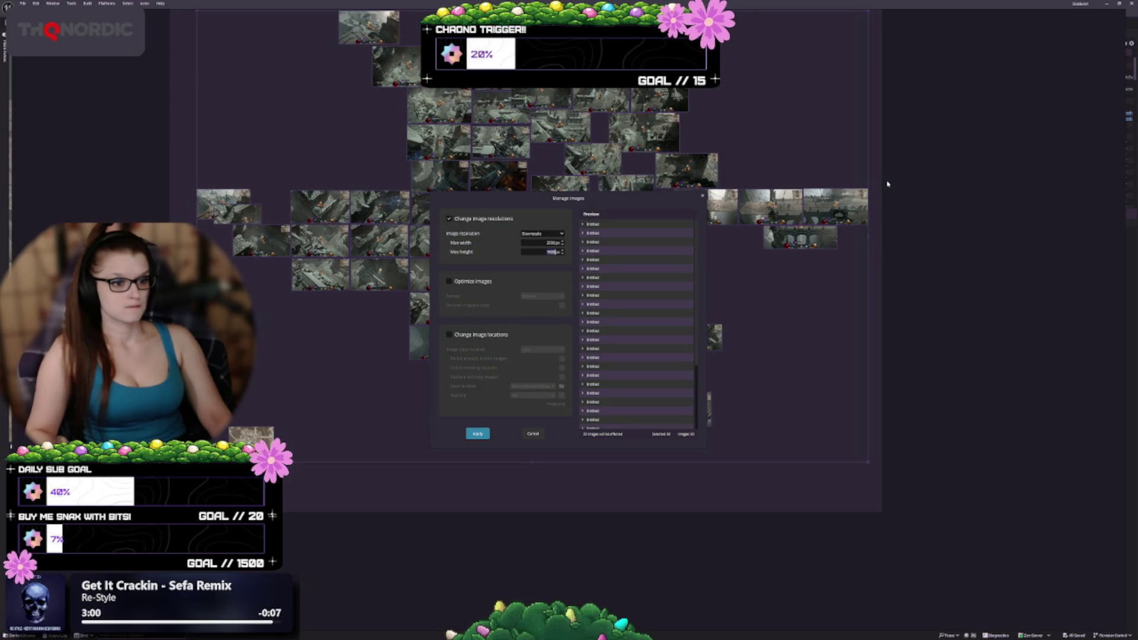
text(2048)
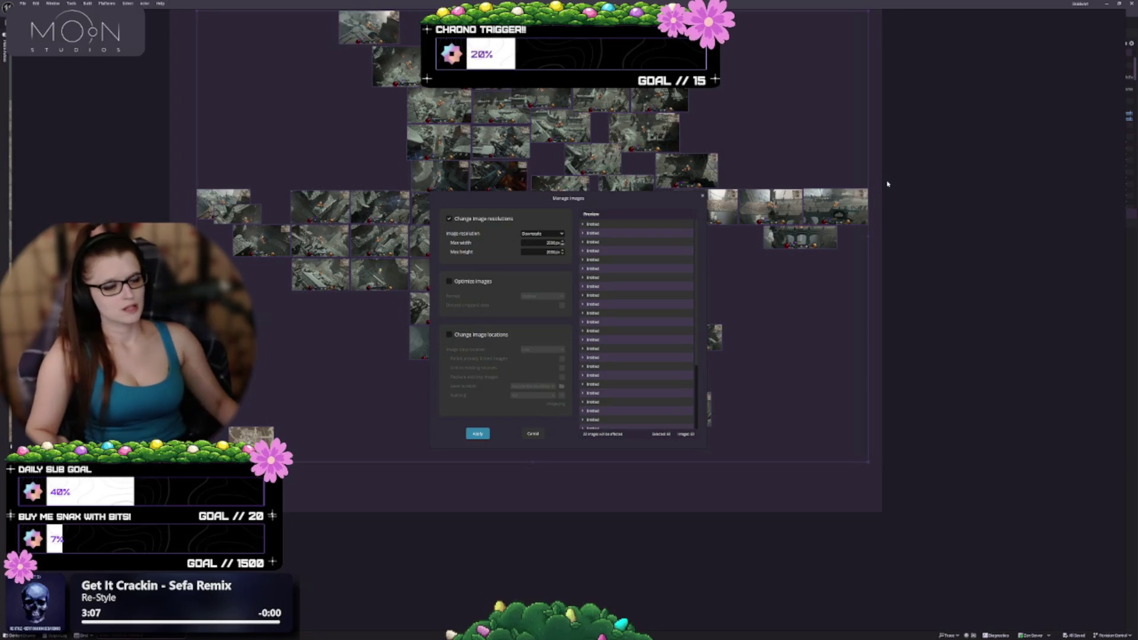
double_click(552, 243)
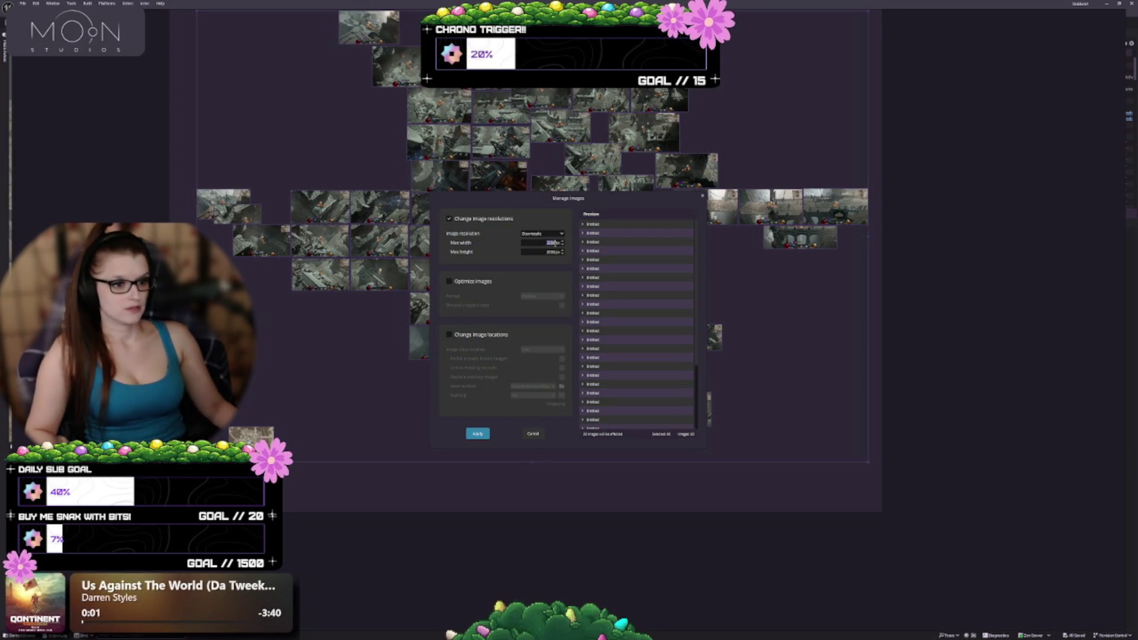
text(512)
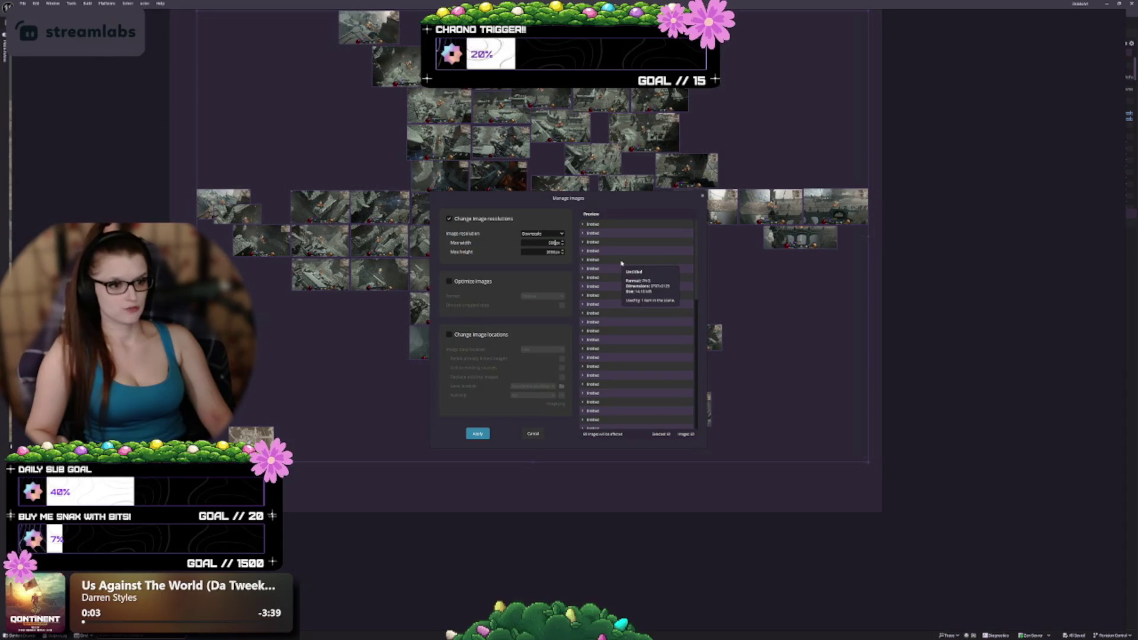
key(Tab)
text(512)
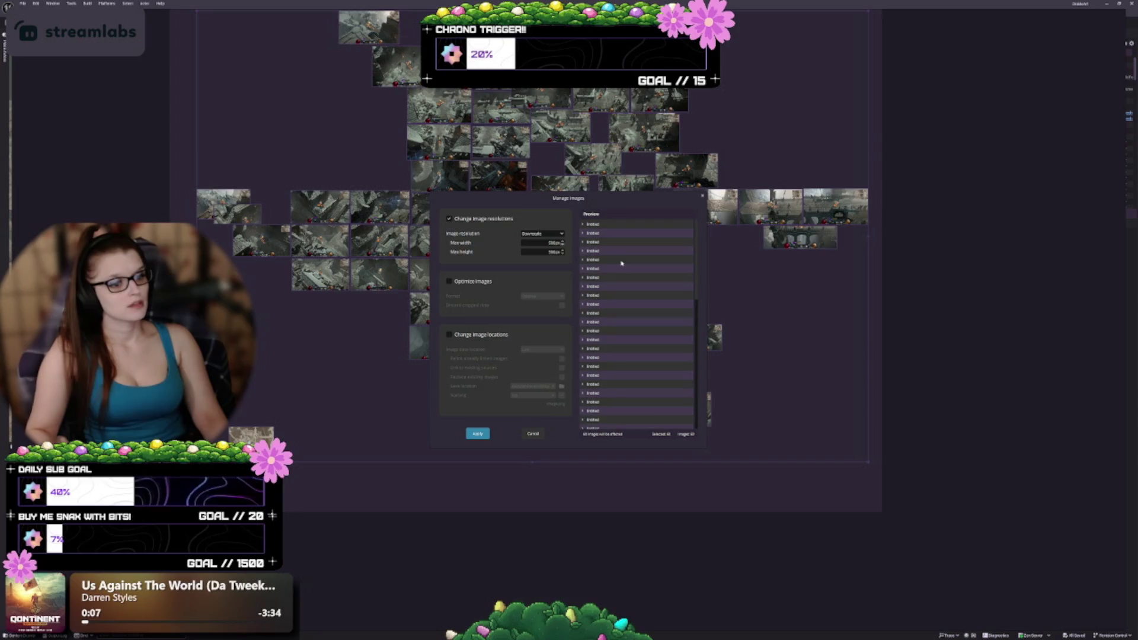
key(shift+Tab)
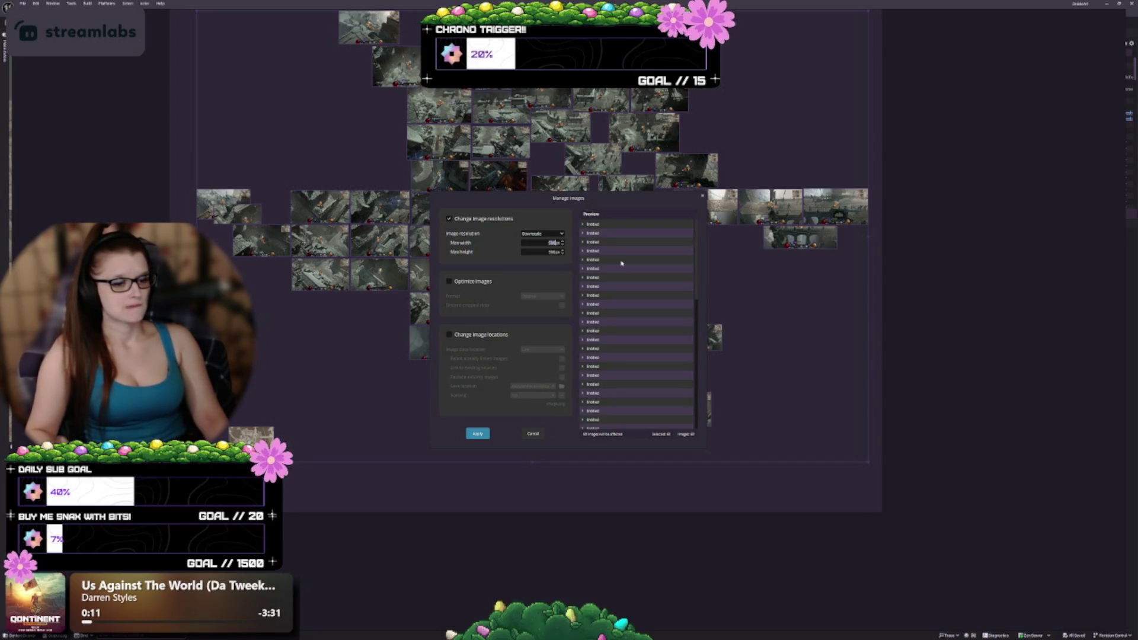
text(1920)
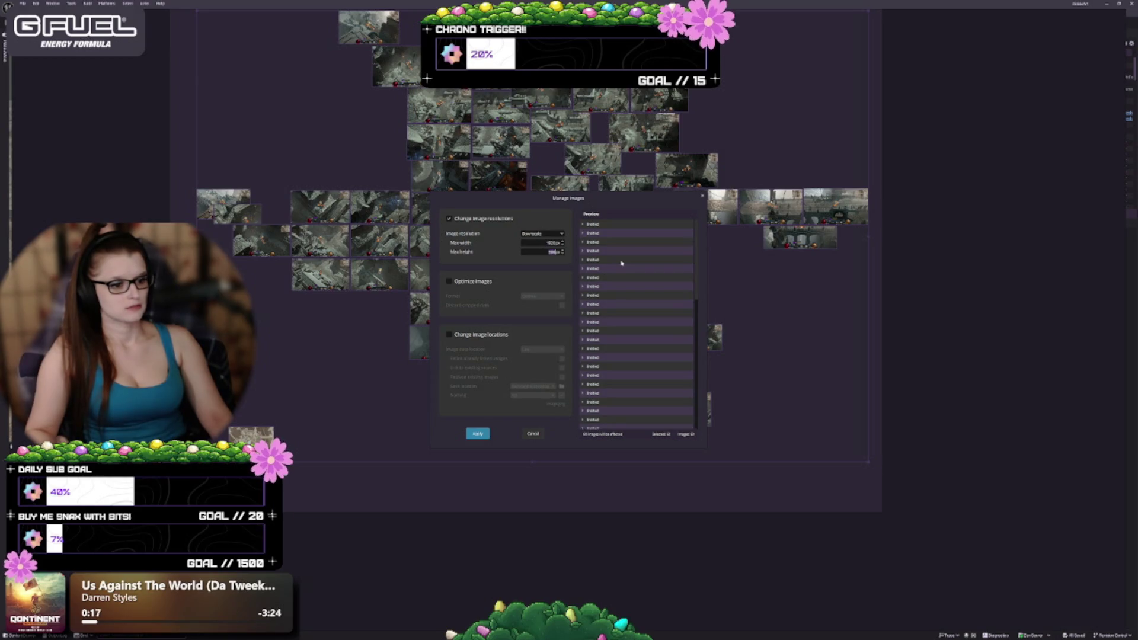
text(1080)
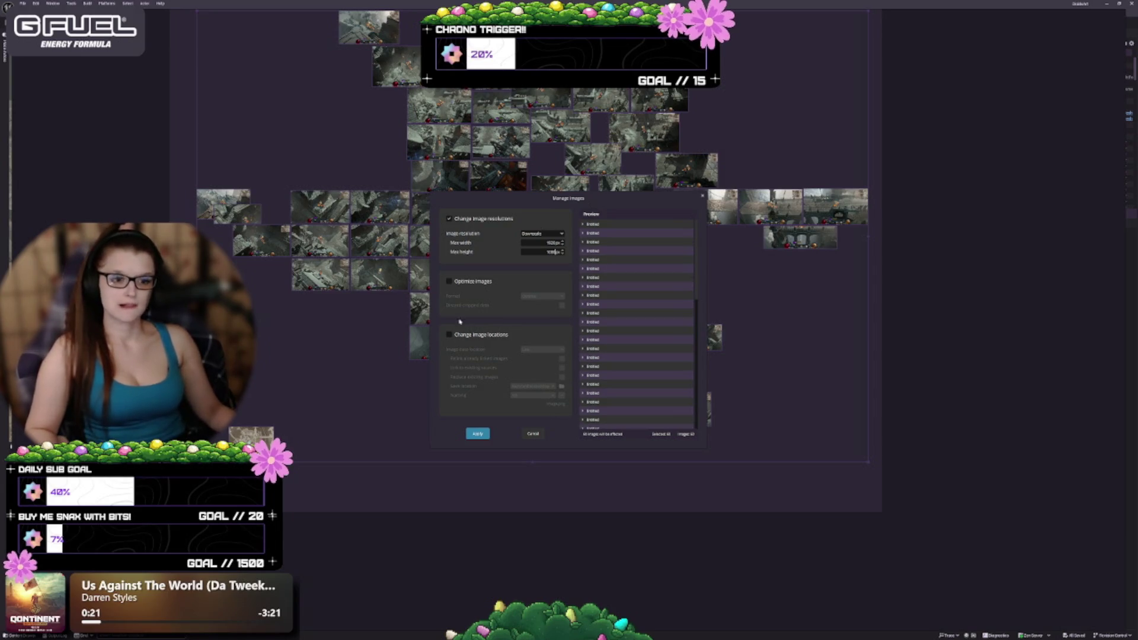
Set Max width to 2560px and Max height to 1440px, keeping Downscale selected.
double_click(564, 243)
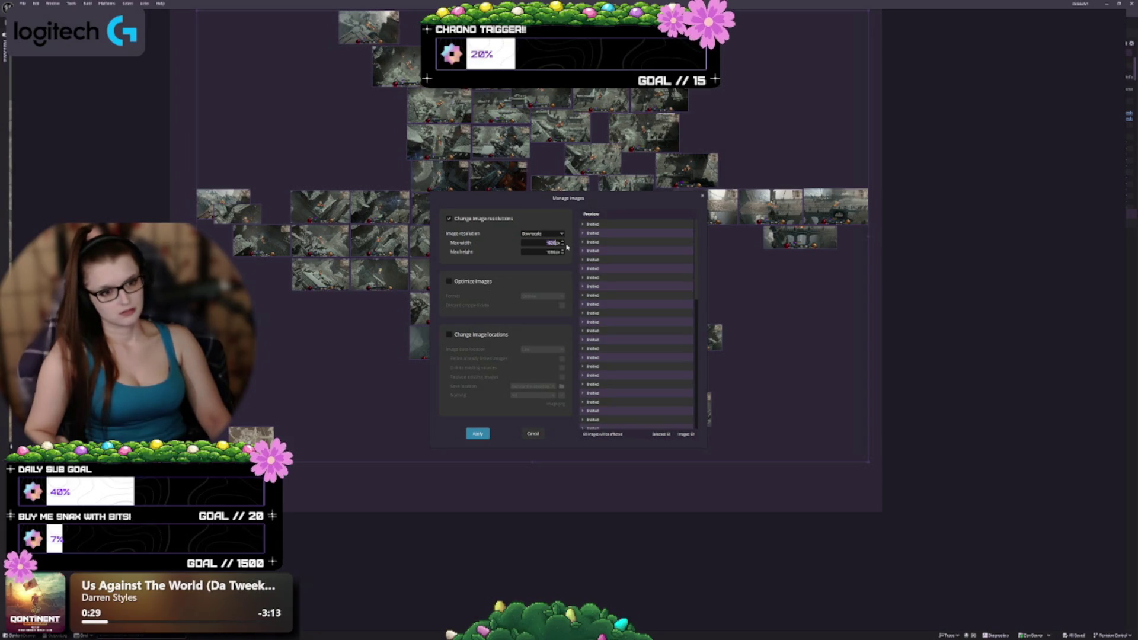
text(2160)
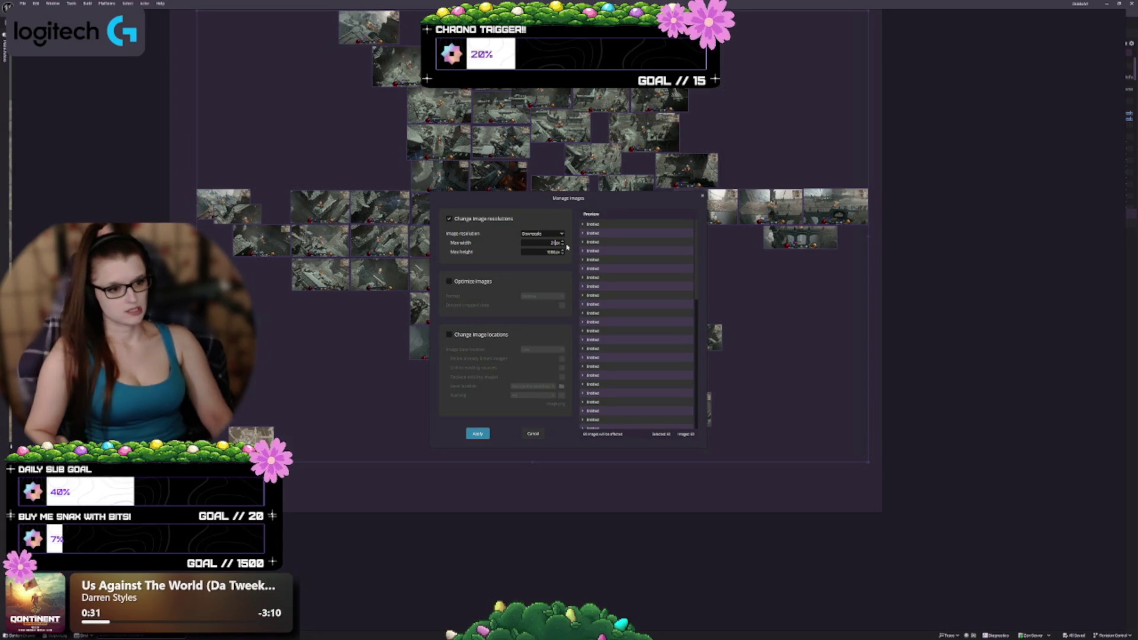
key(Tab)
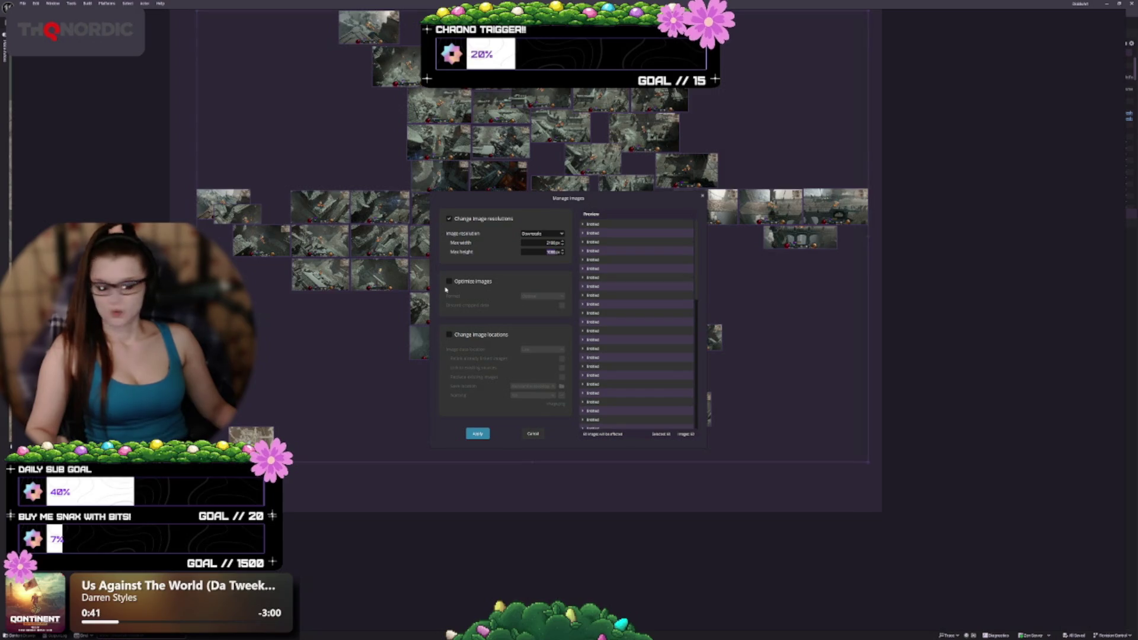
double_click(547, 243)
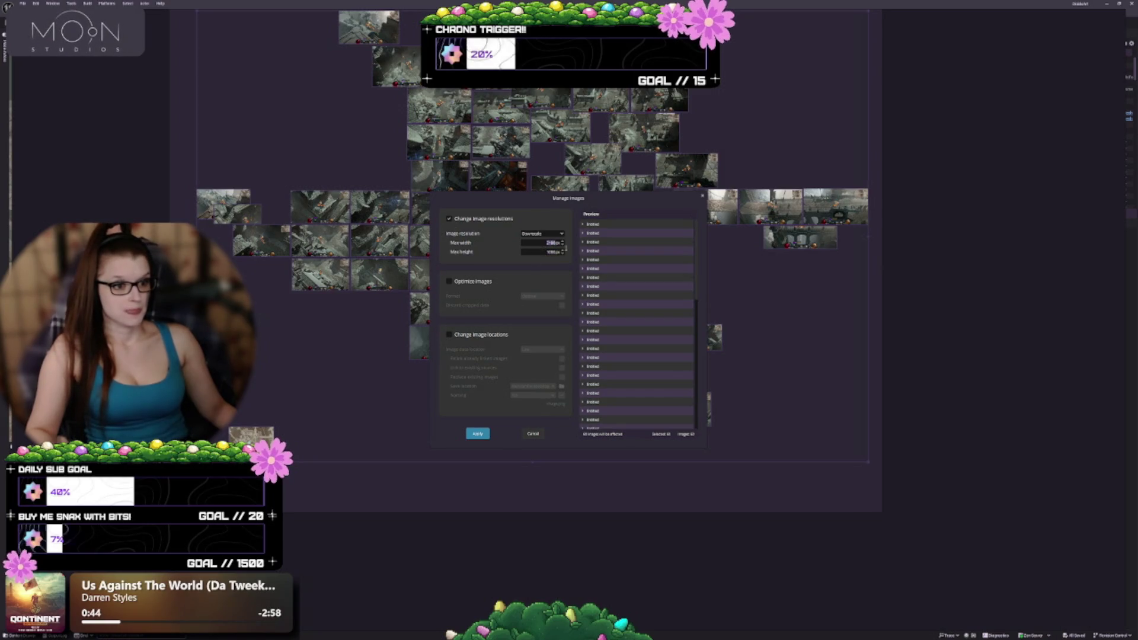
text(2560)
key(Tab)
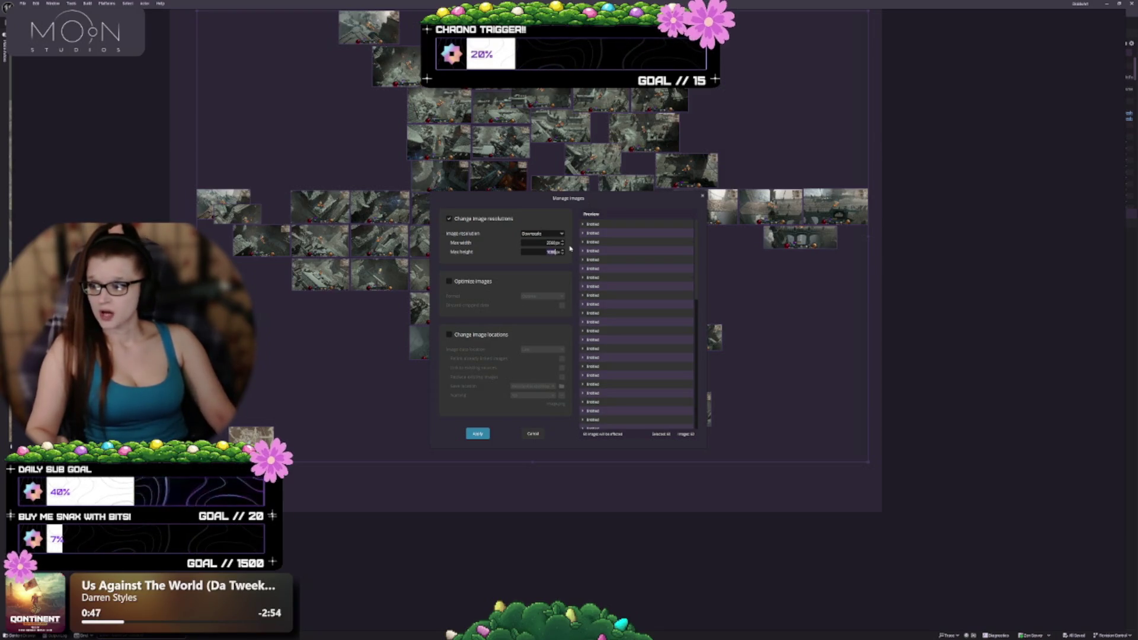
text(1440)
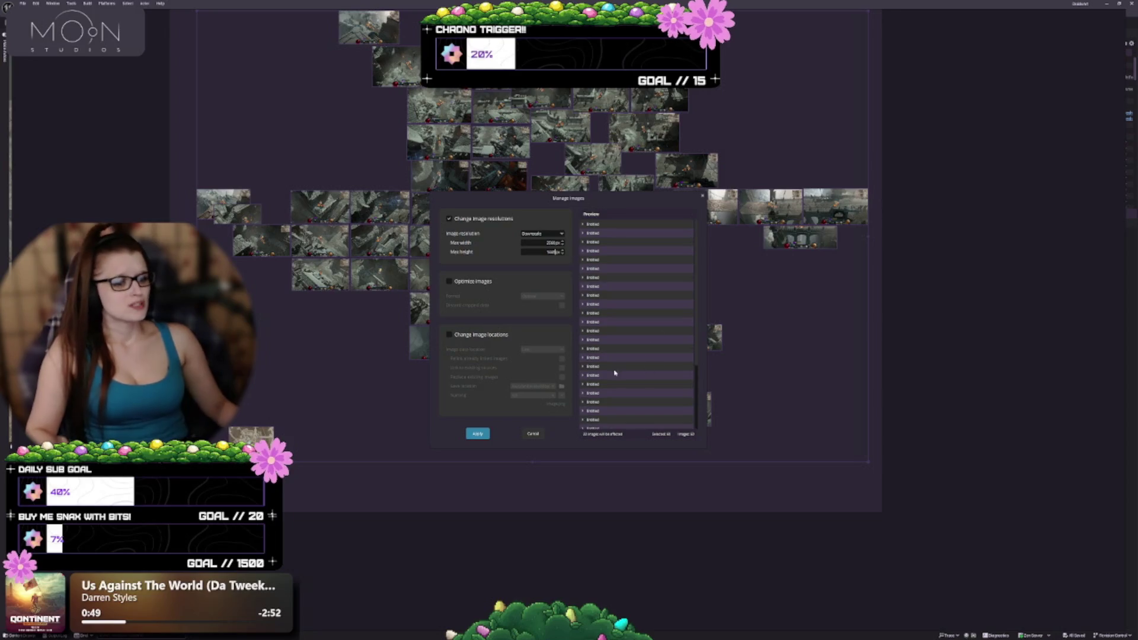
click(545, 235)
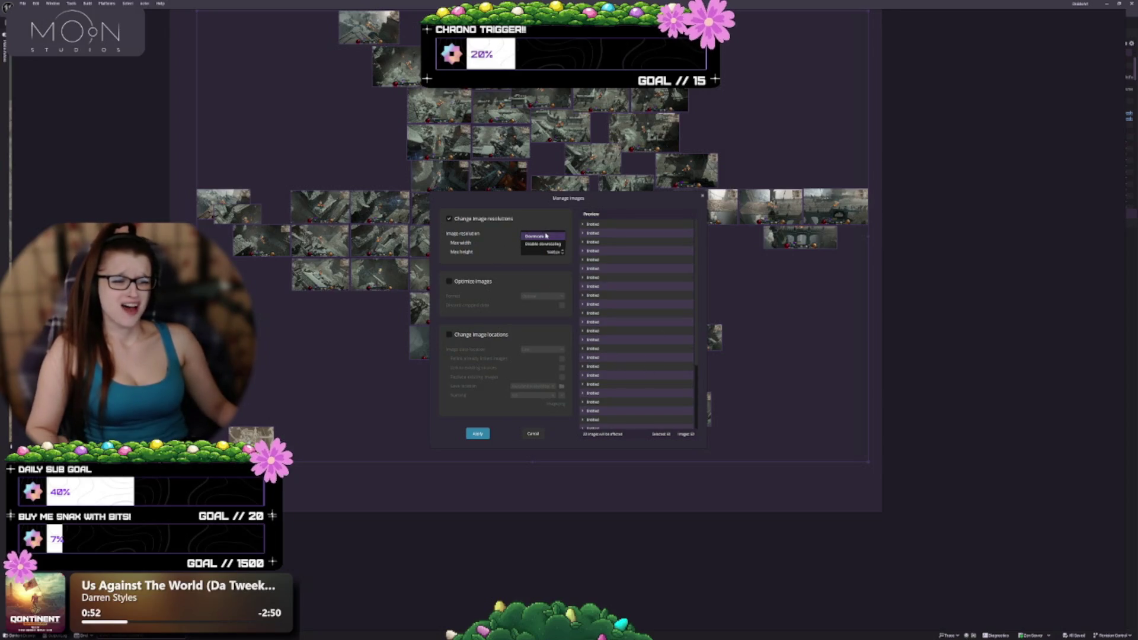
click(544, 236)
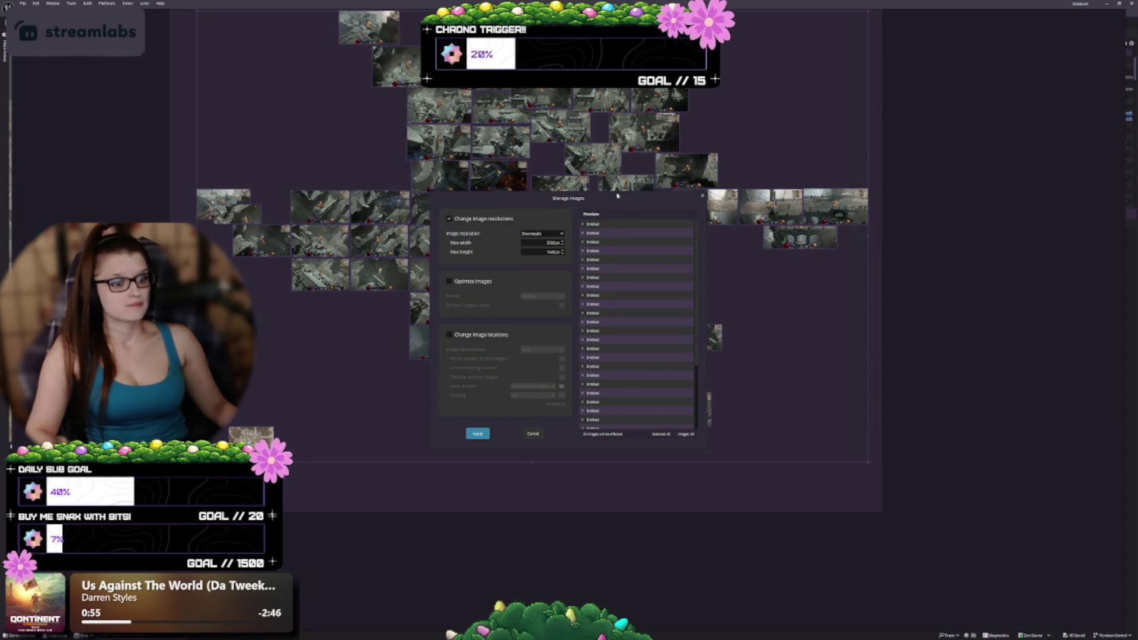
mouse_move(617, 195)
mouse_down()
mouse_move(596, 199)
mouse_move(585, 245)
mouse_up()
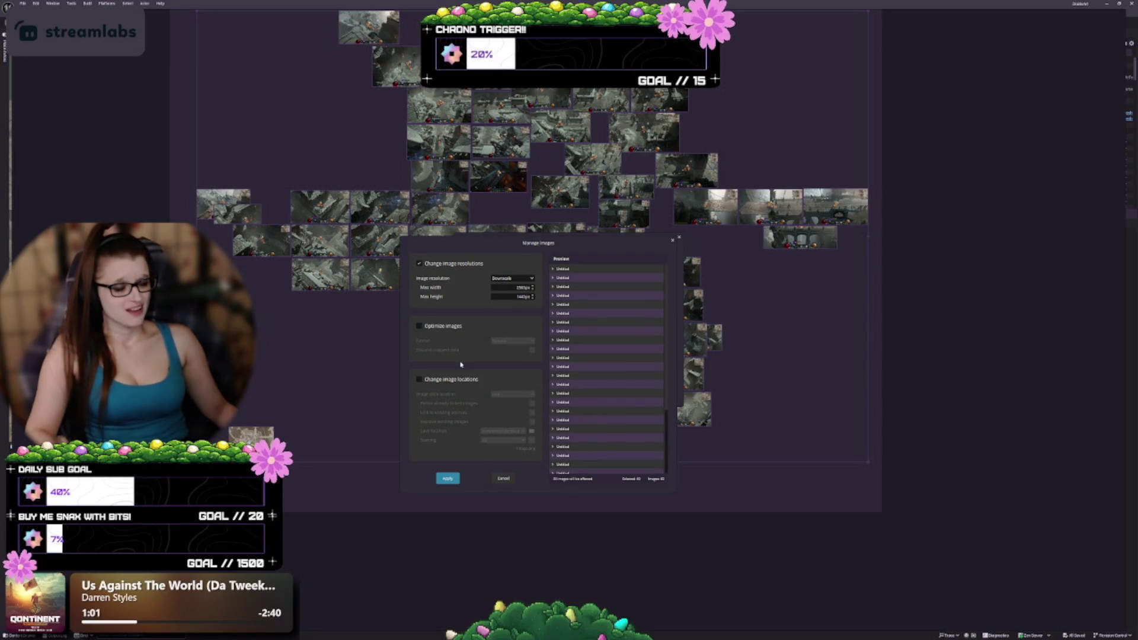
click(419, 327)
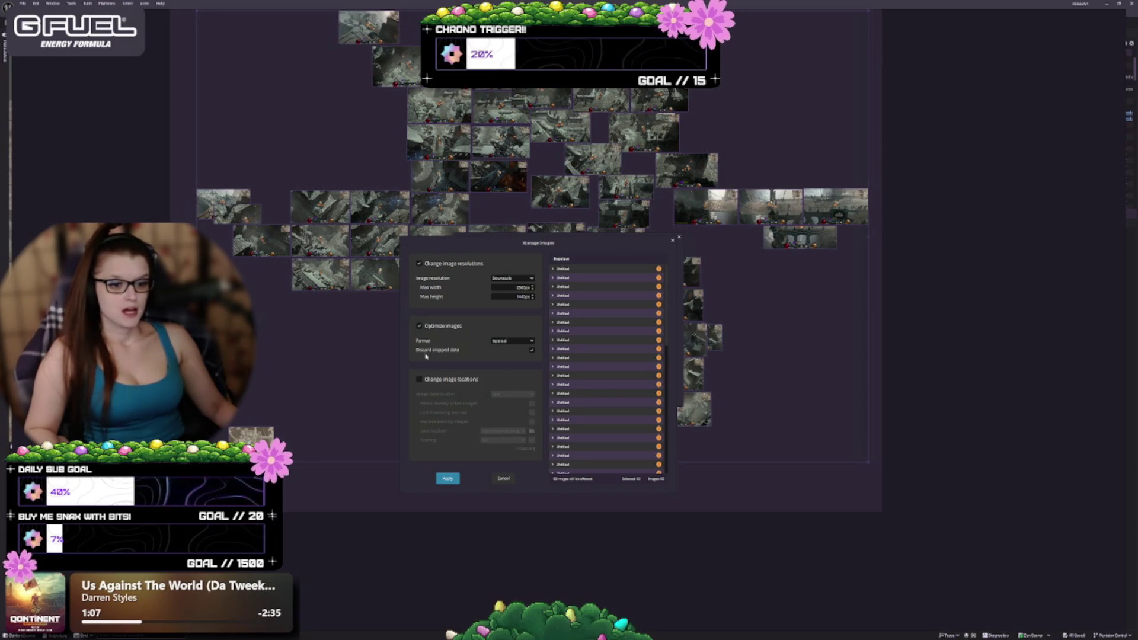
click(523, 341)
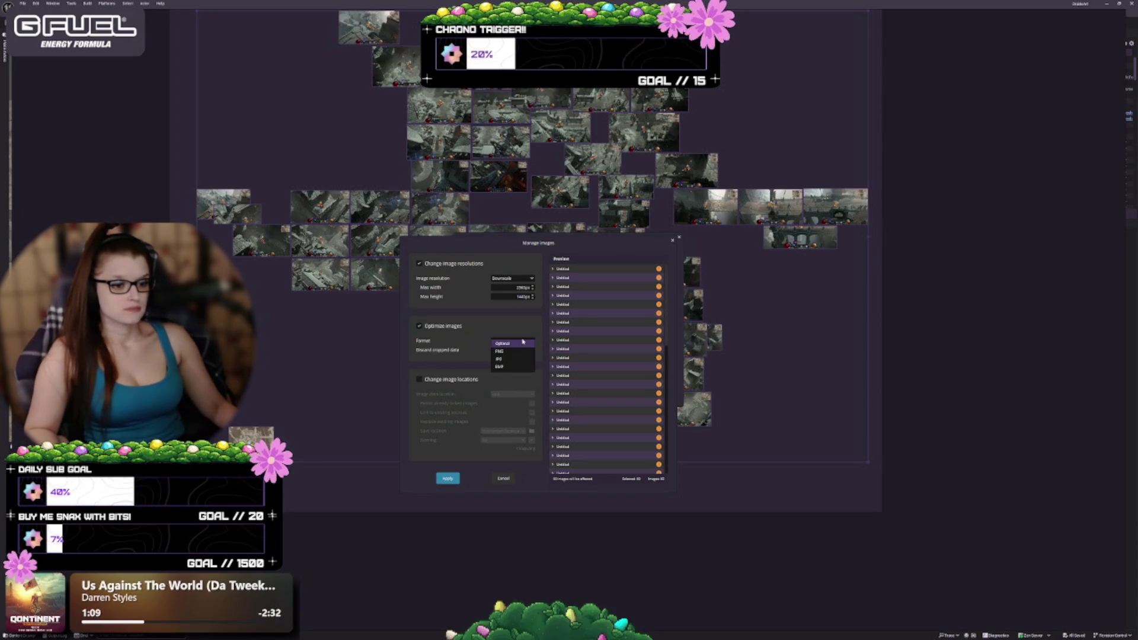
click(522, 343)
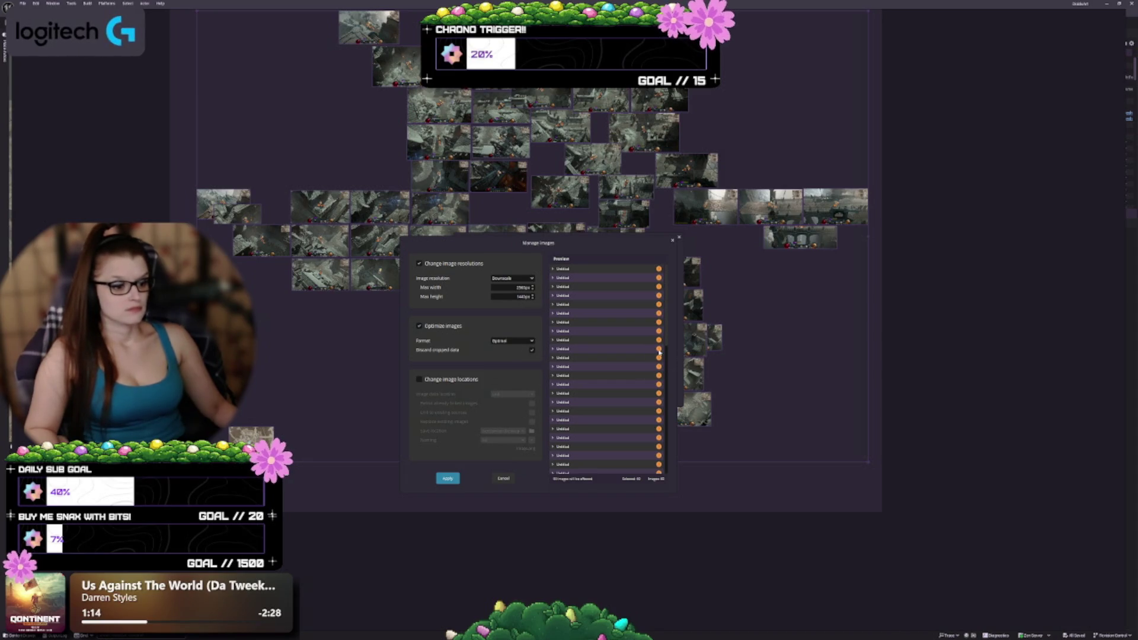
mouse_move(659, 352)
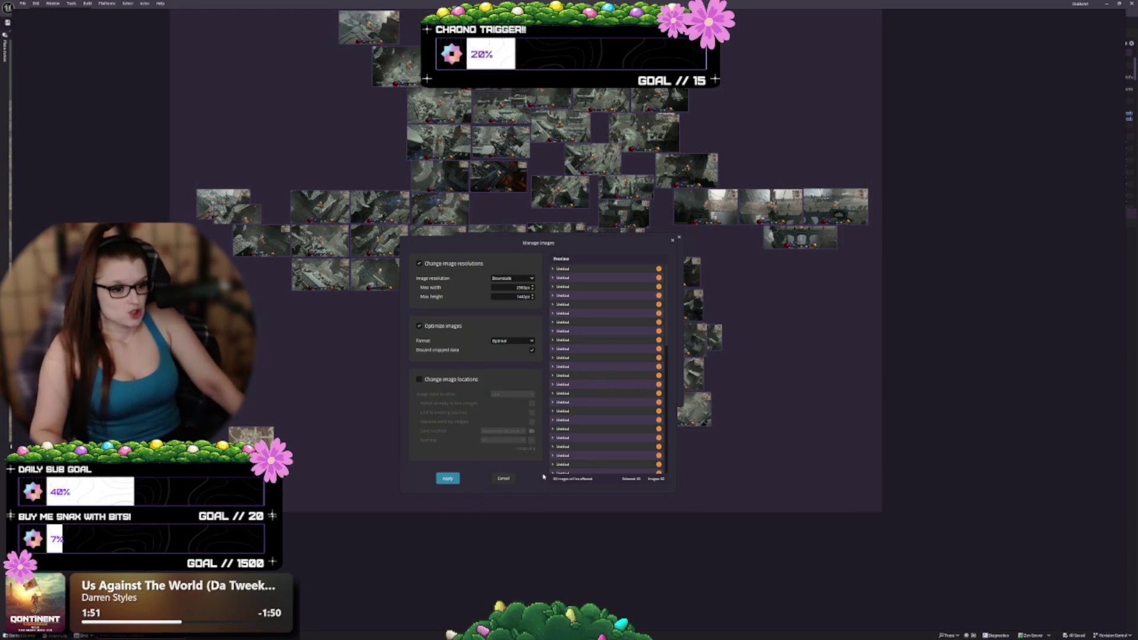
Cancel Manage Images, close Settings, save the board with Ctrl+S, and pan the canvas.
click(503, 478)
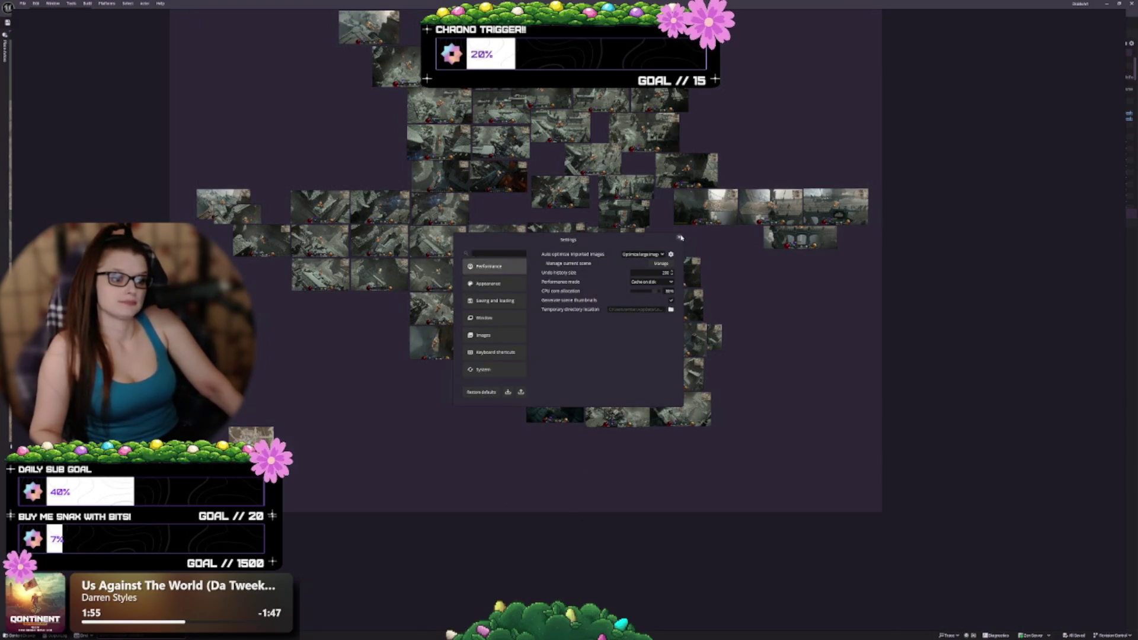
click(679, 237)
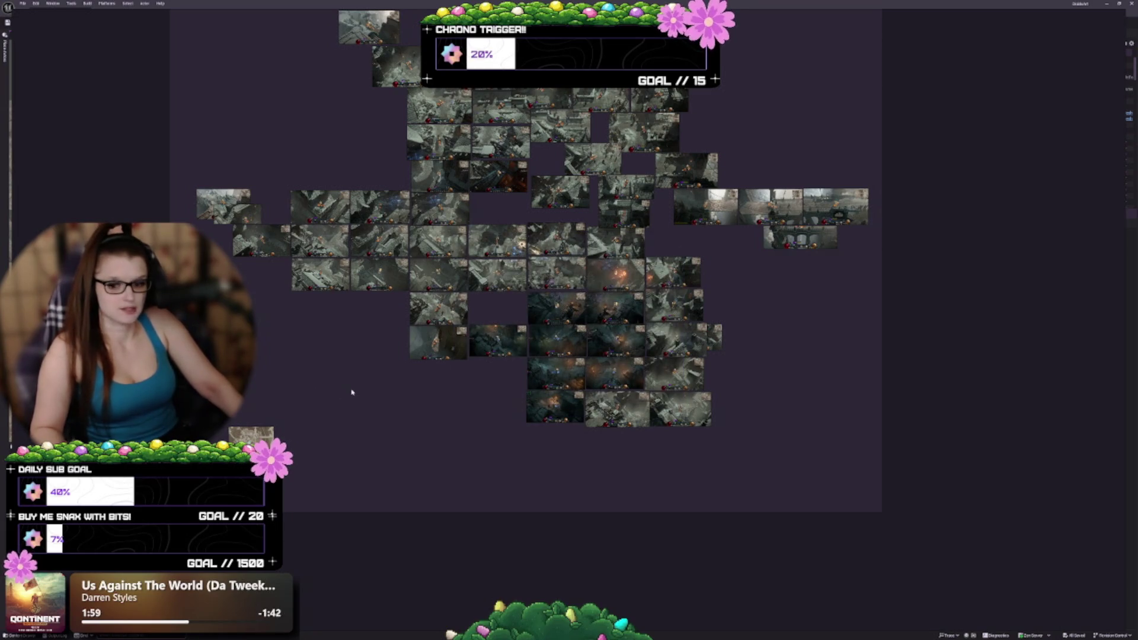
key(ctrl+s)
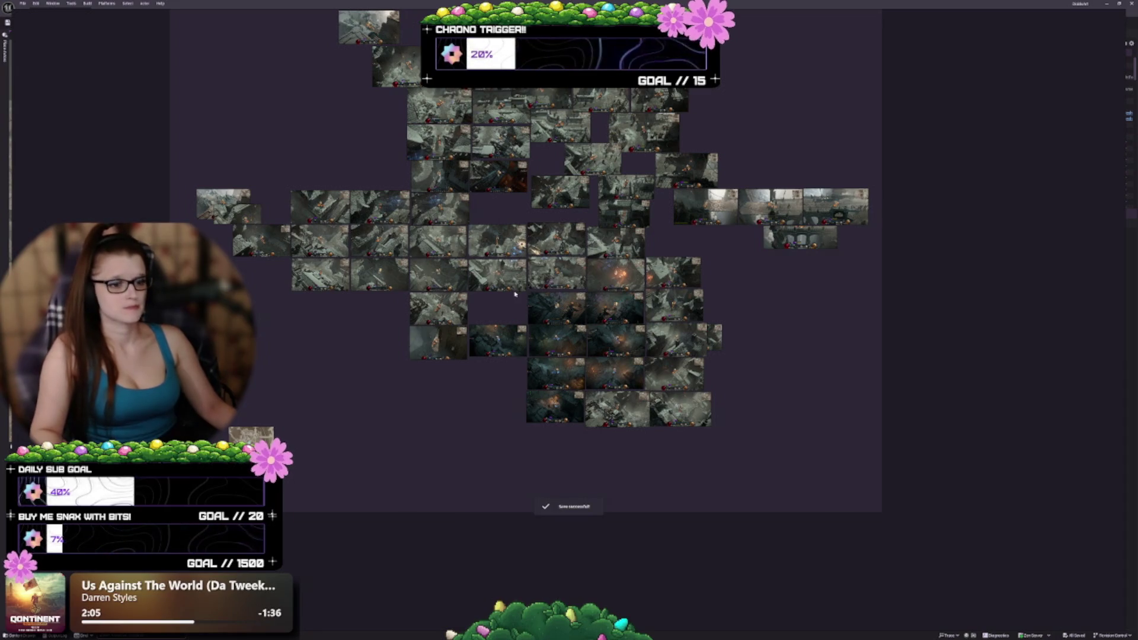
mouse_move(384, 345)
mouse_down()
mouse_move(425, 318)
mouse_move(339, 300)
mouse_up()
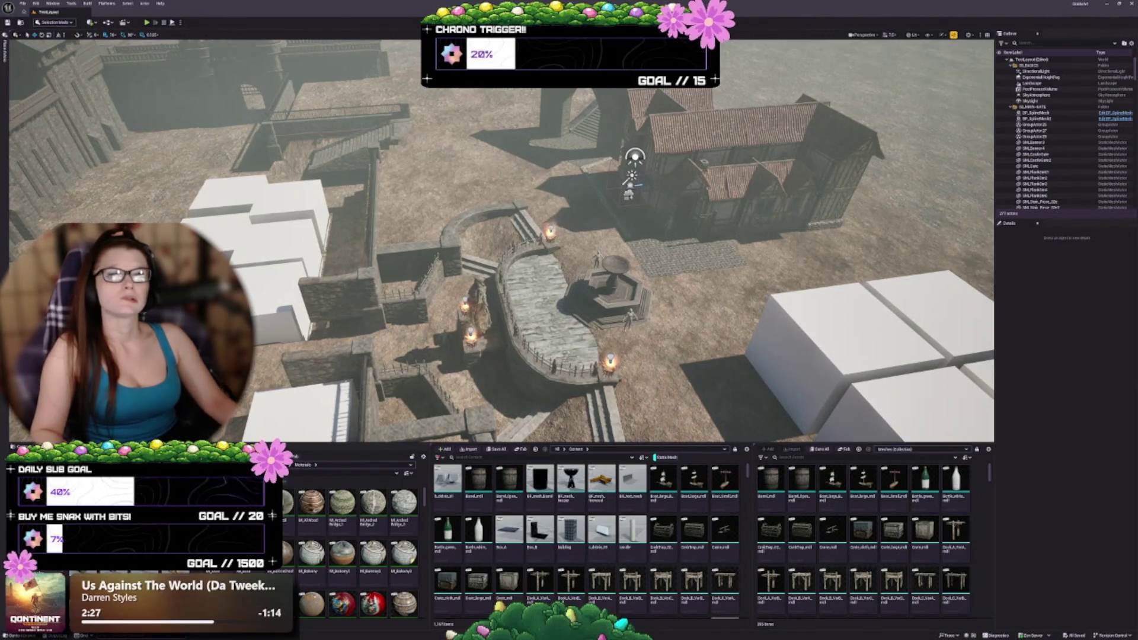
Fly the camera past the curved stone wall, stairs and arch, ending close on the market stall.
drag(396, 310, 483, 221)
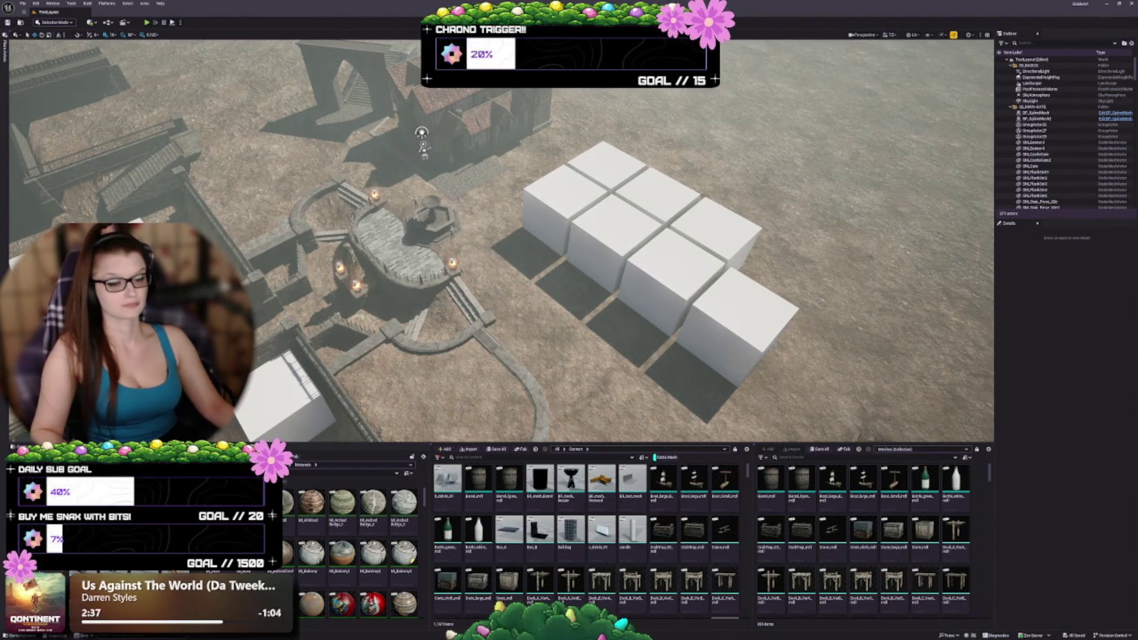
mouse_move(502, 267)
mouse_down()
mouse_move(501, 195)
mouse_move(501, 267)
mouse_up()
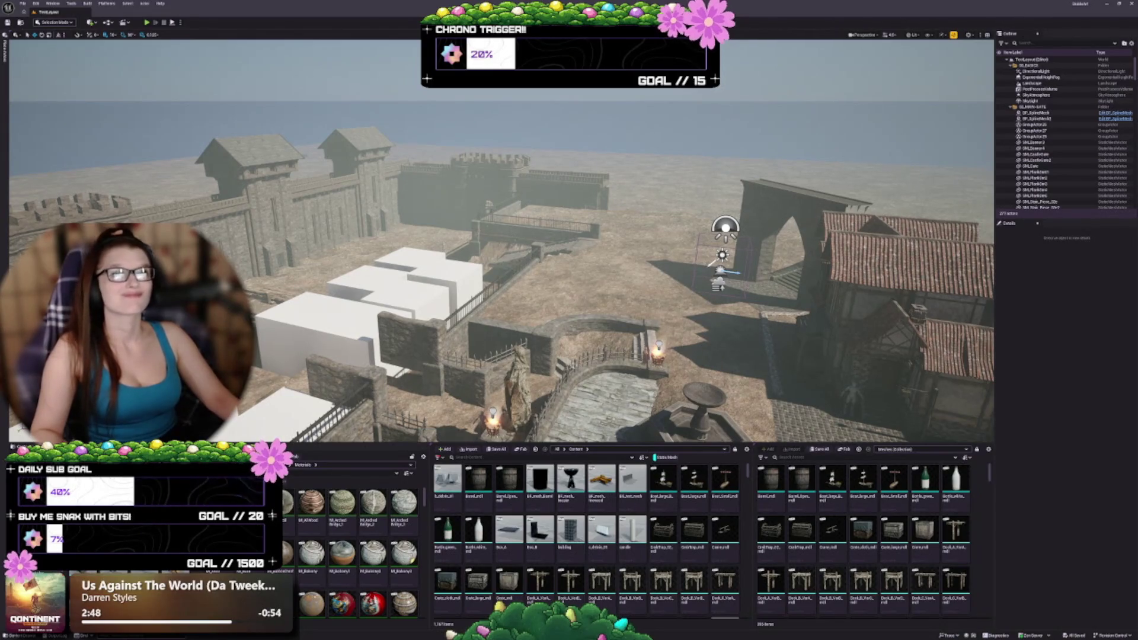
mouse_move(497, 237)
mouse_down()
mouse_move(610, 237)
mouse_move(586, 237)
mouse_move(587, 261)
mouse_move(572, 253)
mouse_up()
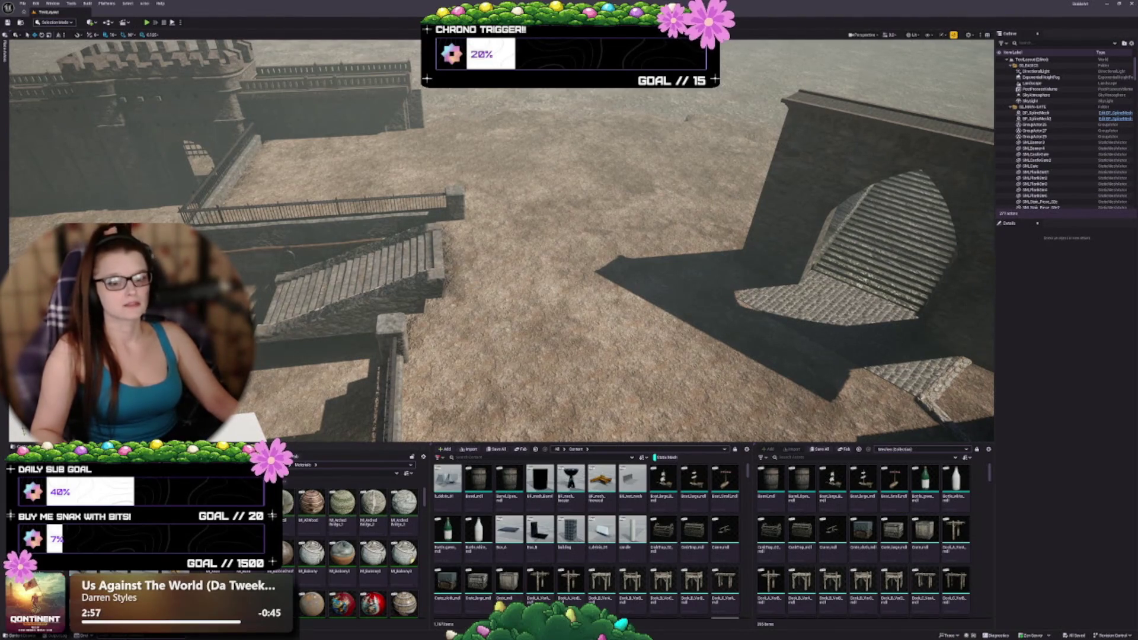
mouse_move(572, 253)
mouse_down()
mouse_move(554, 219)
mouse_move(548, 249)
mouse_move(521, 267)
mouse_move(414, 294)
mouse_move(415, 282)
mouse_up()
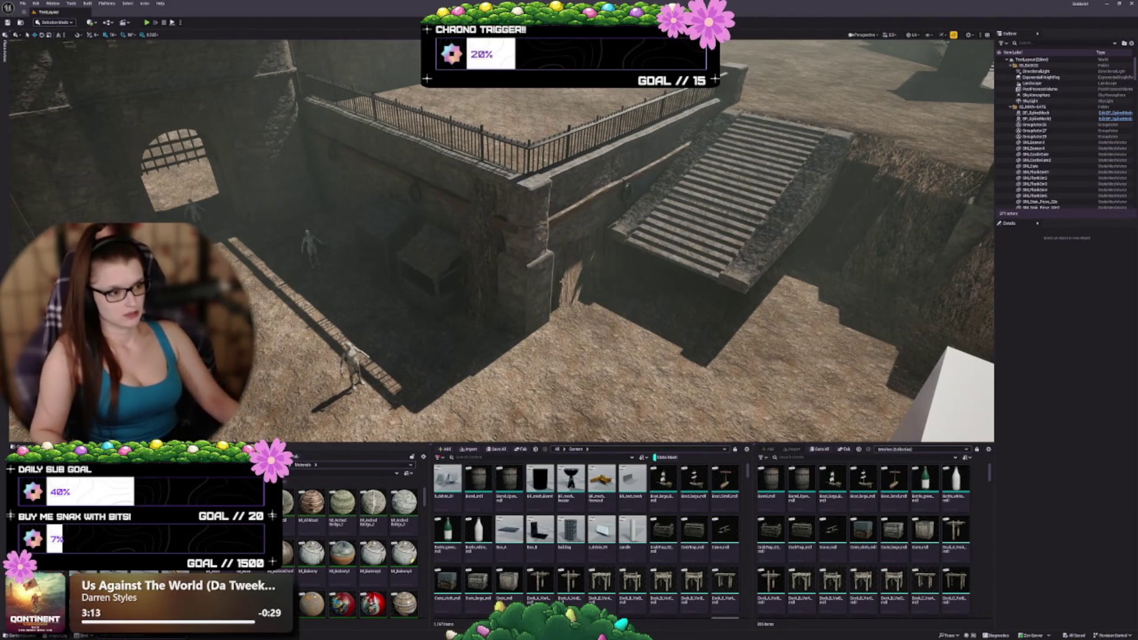
mouse_move(460, 312)
mouse_down()
mouse_move(460, 338)
mouse_move(438, 344)
mouse_move(456, 359)
mouse_move(447, 332)
mouse_up()
drag(533, 332, 534, 284)
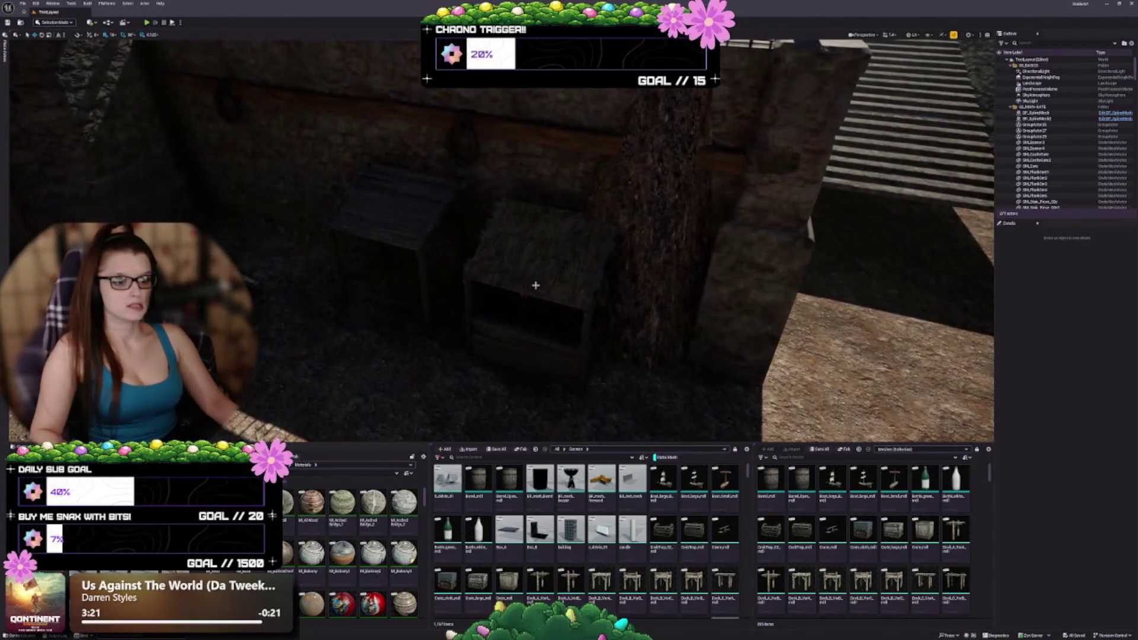
Frame the market stall with F, orbit back, and multi-select two mannequin characters.
click(565, 367)
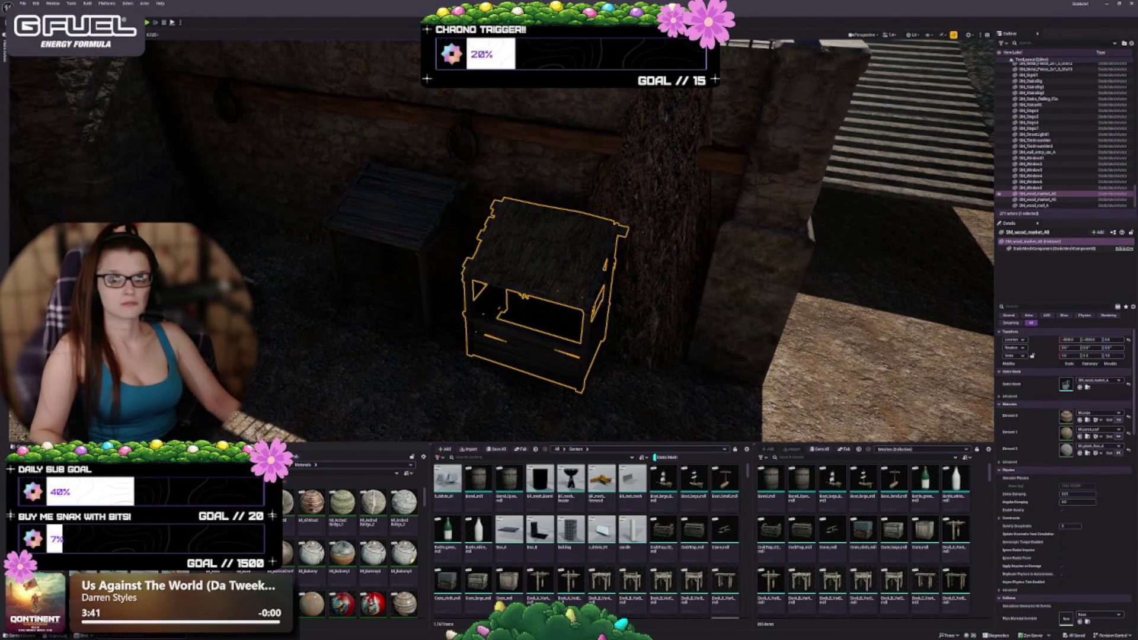
key(f)
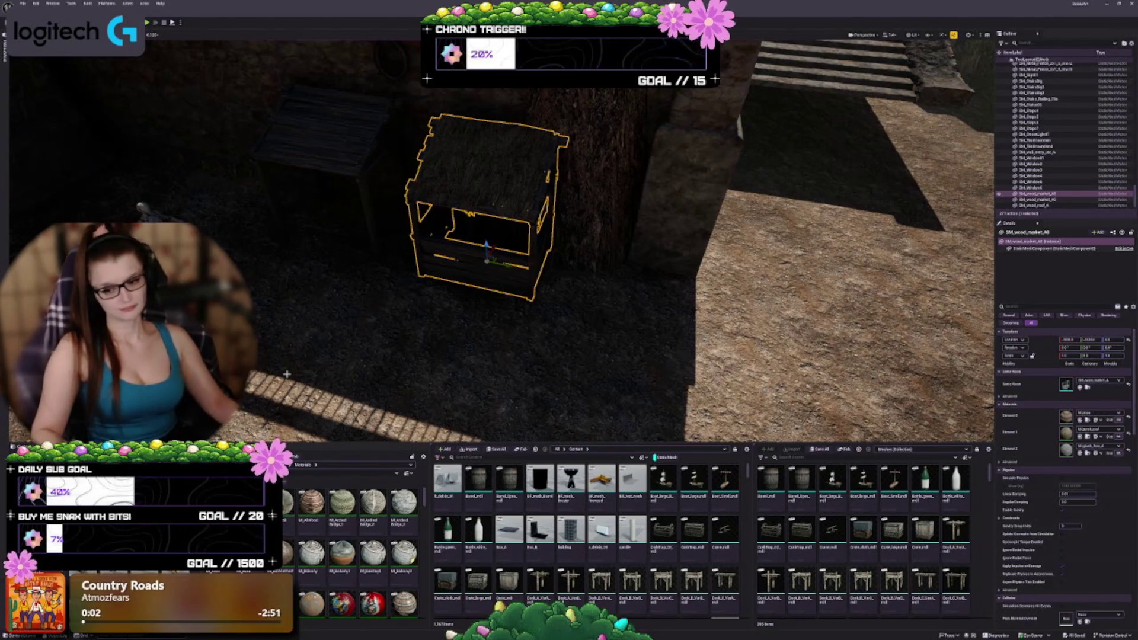
scroll(629, 294, down, 3)
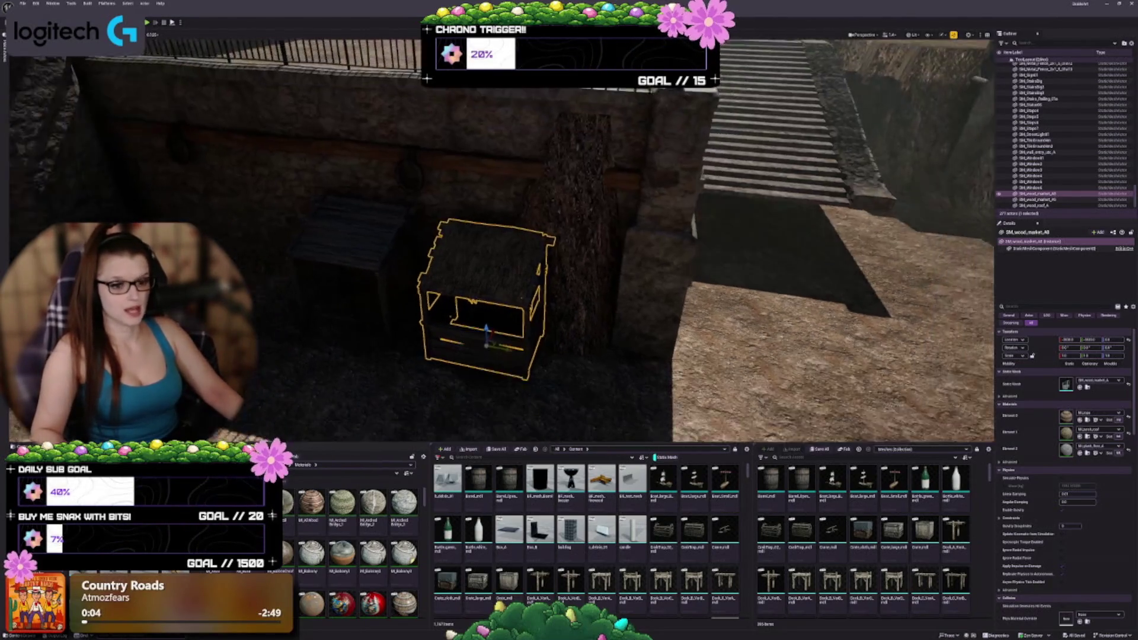
scroll(538, 335, down, 2)
drag(537, 336, 477, 371)
click(559, 327)
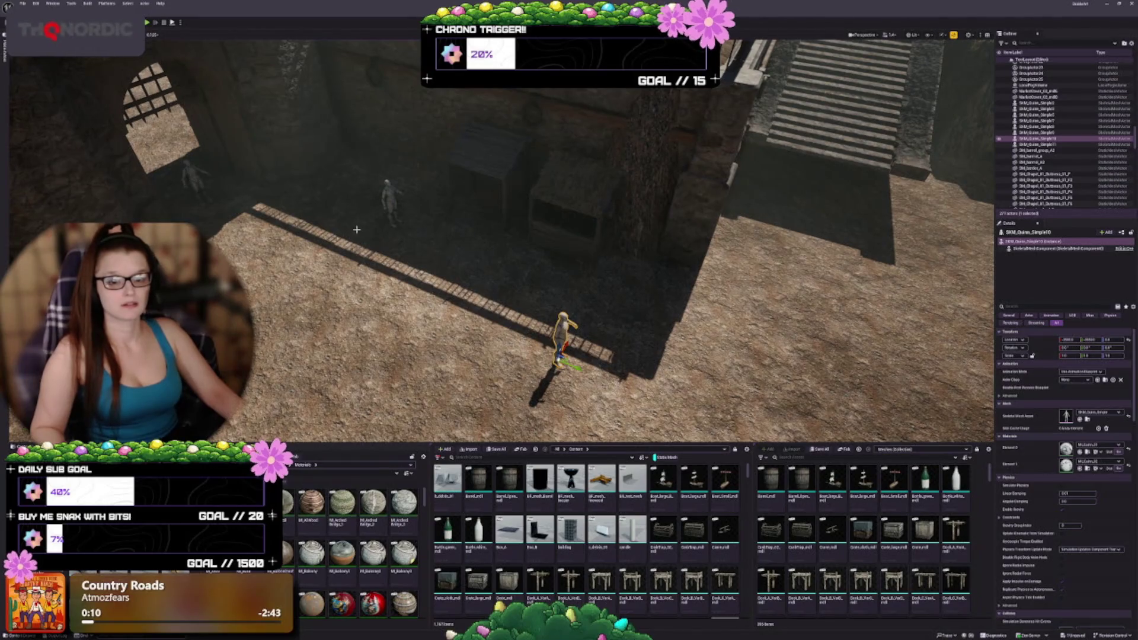
click(386, 200)
Add a second mannequin to the selection, swing the view toward the wall and stairs, then clear it.
ctrl+click(562, 337)
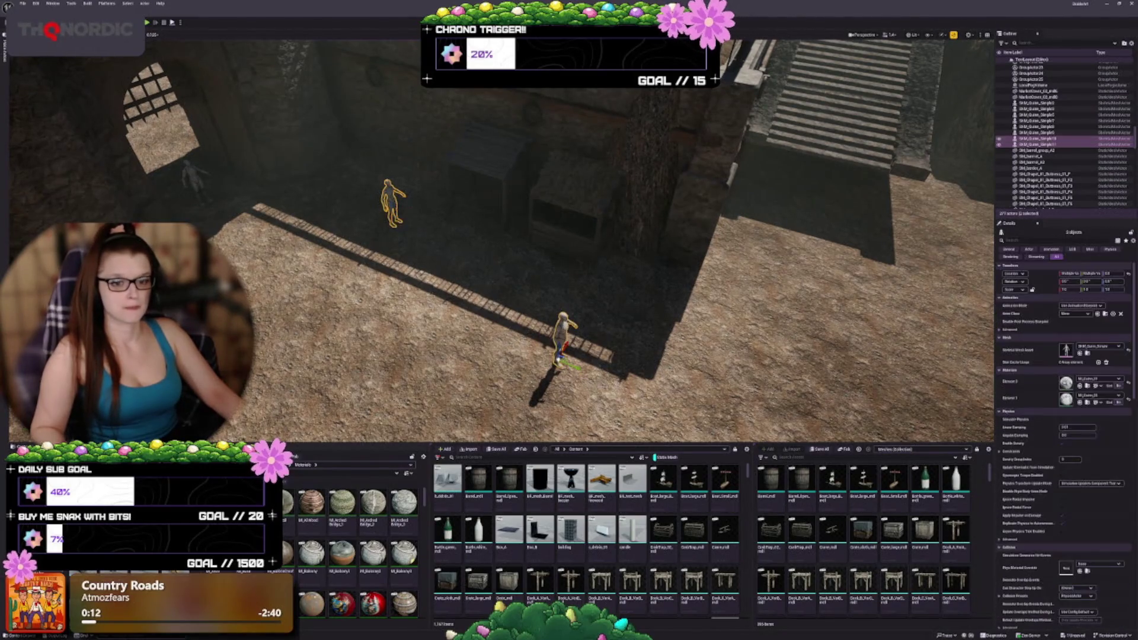
scroll(235, 205, down, 3)
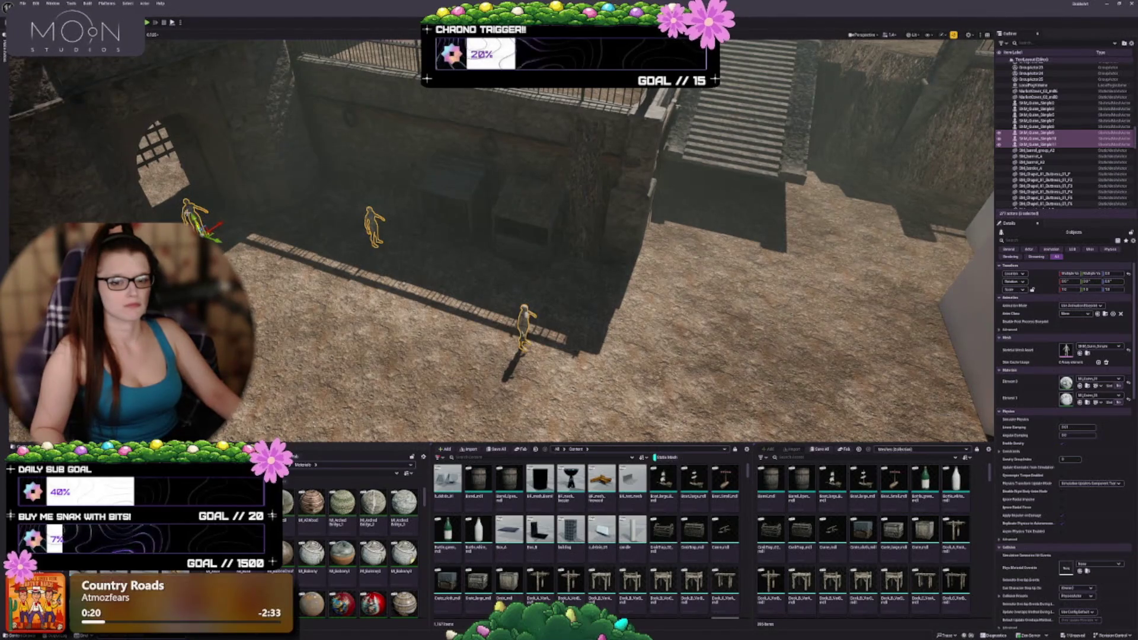
mouse_move(193, 220)
mouse_down()
mouse_move(435, 251)
mouse_move(364, 186)
mouse_up()
key(Escape)
Check the mannequin above the gate, then select the slanted wooden desk and fly in close.
click(429, 173)
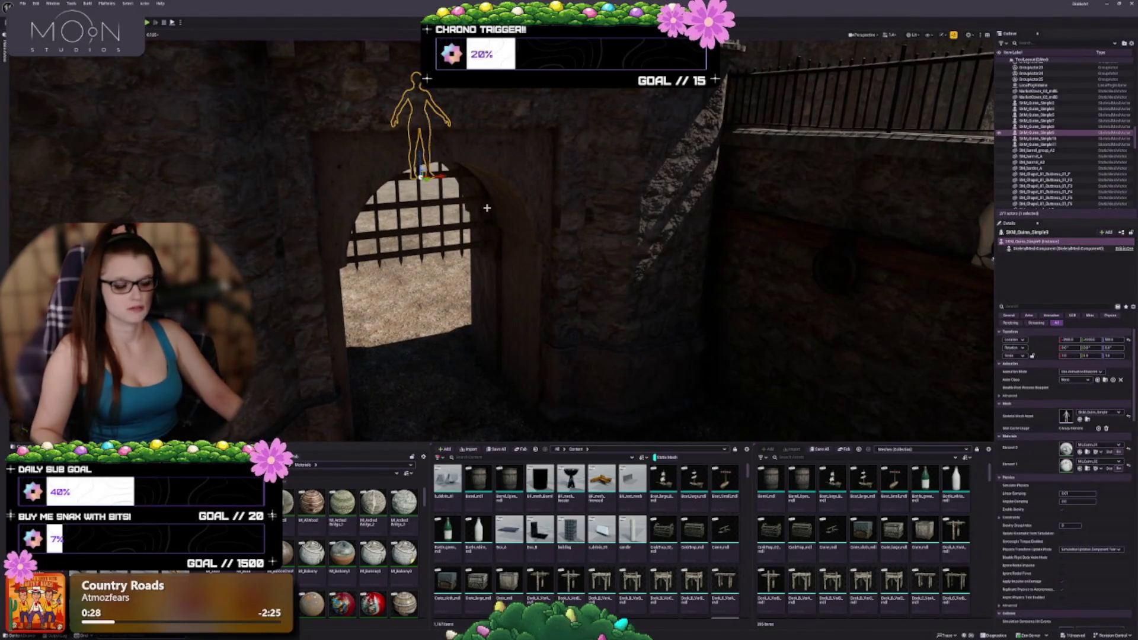
key(Escape)
mouse_move(487, 208)
mouse_down()
mouse_move(521, 201)
mouse_move(521, 249)
mouse_move(516, 190)
mouse_move(476, 199)
mouse_up()
click(427, 189)
mouse_move(483, 243)
mouse_down()
mouse_move(483, 272)
mouse_move(483, 231)
mouse_move(483, 242)
mouse_up()
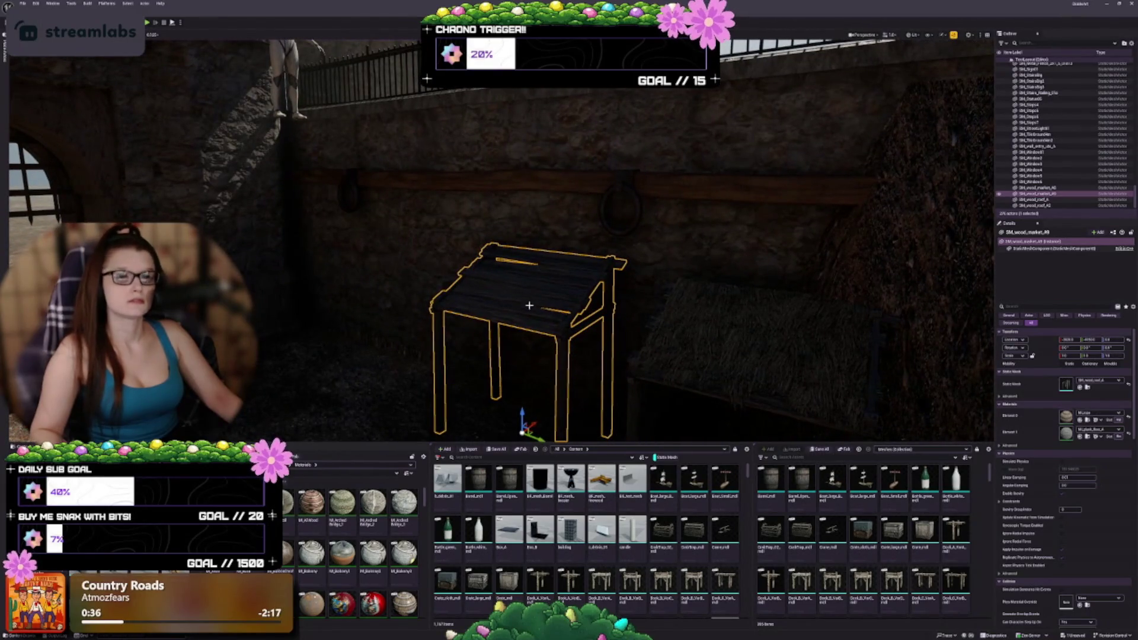
Delete the mannequin standing beside the wooden desk.
mouse_move(529, 305)
mouse_down()
mouse_move(529, 367)
mouse_move(529, 308)
mouse_up()
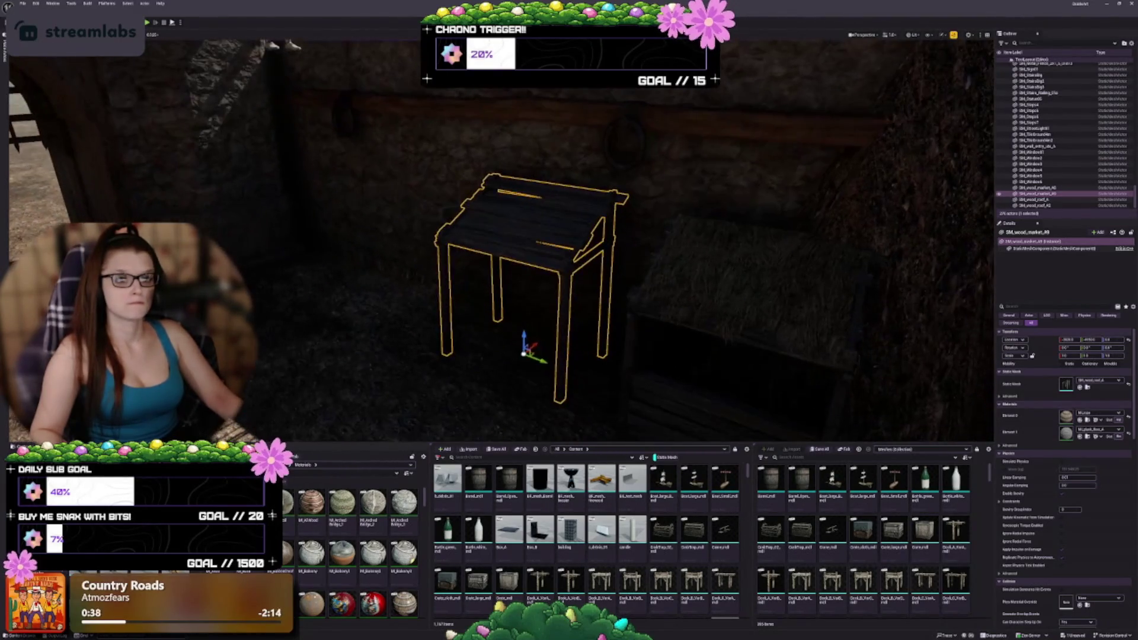
click(320, 314)
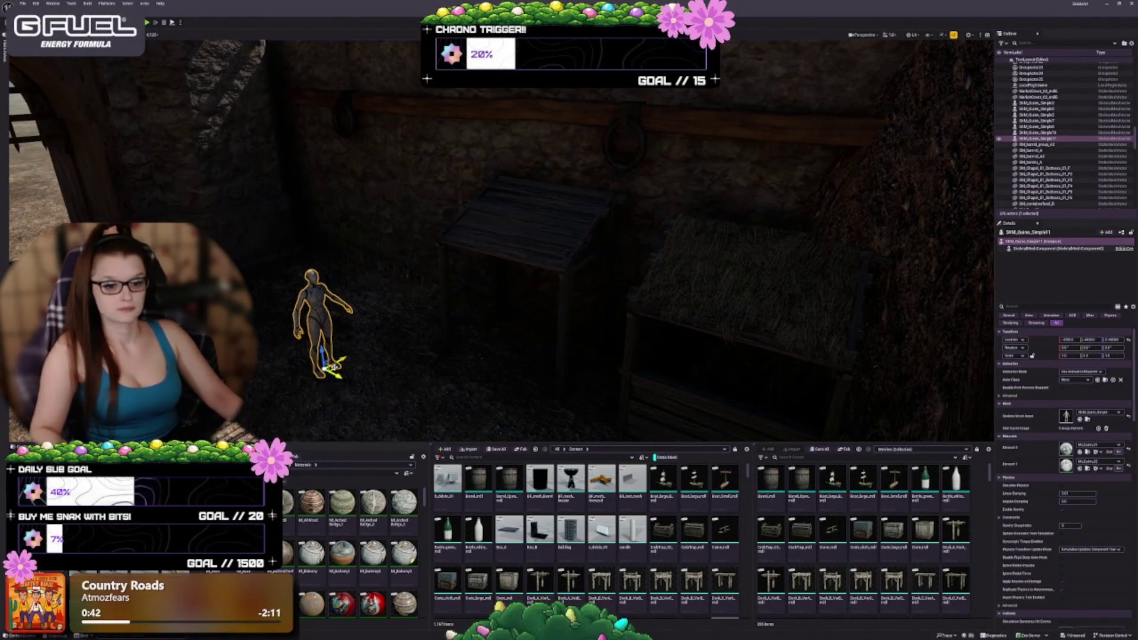
drag(334, 366, 495, 352)
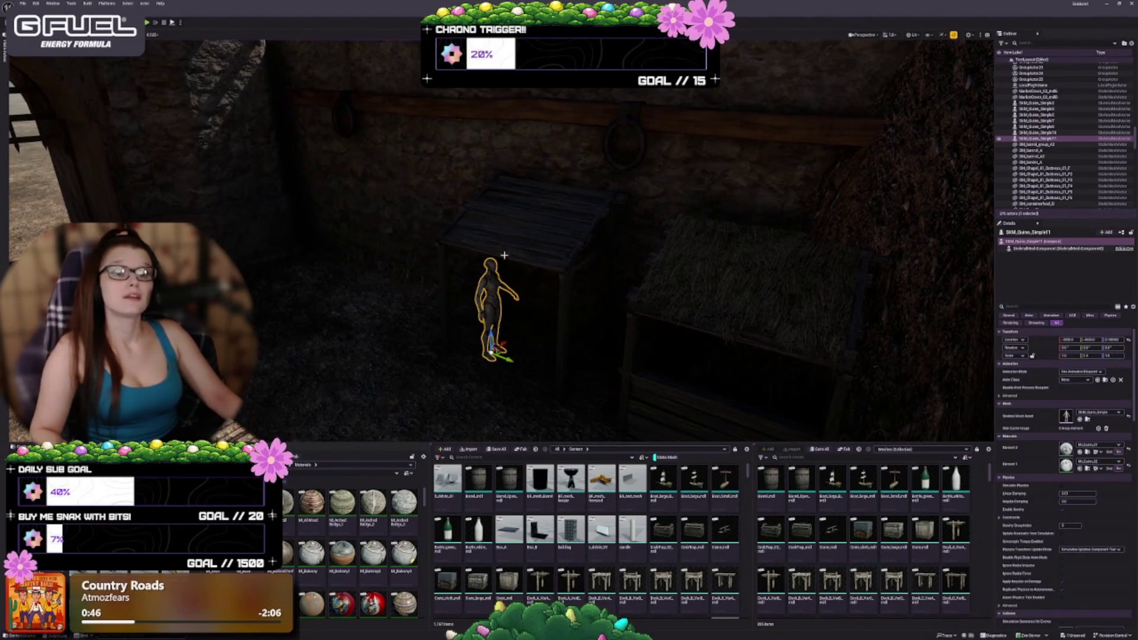
key(Delete)
Raise the slanted wooden desk higher up the wall along its Z axis and view it from the side.
click(594, 282)
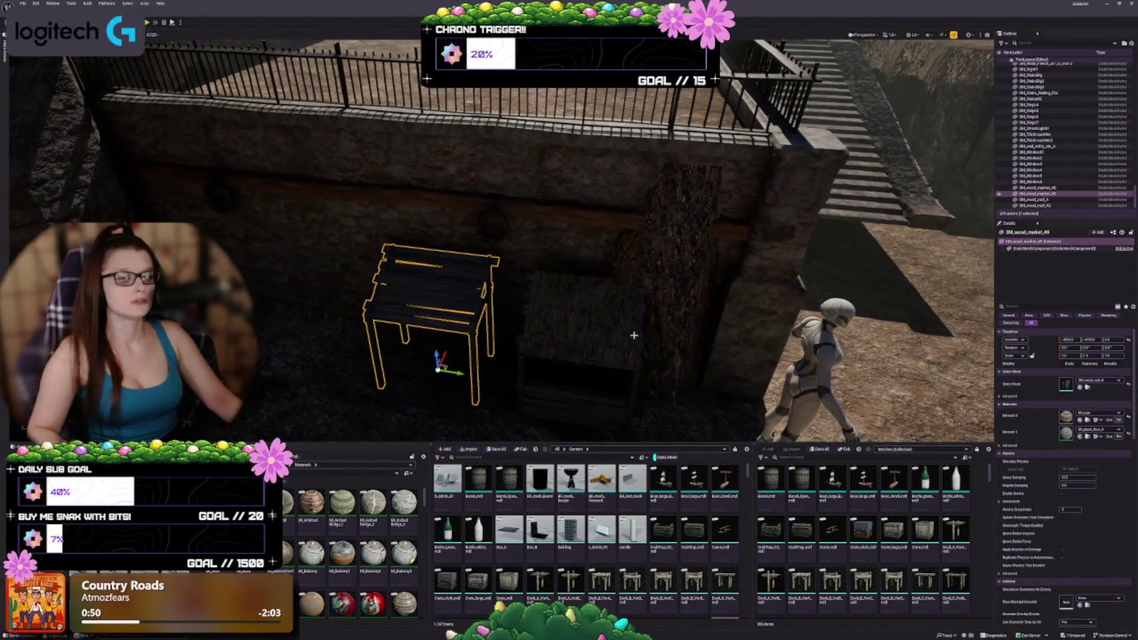
click(615, 321)
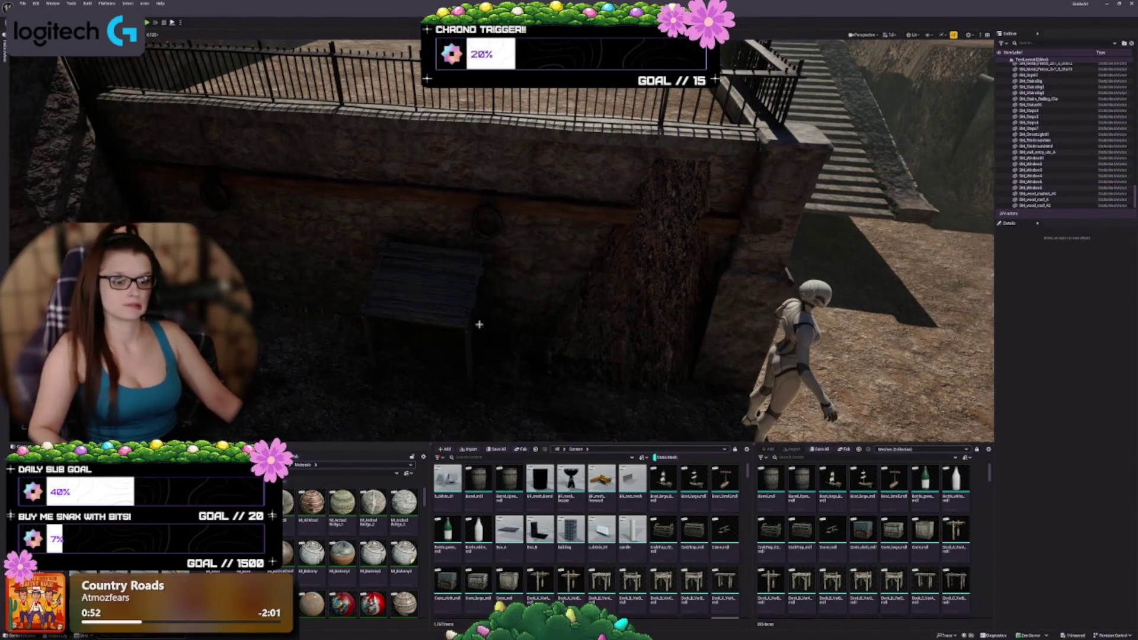
click(457, 347)
mouse_move(433, 350)
mouse_down()
mouse_move(418, 274)
mouse_move(419, 297)
mouse_up()
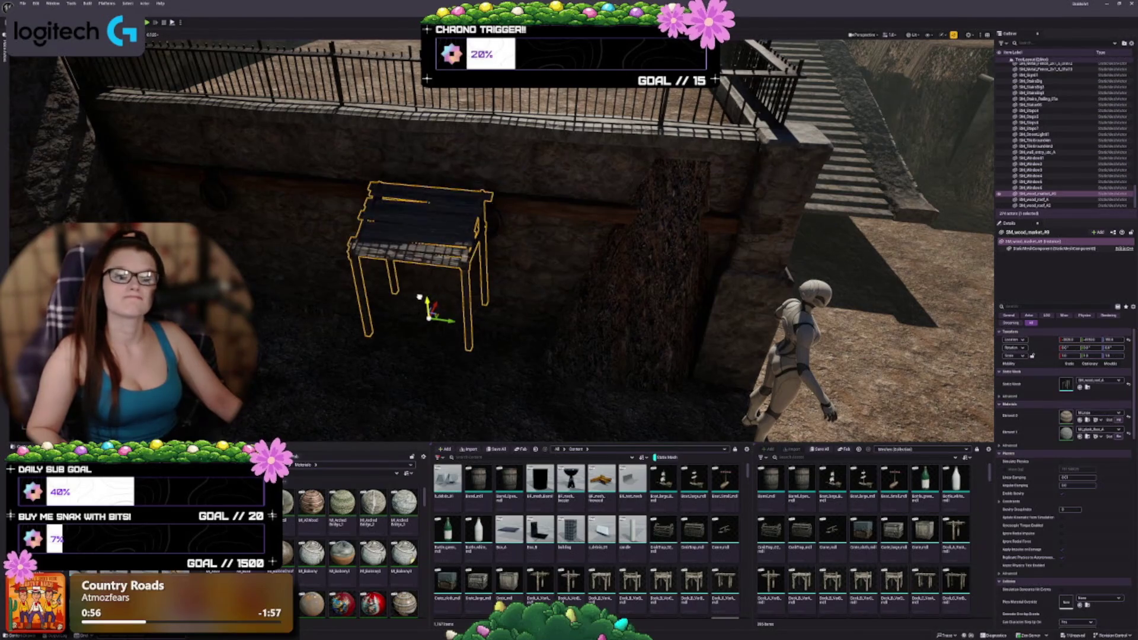
mouse_move(560, 269)
mouse_down()
mouse_move(583, 302)
mouse_move(258, 364)
mouse_move(258, 314)
mouse_move(270, 349)
mouse_move(450, 350)
mouse_move(415, 344)
mouse_move(476, 258)
mouse_up()
In Landscape mode, sculpt the sunlit courtyard ground into a raised mound.
key(shift+2)
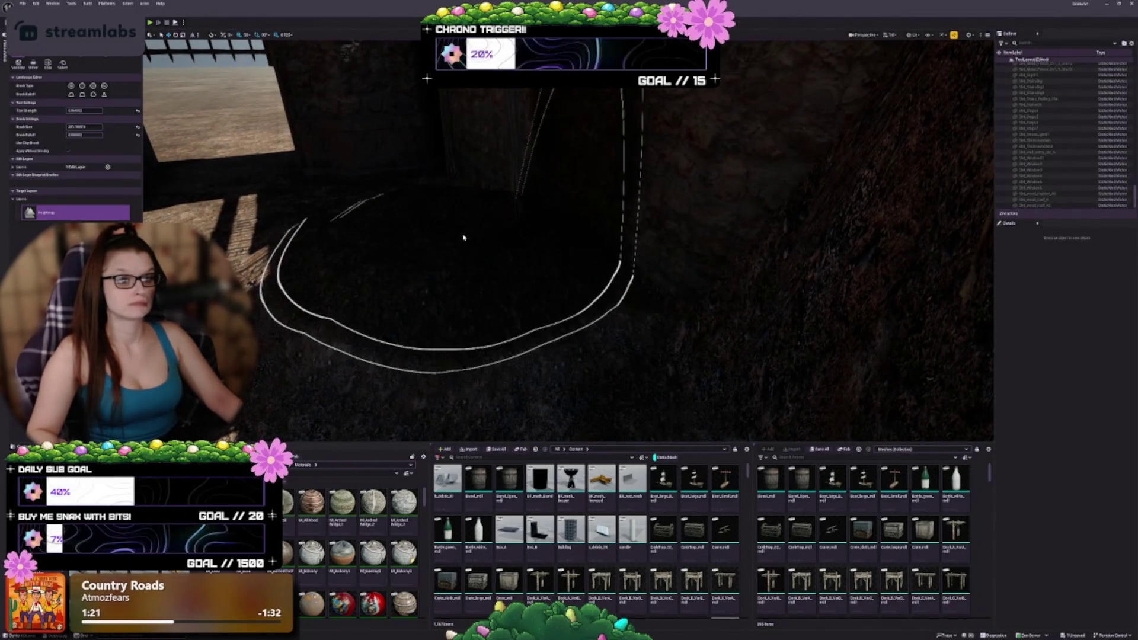
scroll(516, 216, down, 5)
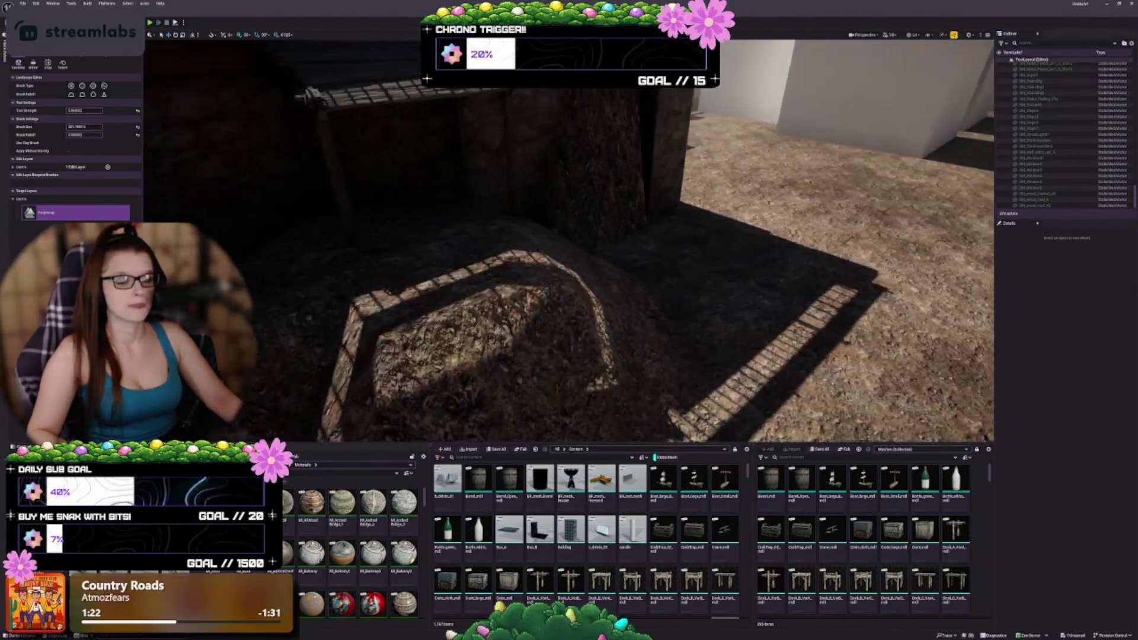
scroll(407, 208, up, 1)
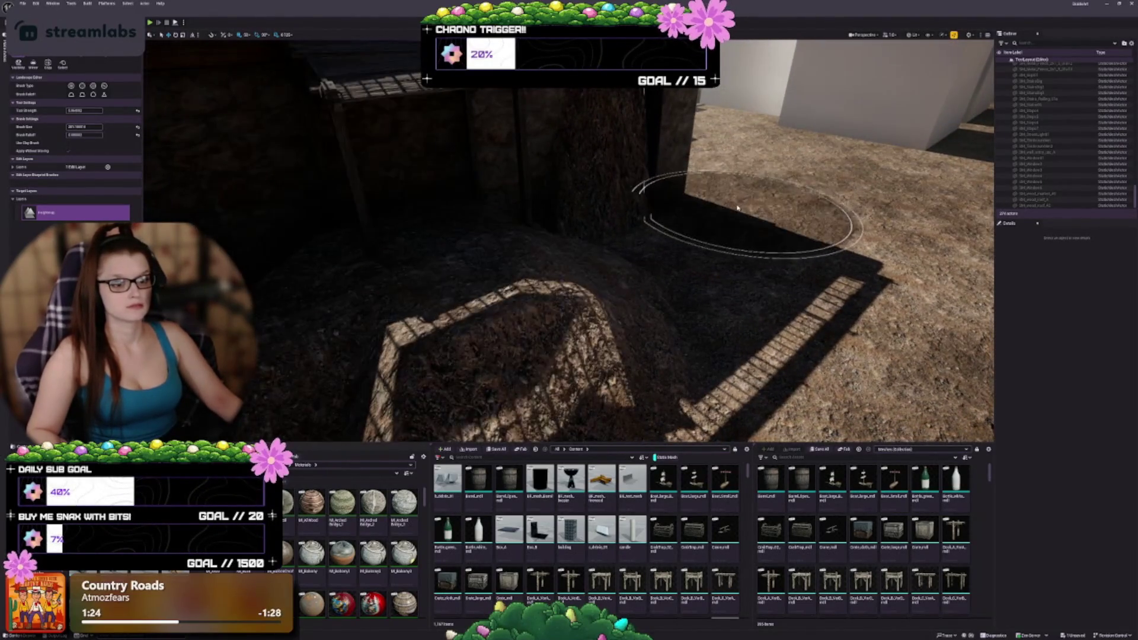
scroll(737, 207, up, 5)
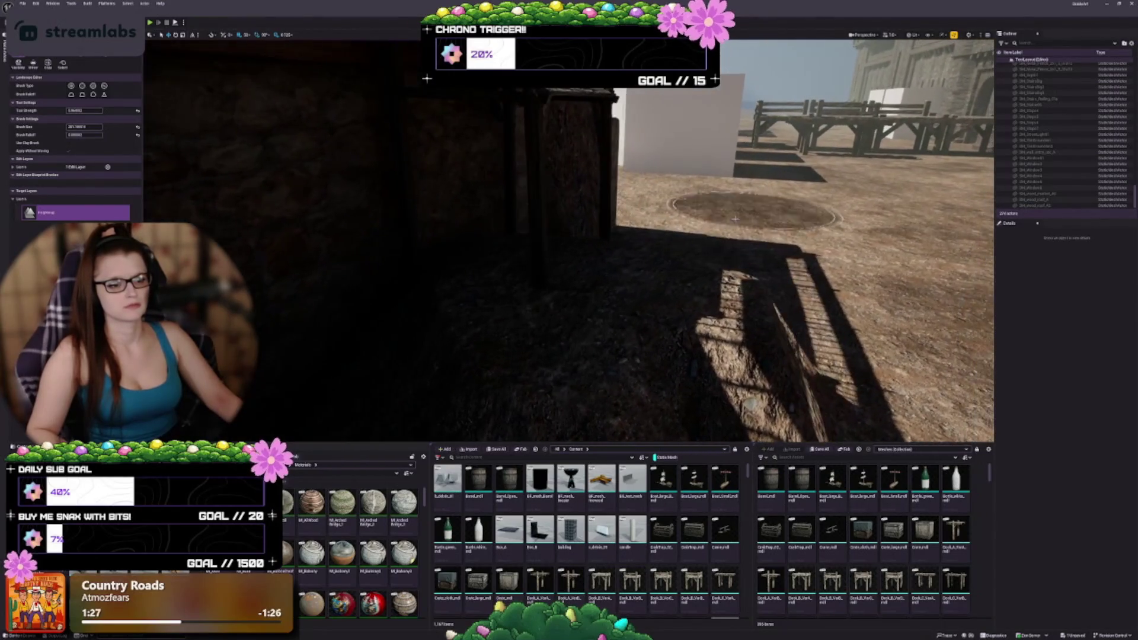
drag(734, 219, 597, 291)
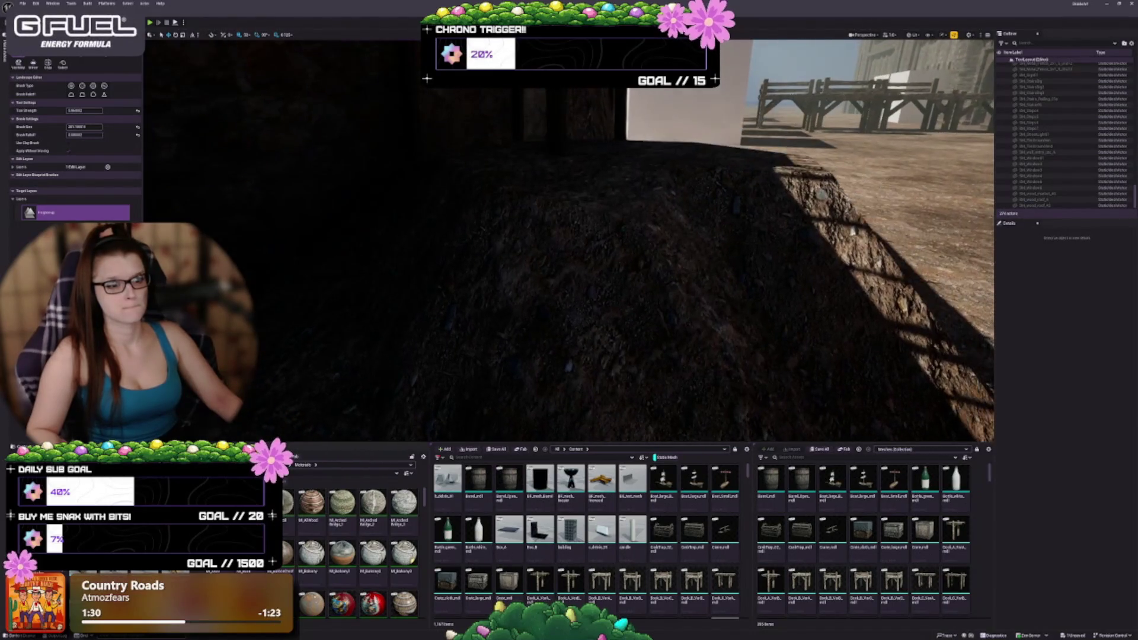
scroll(569, 237, down, 6)
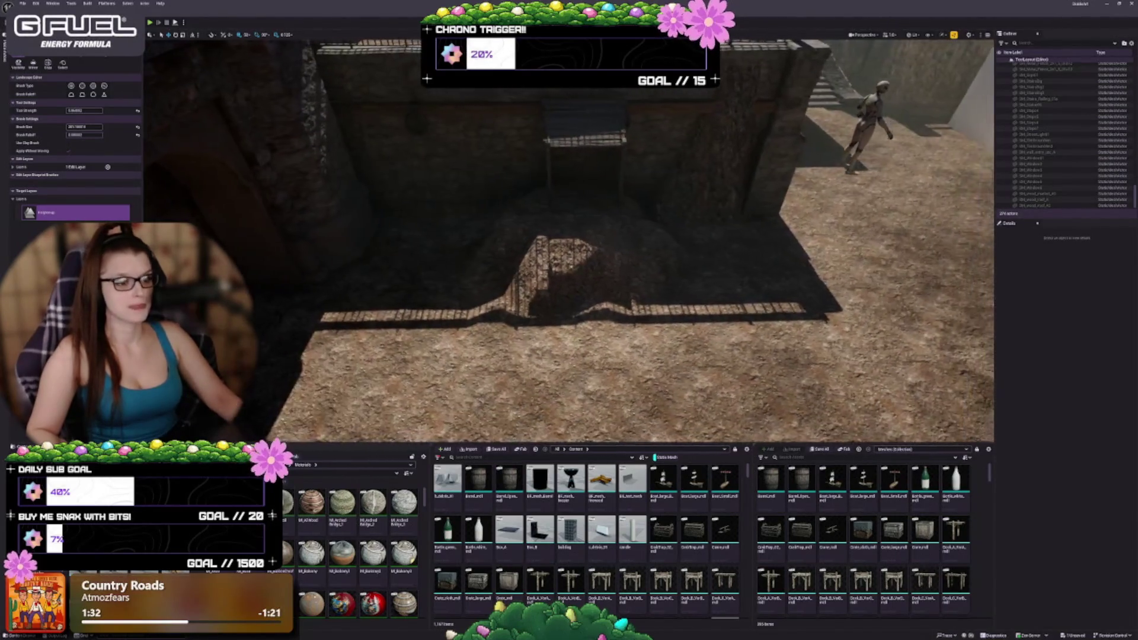
drag(193, 109, 192, 110)
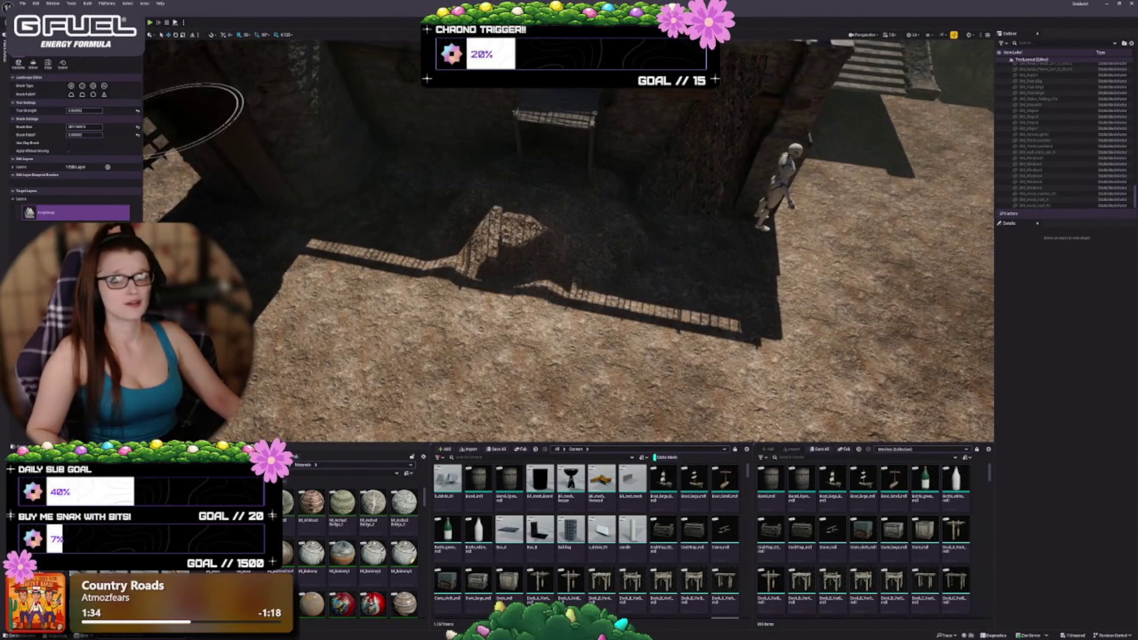
With the Flatten tool, level the ground beside the pit and near the gate.
click(48, 63)
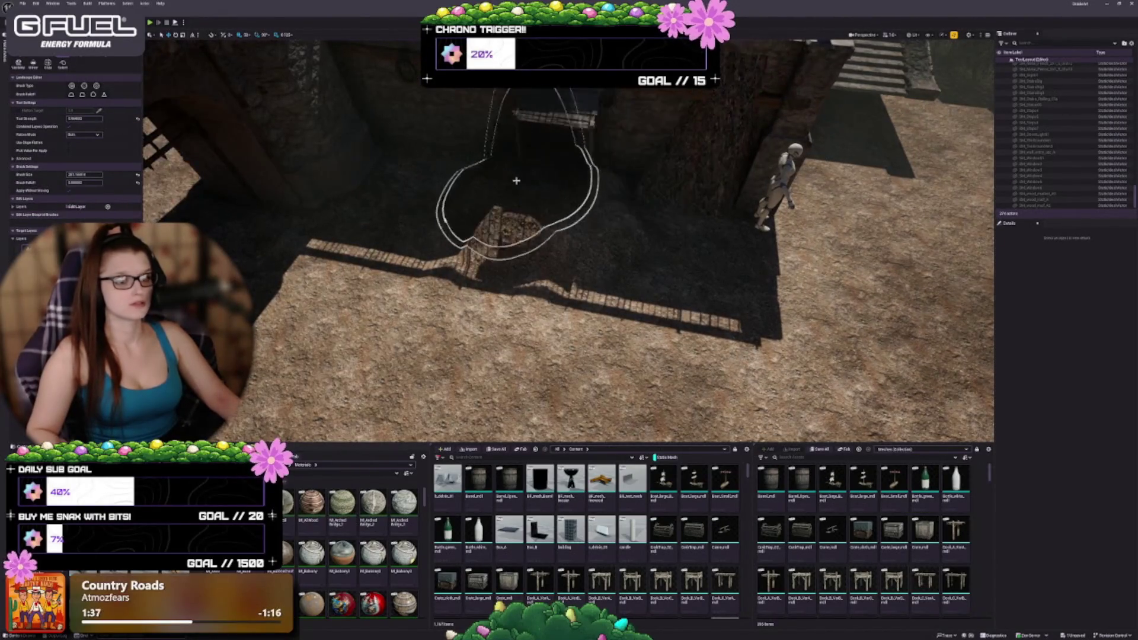
mouse_move(515, 179)
mouse_down()
mouse_move(379, 154)
mouse_move(332, 119)
mouse_move(622, 162)
mouse_move(813, 297)
mouse_move(698, 254)
mouse_move(590, 293)
mouse_move(591, 161)
mouse_up()
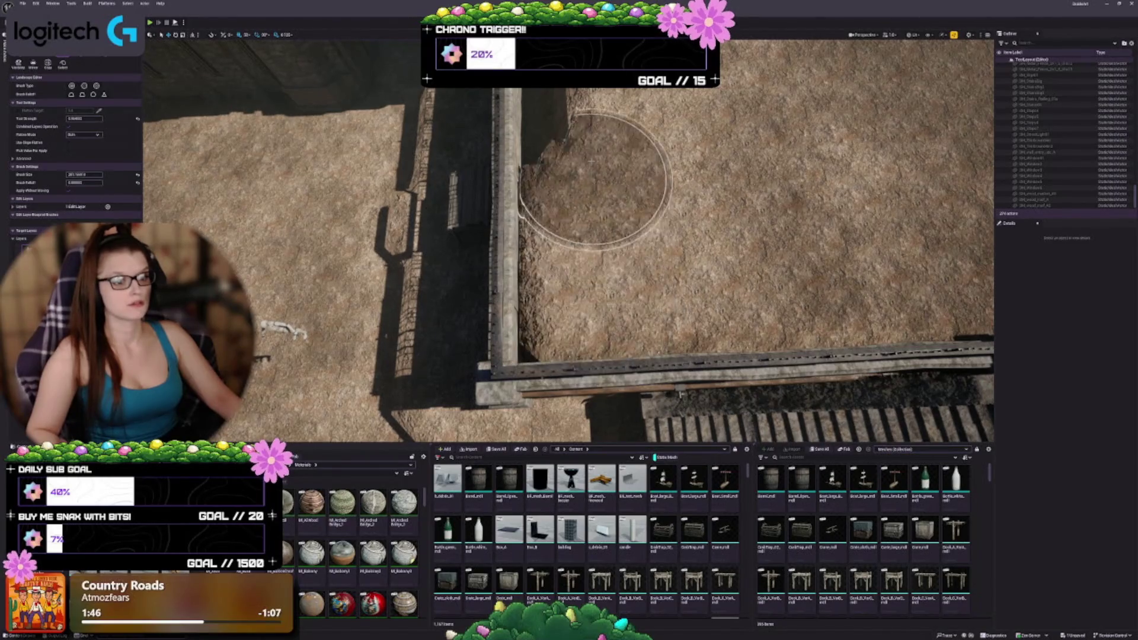
drag(595, 122, 627, 268)
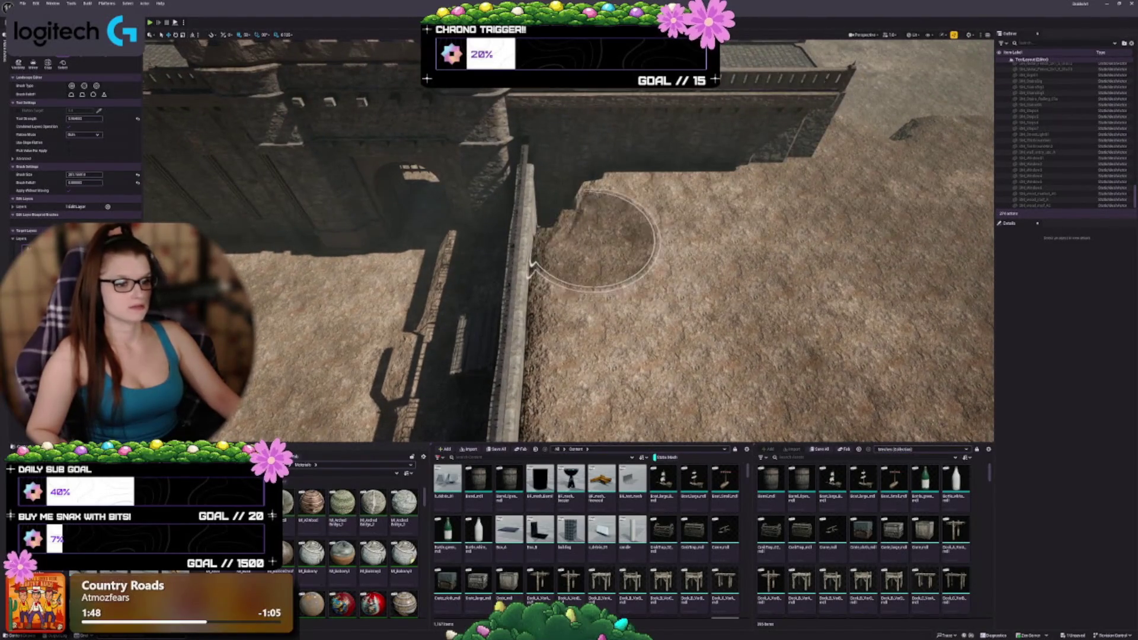
drag(736, 254, 735, 237)
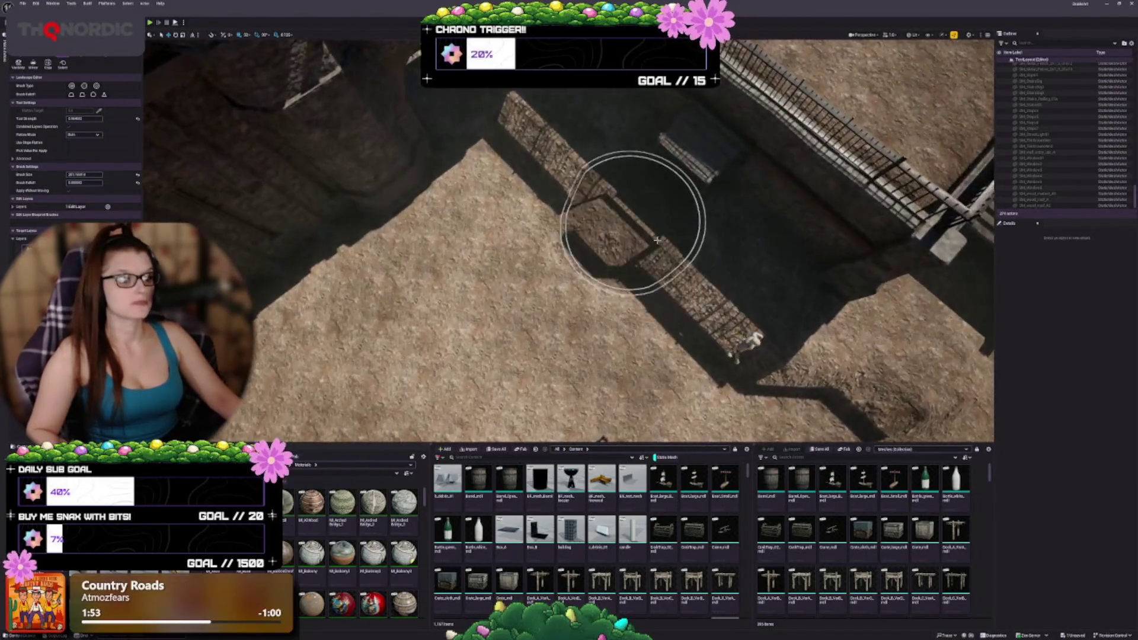
drag(610, 216, 610, 332)
mouse_move(500, 335)
mouse_down()
mouse_move(348, 297)
mouse_move(271, 334)
mouse_move(455, 327)
mouse_move(432, 198)
mouse_move(356, 267)
mouse_move(317, 343)
mouse_move(466, 214)
mouse_move(432, 287)
mouse_move(686, 203)
mouse_move(579, 279)
mouse_move(726, 216)
mouse_move(663, 219)
mouse_move(655, 236)
mouse_move(711, 190)
mouse_move(774, 216)
mouse_move(795, 381)
mouse_move(604, 399)
mouse_move(563, 385)
mouse_up()
Flatten the terrain beside the wall with an enlarged brush, levelling part of the ridge.
mouse_move(406, 279)
mouse_down()
mouse_move(432, 233)
mouse_move(477, 267)
mouse_move(538, 264)
mouse_move(546, 330)
mouse_move(521, 267)
mouse_move(533, 198)
mouse_move(845, 259)
mouse_move(825, 224)
mouse_up()
key(bracketright)
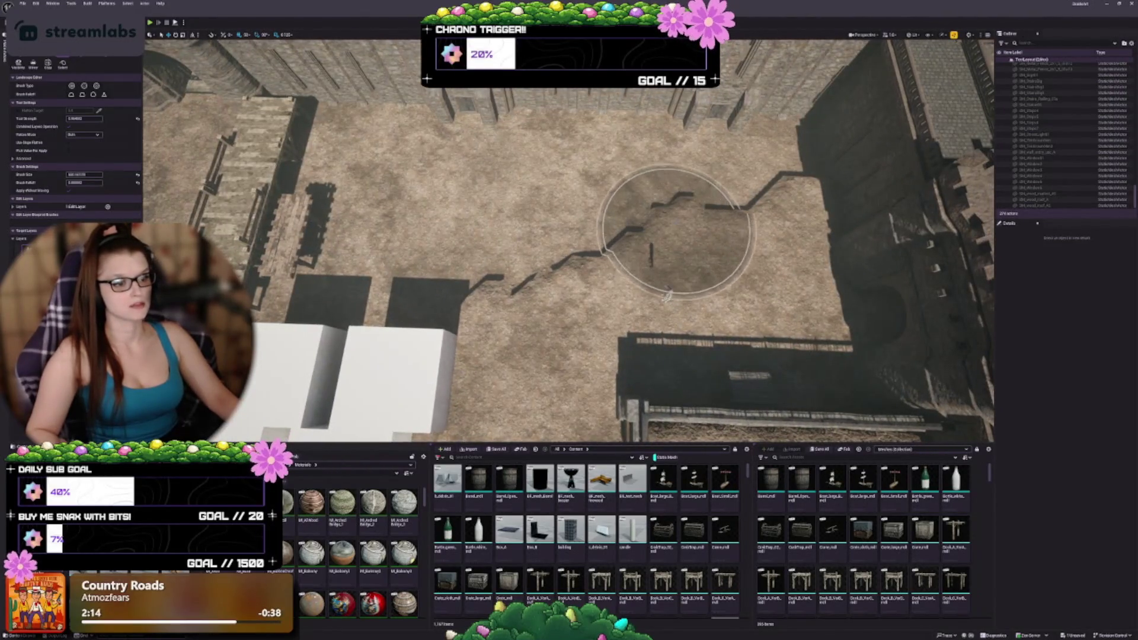
mouse_move(680, 228)
mouse_down()
mouse_move(462, 332)
mouse_move(483, 323)
mouse_move(478, 291)
mouse_move(331, 343)
mouse_move(356, 261)
mouse_move(328, 178)
mouse_move(385, 160)
mouse_move(587, 189)
mouse_move(800, 166)
mouse_move(800, 145)
mouse_move(471, 159)
mouse_up()
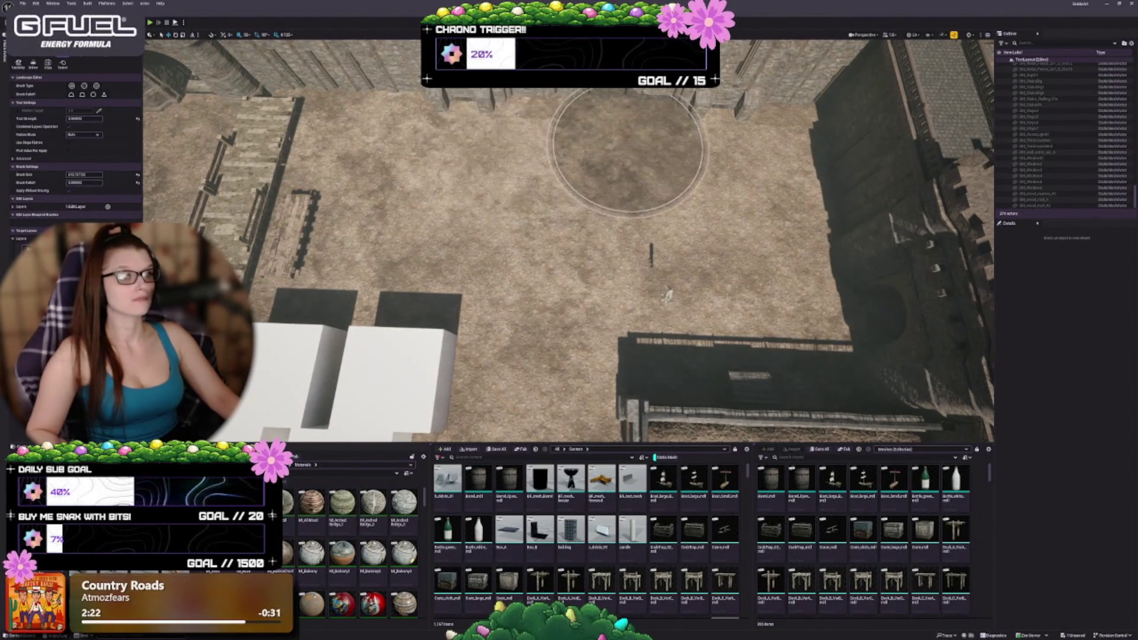
Fly over the gatehouse and wooden bridge and flatten the ground beside the bridge.
key(s)
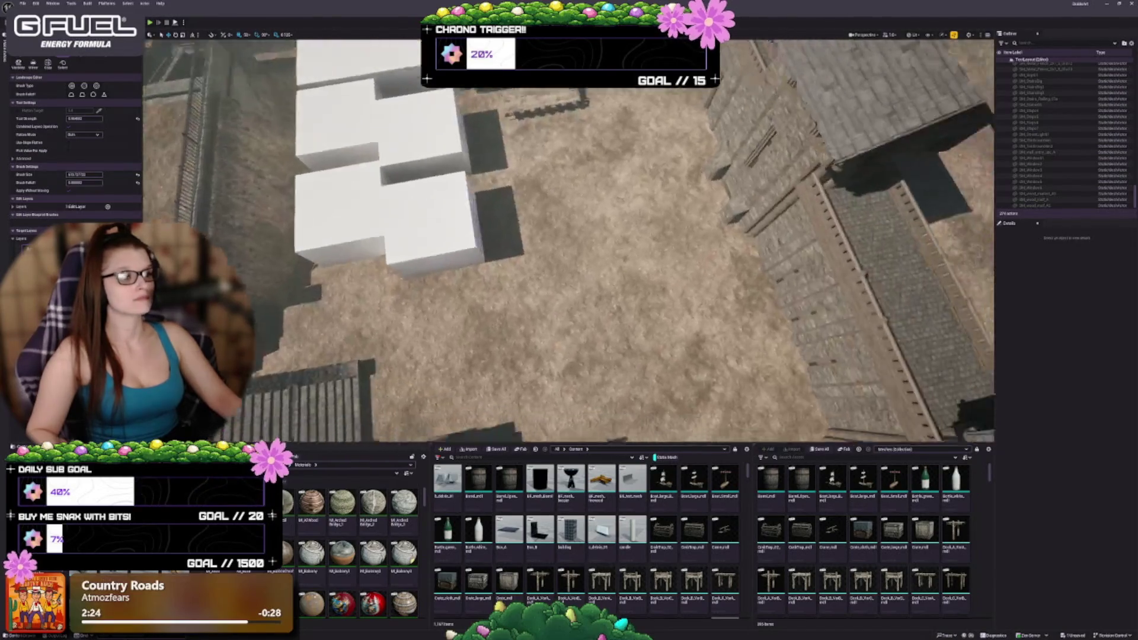
key(s)
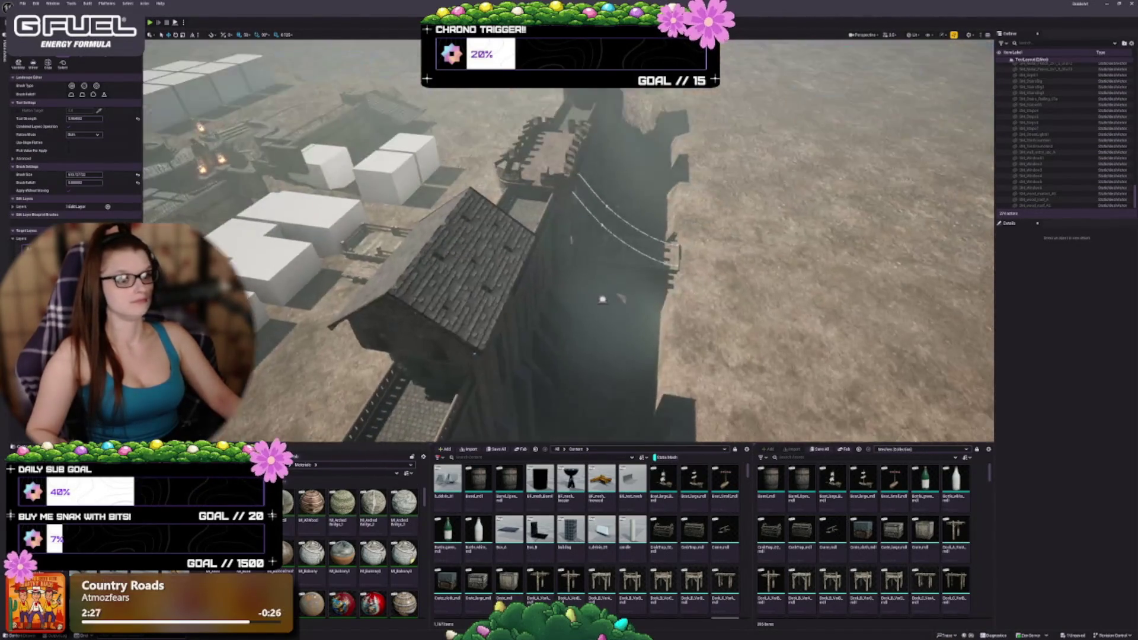
key(s)
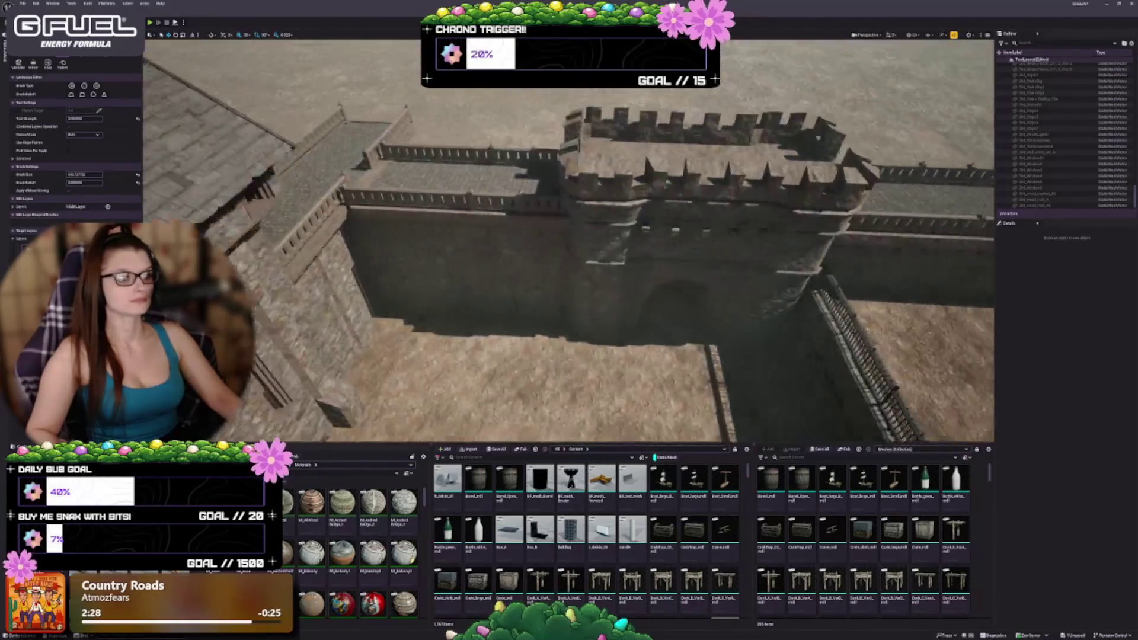
key(s)
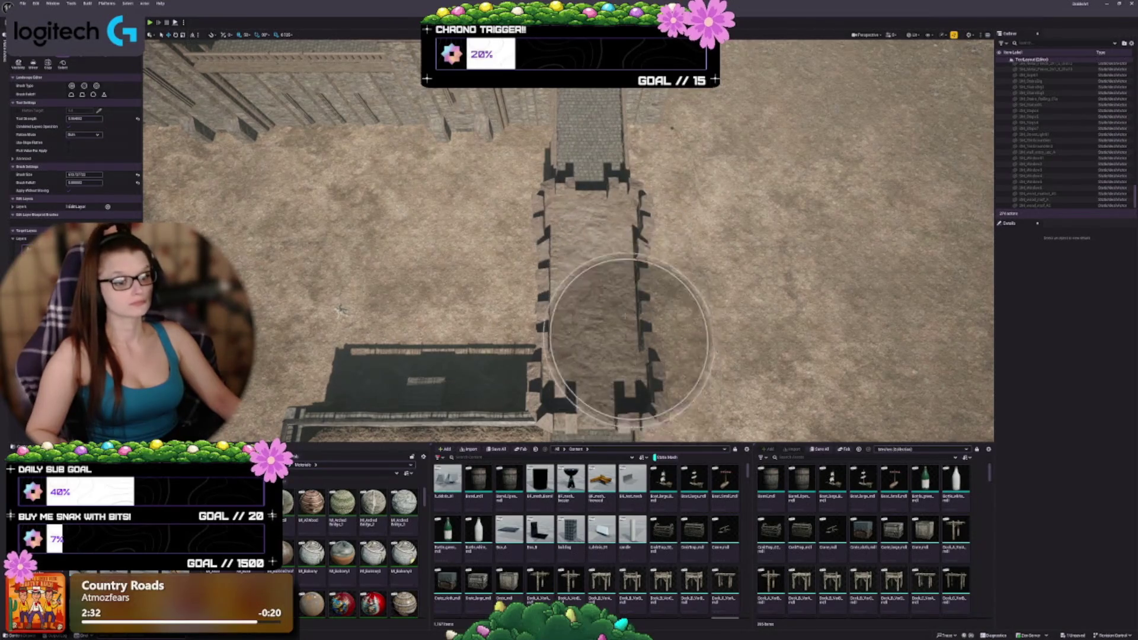
key(s)
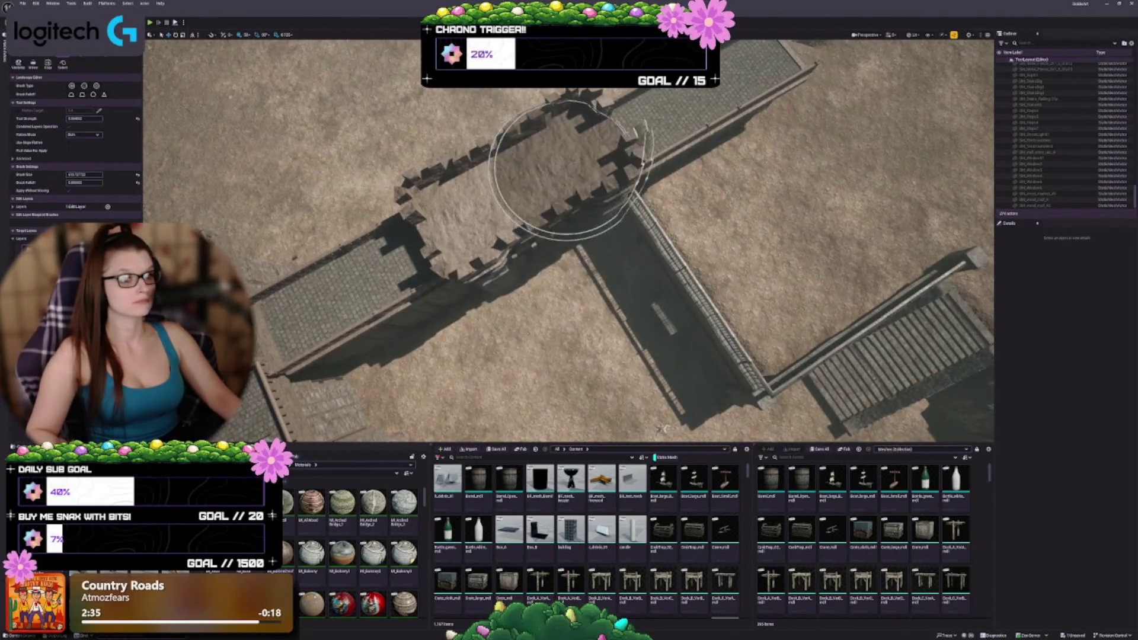
key(s)
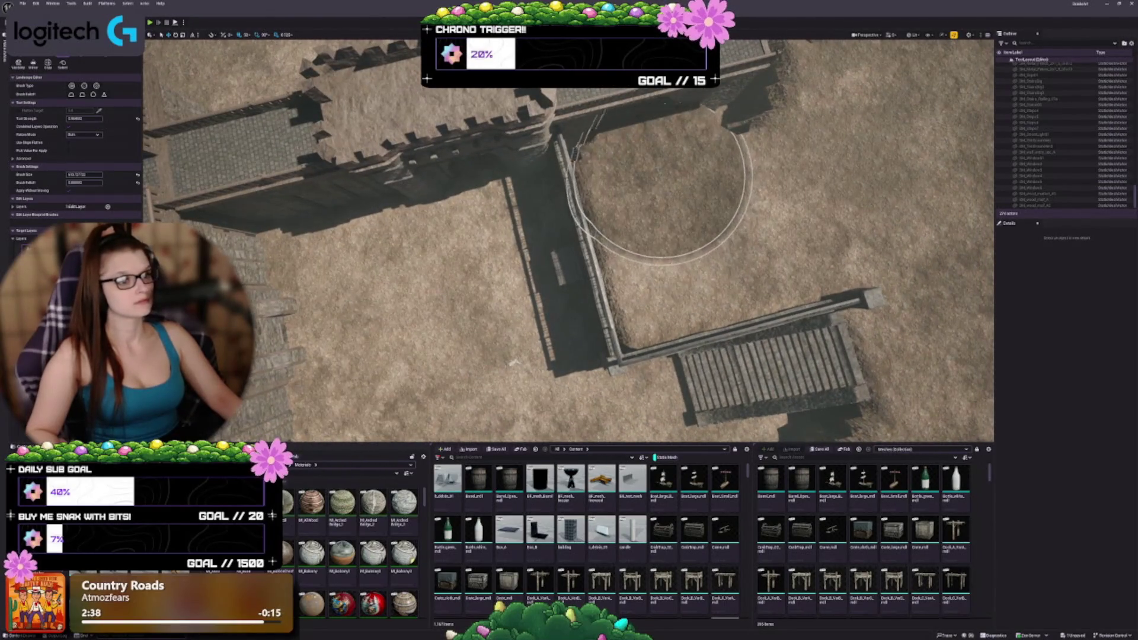
key(s)
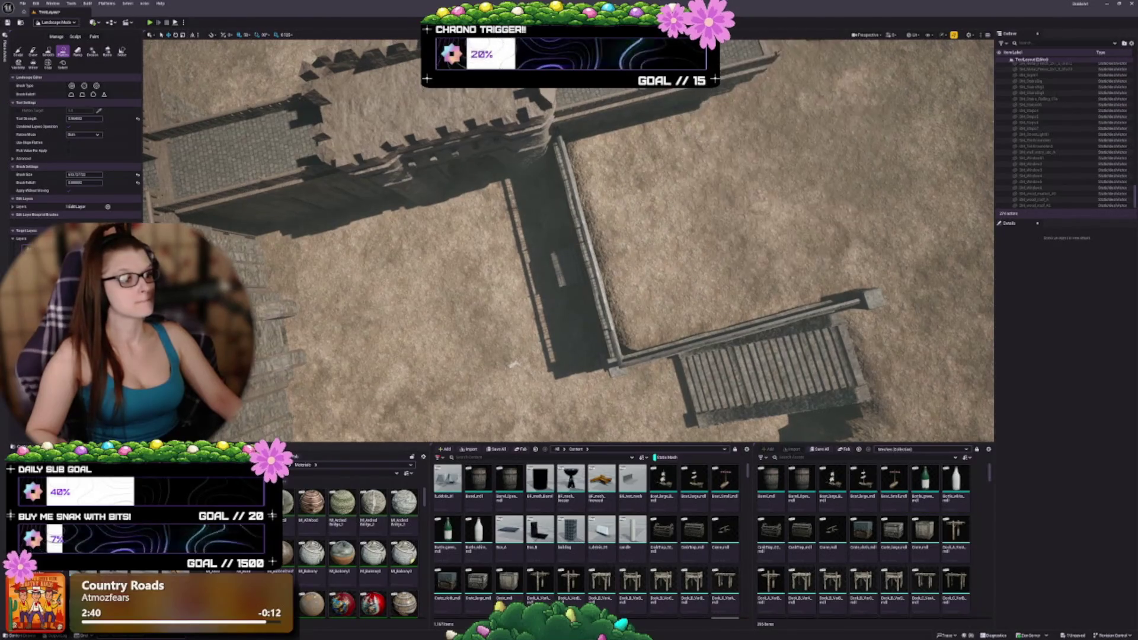
key(s)
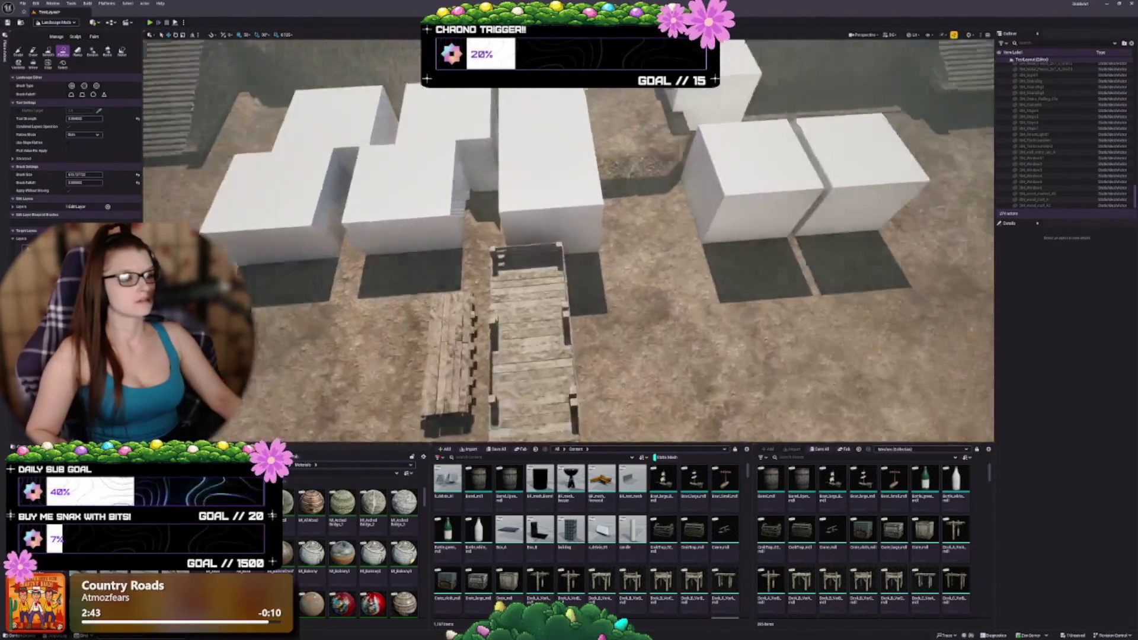
key(s)
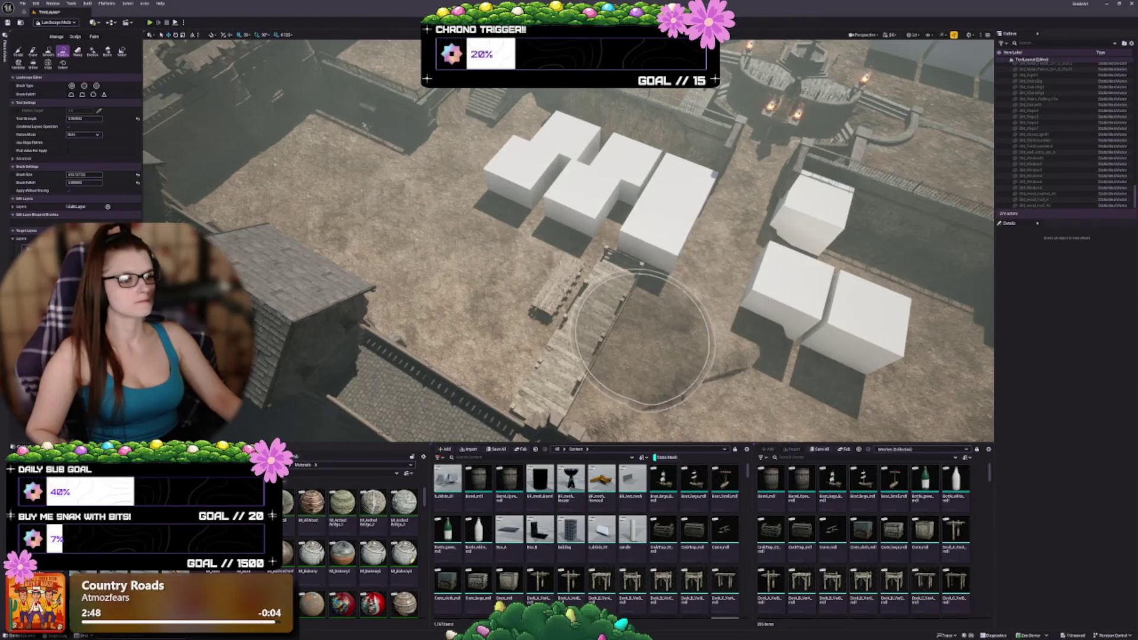
key(w)
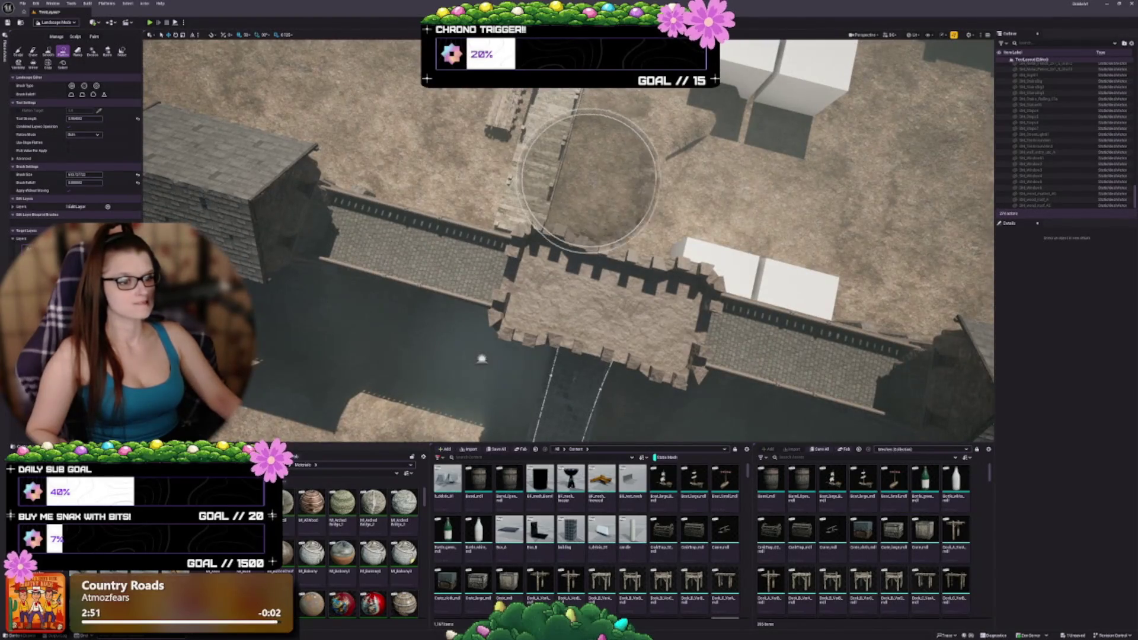
mouse_move(691, 208)
mouse_down()
mouse_move(863, 203)
mouse_move(589, 195)
mouse_up()
Shrink the brush and survey the ground crack, white blocks and stone stairs.
key(Right)
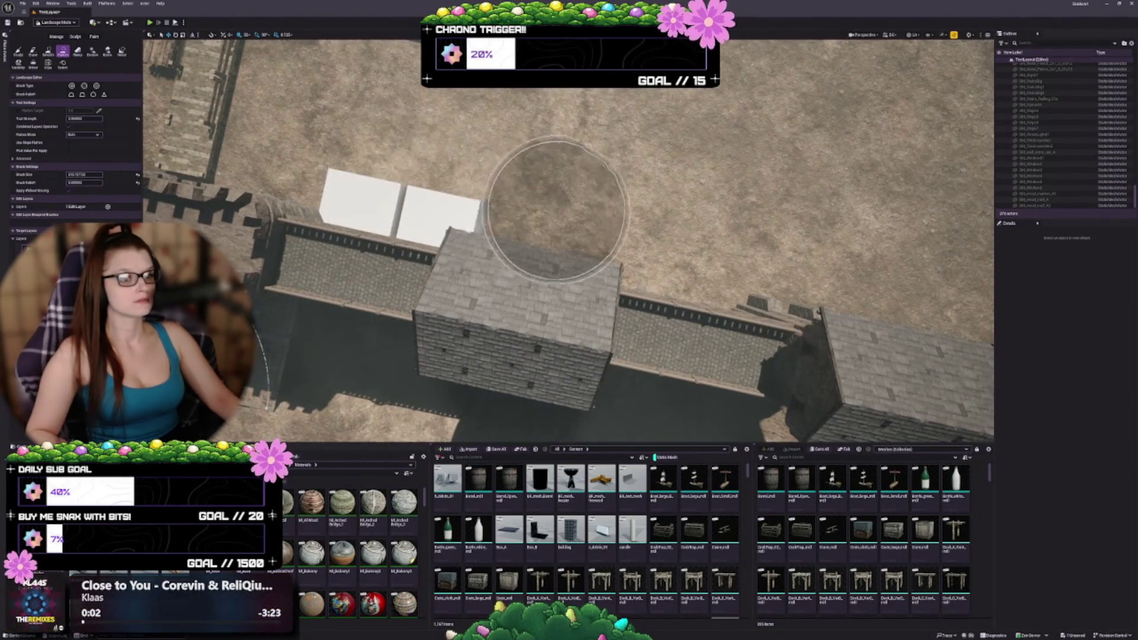
key(Up)
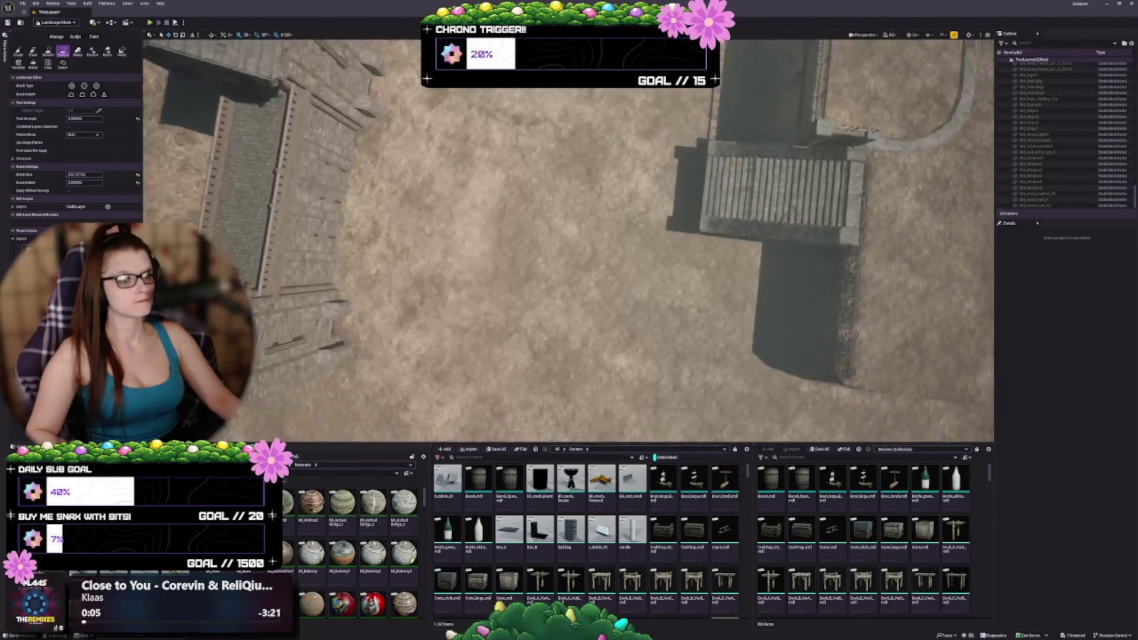
scroll(568, 237, down, 5)
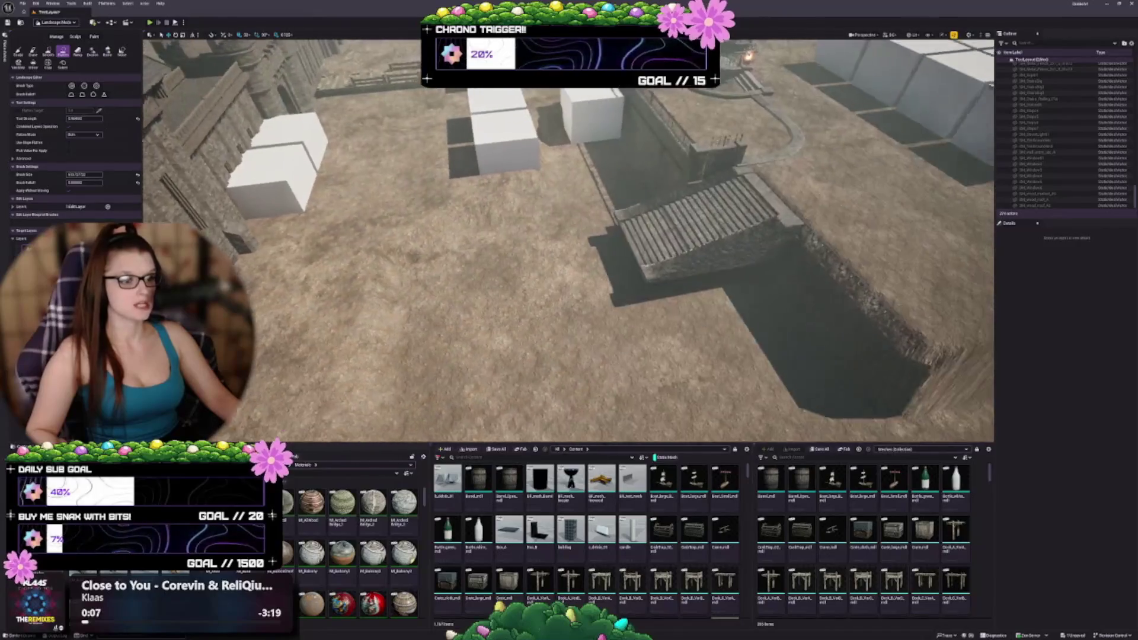
drag(569, 237, 477, 336)
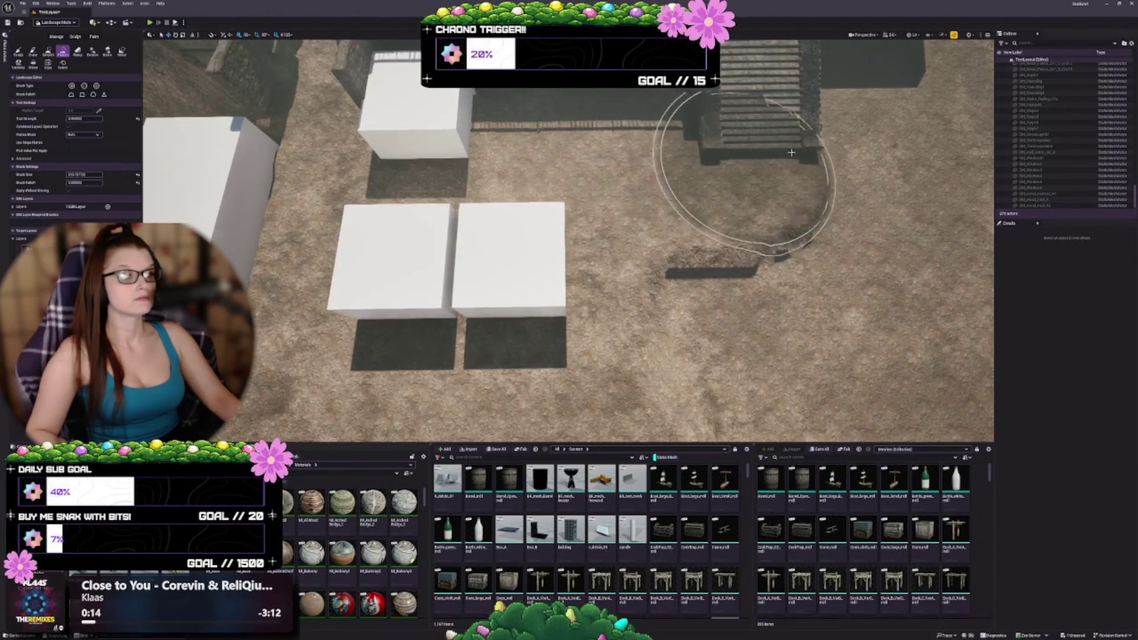
drag(696, 332, 567, 291)
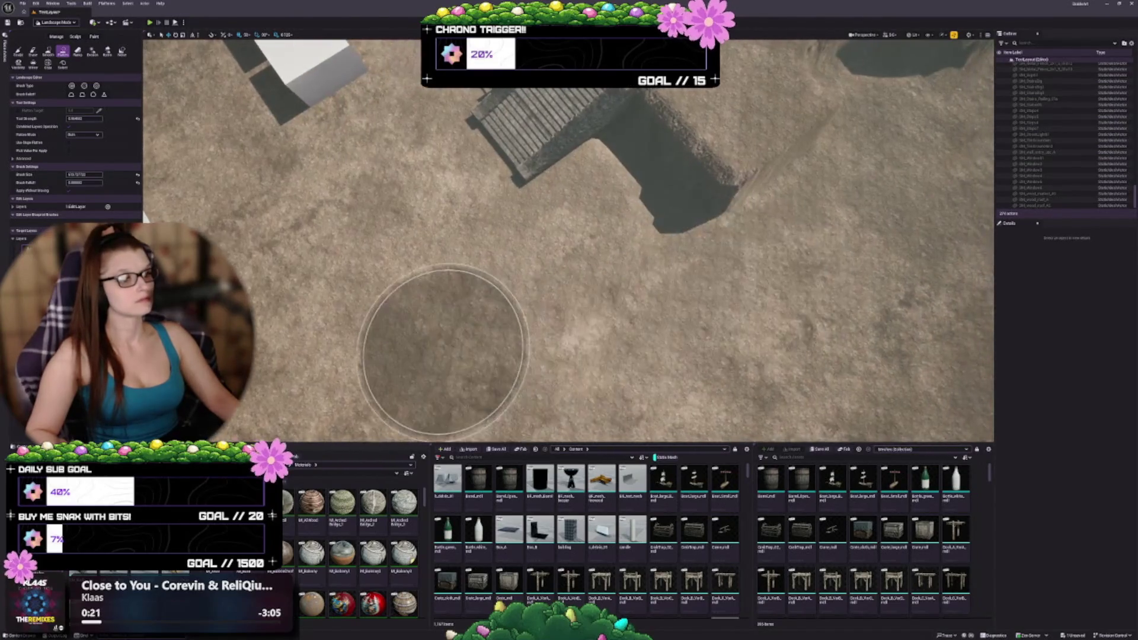
mouse_move(513, 328)
mouse_down()
mouse_move(522, 237)
mouse_move(504, 255)
mouse_move(468, 252)
mouse_move(468, 297)
mouse_move(481, 255)
mouse_move(454, 249)
mouse_move(453, 293)
mouse_up()
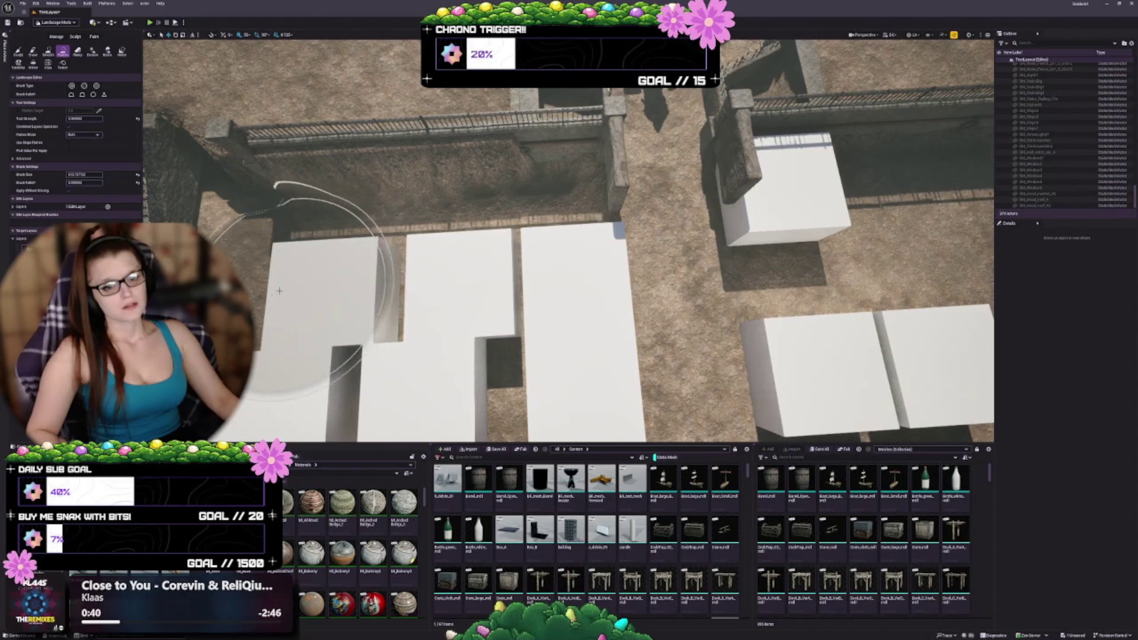
key(bracketleft)
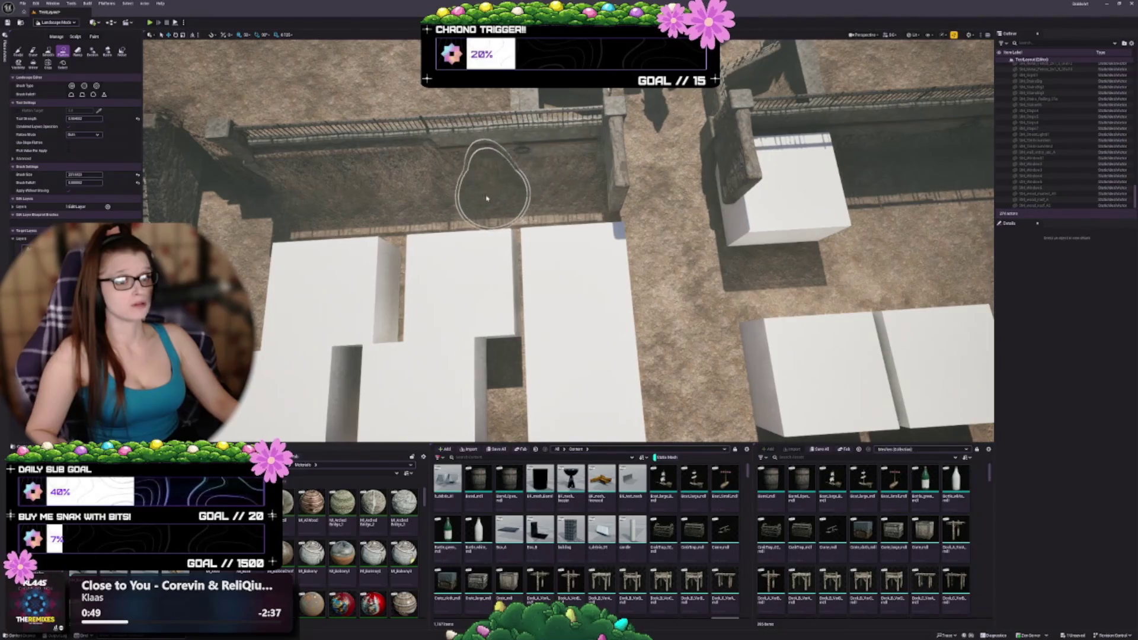
mouse_move(302, 203)
mouse_down()
mouse_move(331, 225)
mouse_move(368, 213)
mouse_move(343, 231)
mouse_move(332, 225)
mouse_move(483, 215)
mouse_move(557, 288)
mouse_up()
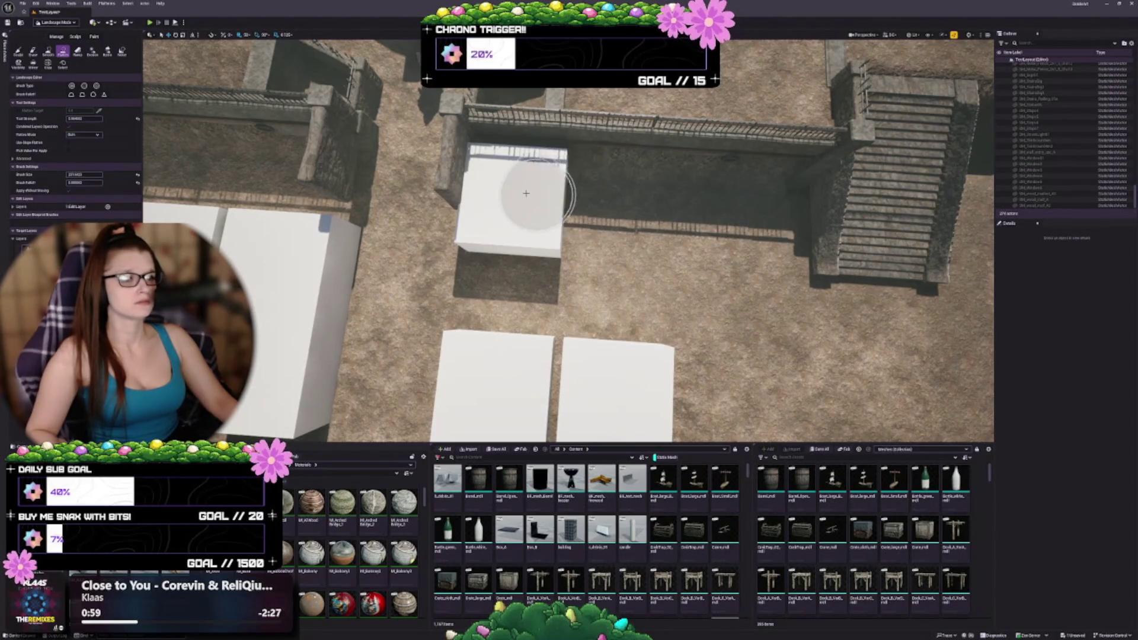
drag(537, 178, 522, 196)
mouse_move(704, 268)
mouse_down()
mouse_move(693, 261)
mouse_move(681, 278)
mouse_move(658, 260)
mouse_up()
mouse_move(568, 237)
mouse_down()
mouse_move(509, 252)
mouse_move(569, 257)
mouse_move(554, 267)
mouse_move(546, 252)
mouse_up()
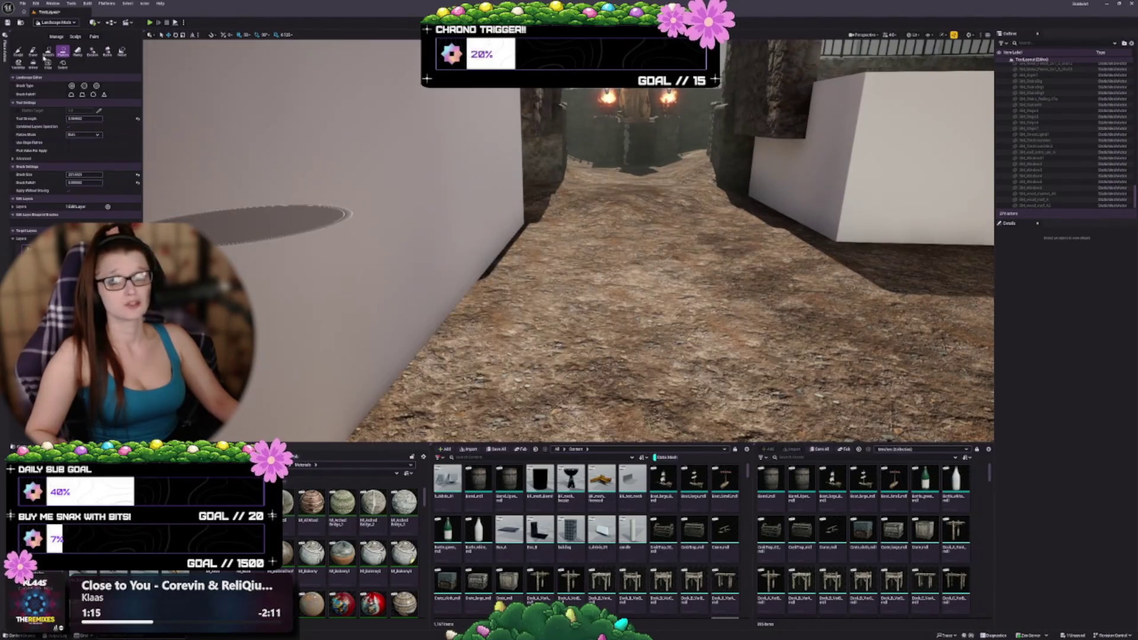
Select the Smooth sculpt tool, review the courtyard, then return to selection mode.
click(45, 54)
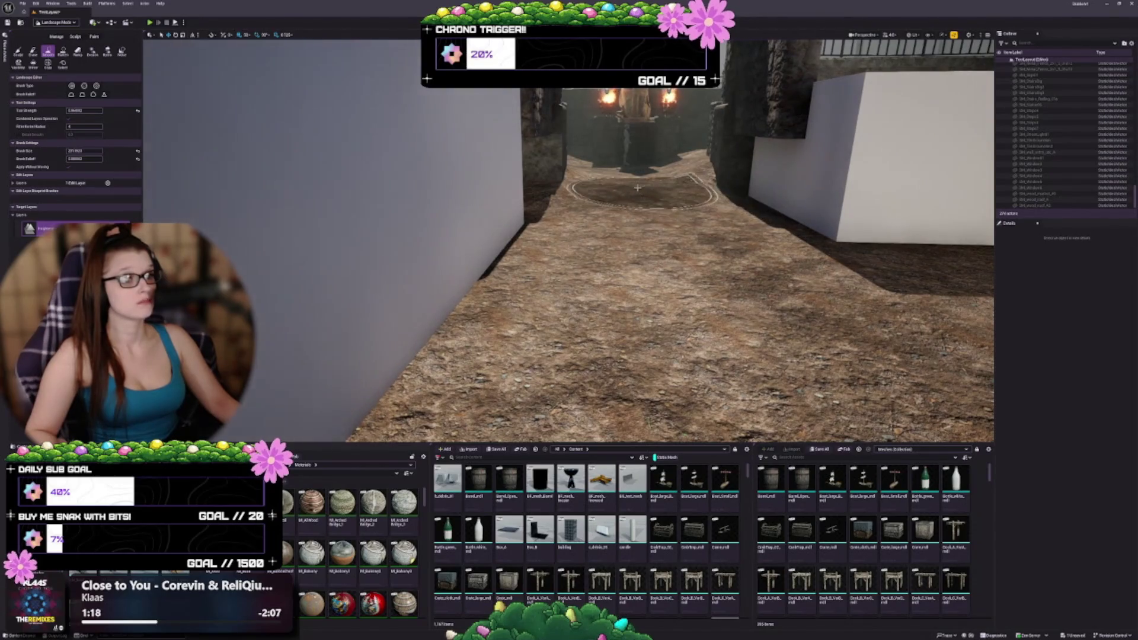
mouse_move(602, 194)
mouse_down()
mouse_move(578, 237)
mouse_move(647, 279)
mouse_up()
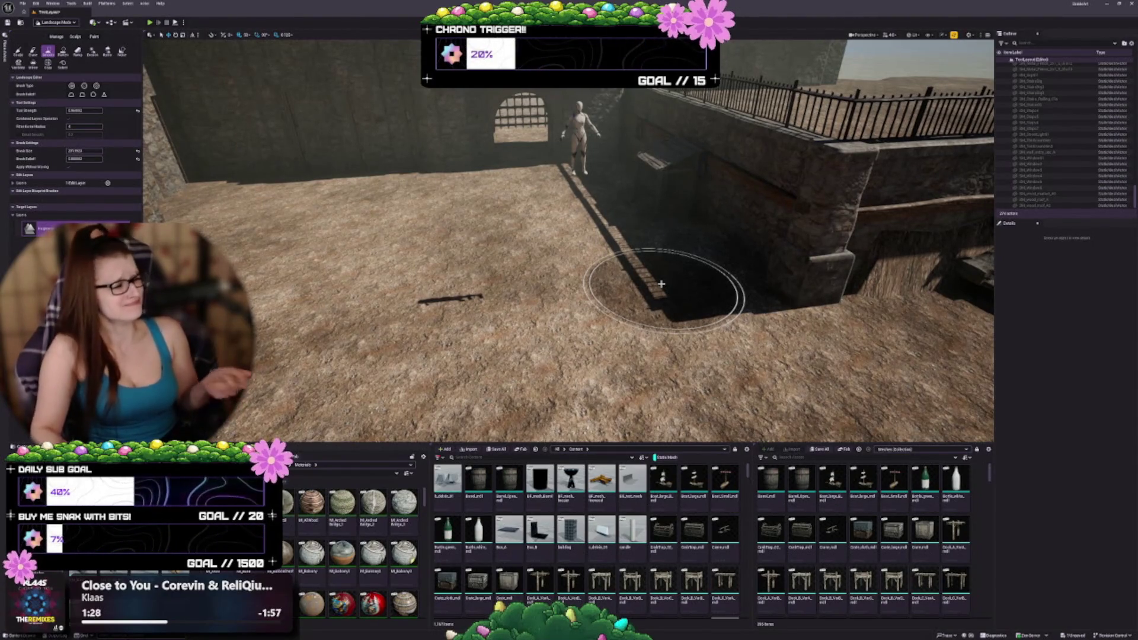
drag(660, 283, 618, 299)
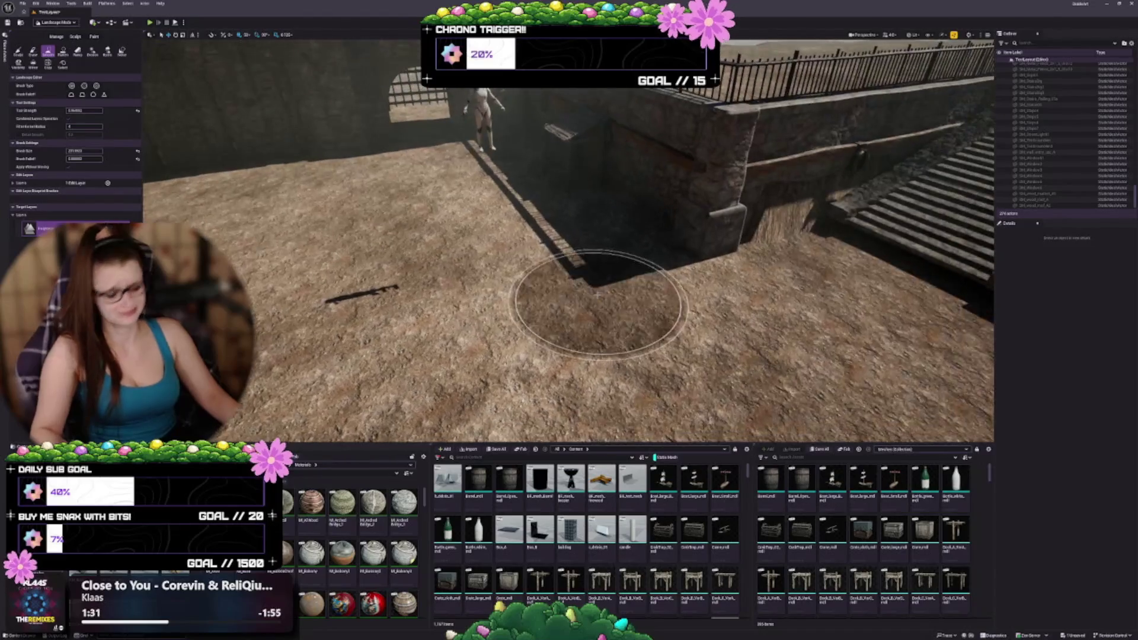
key(shift+1)
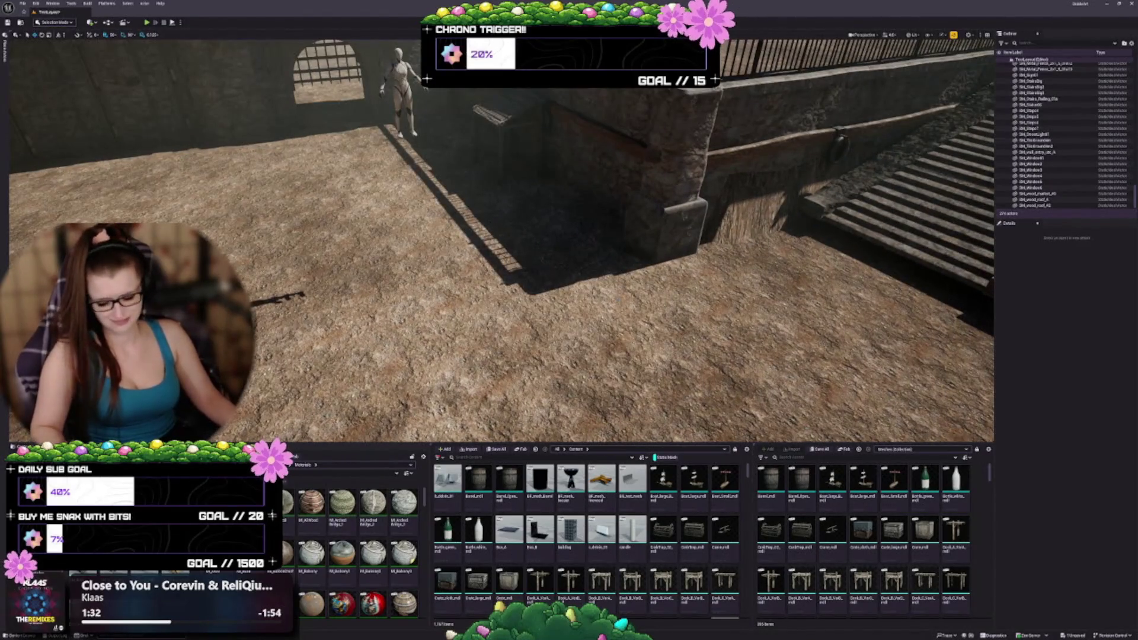
Drop the stone staircase onto the ground with End and tilt it steeper.
drag(443, 281, 443, 282)
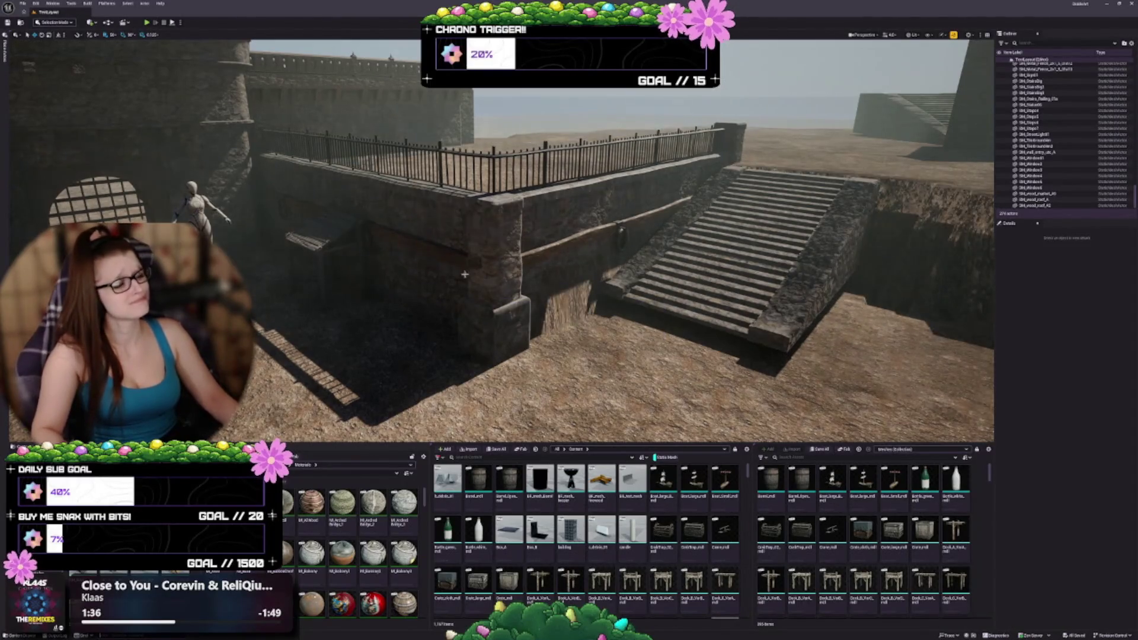
mouse_move(566, 287)
mouse_down()
mouse_move(576, 281)
mouse_move(635, 325)
mouse_move(594, 328)
mouse_up()
click(594, 328)
drag(733, 240, 734, 241)
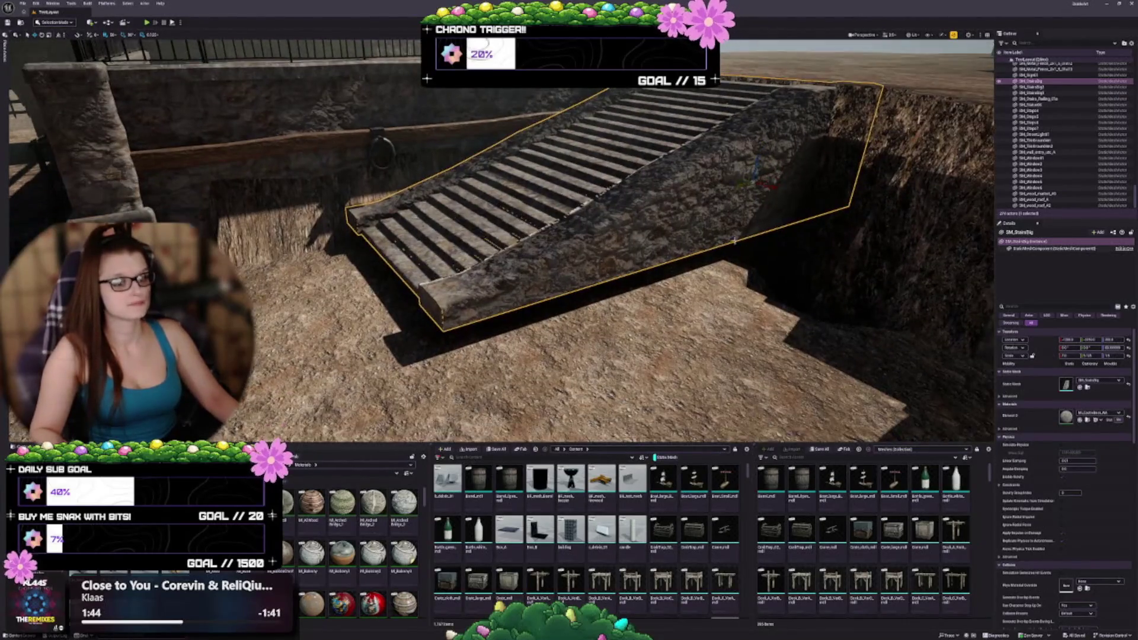
key(End)
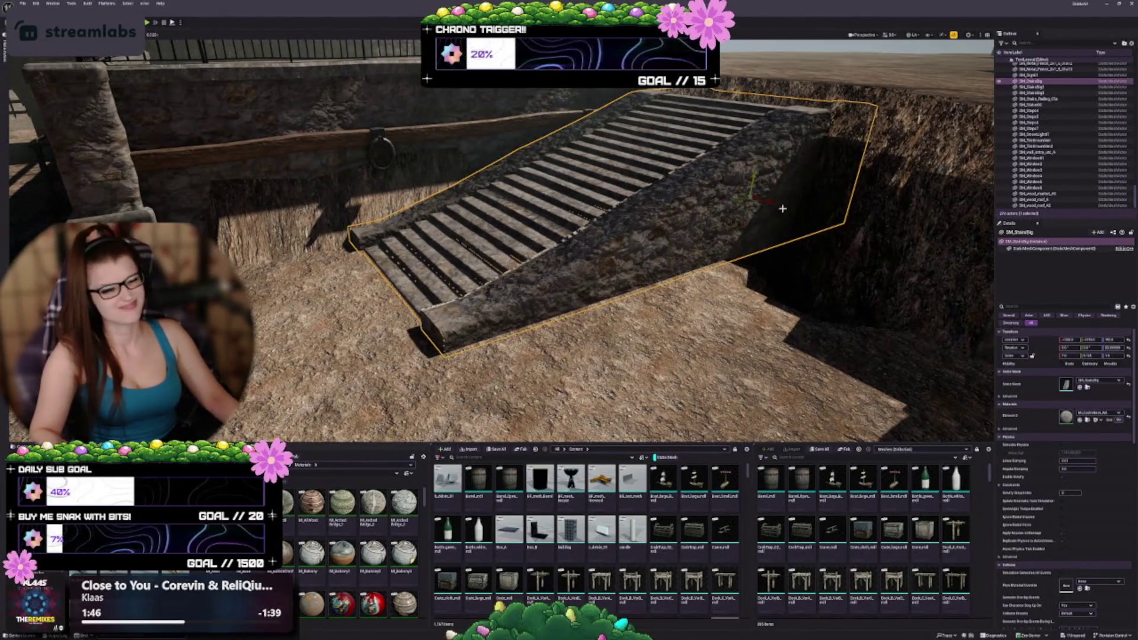
mouse_move(752, 177)
mouse_down()
mouse_move(752, 165)
mouse_move(735, 190)
mouse_move(640, 222)
mouse_up()
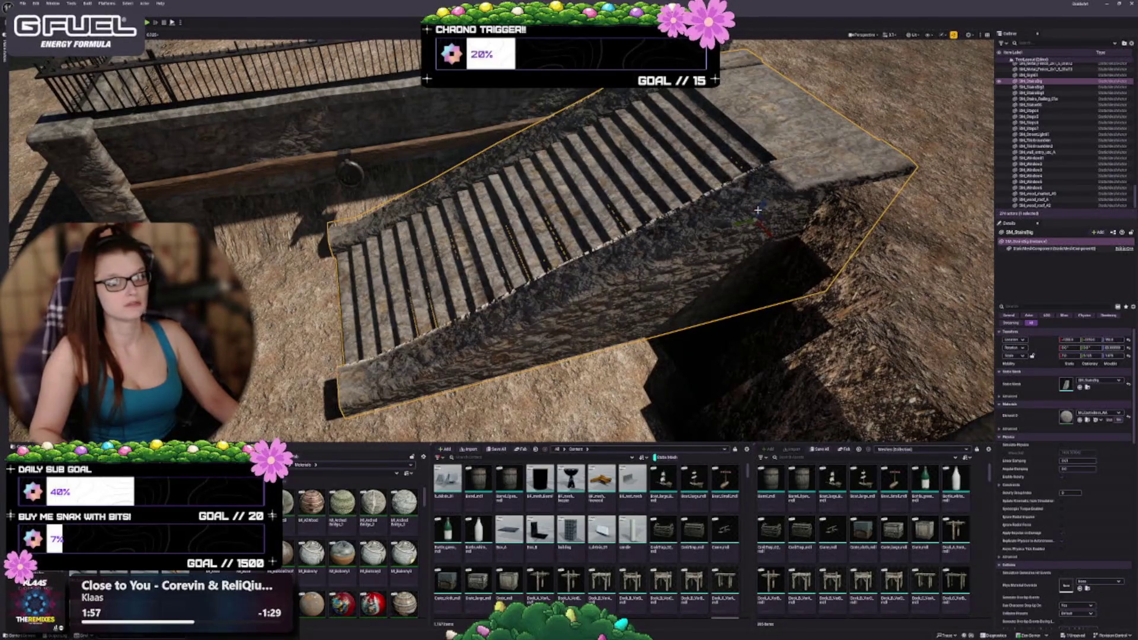
Inspect the tilted staircase from above and ground level, ending facing the barred gate wall.
drag(640, 223, 634, 225)
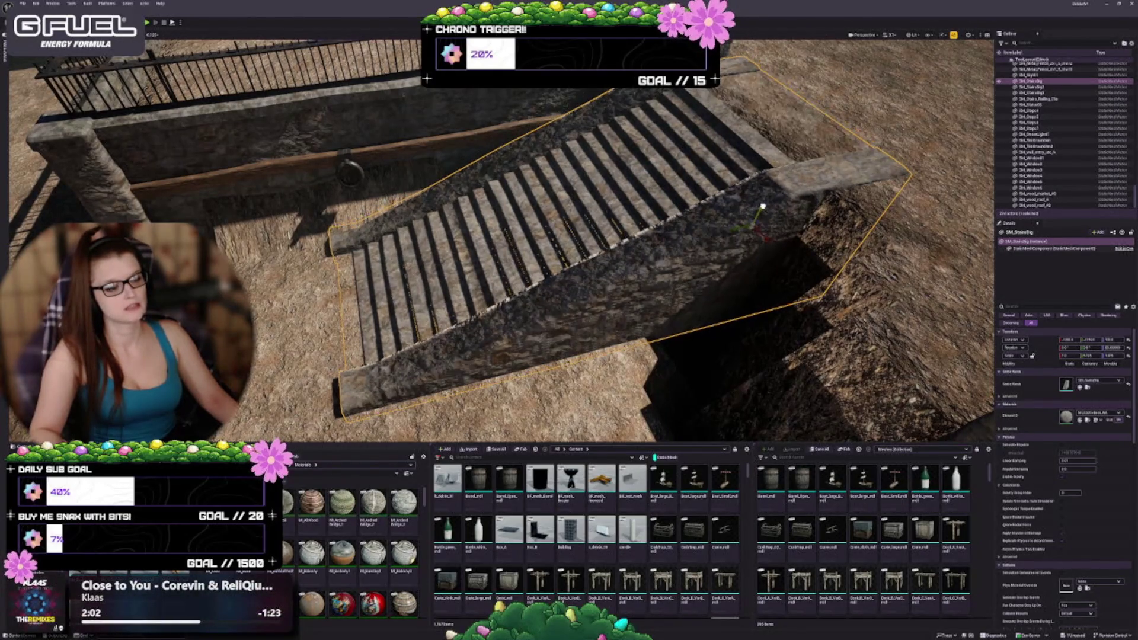
drag(634, 225, 620, 210)
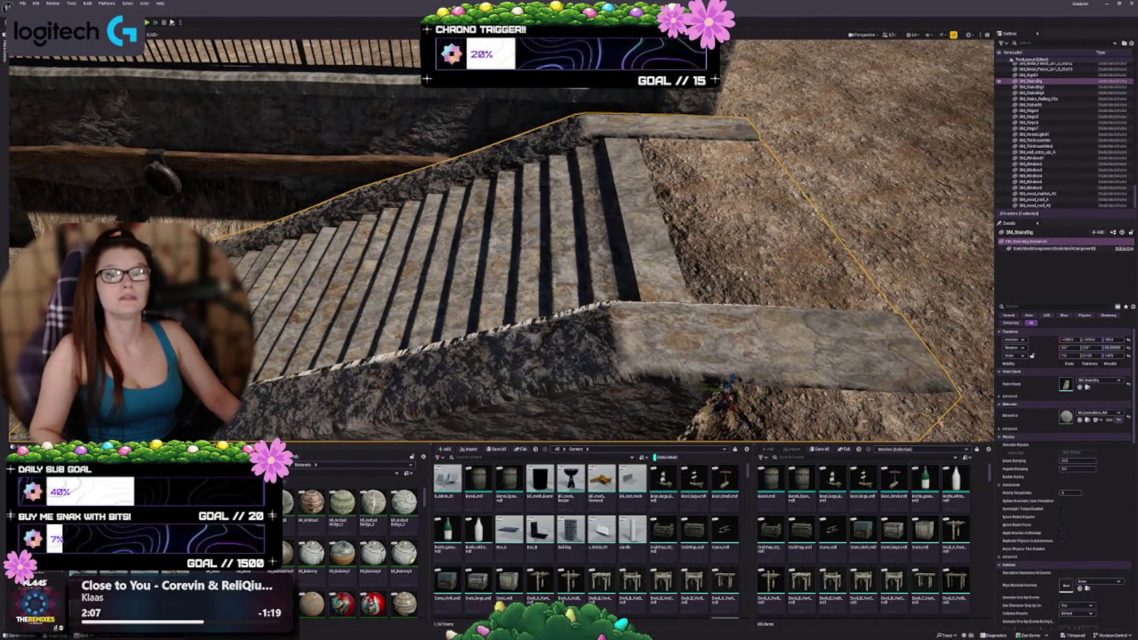
drag(501, 237, 666, 223)
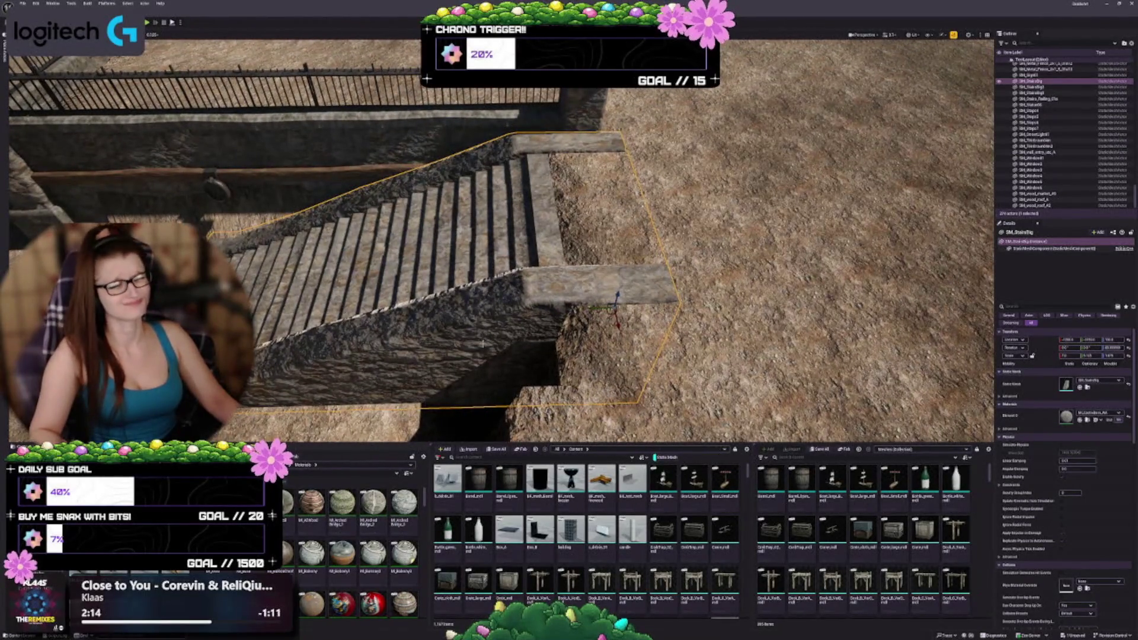
mouse_move(542, 319)
mouse_down()
mouse_move(551, 243)
mouse_move(534, 249)
mouse_move(516, 231)
mouse_up()
scroll(501, 240, up, 3)
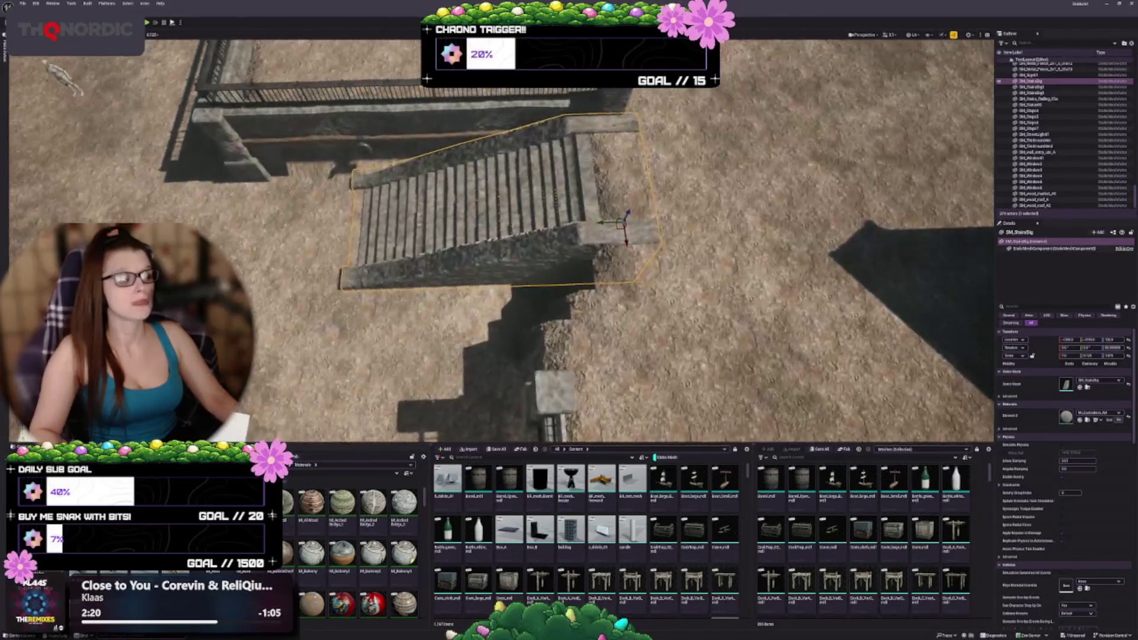
scroll(501, 240, up, 4)
drag(490, 305, 489, 279)
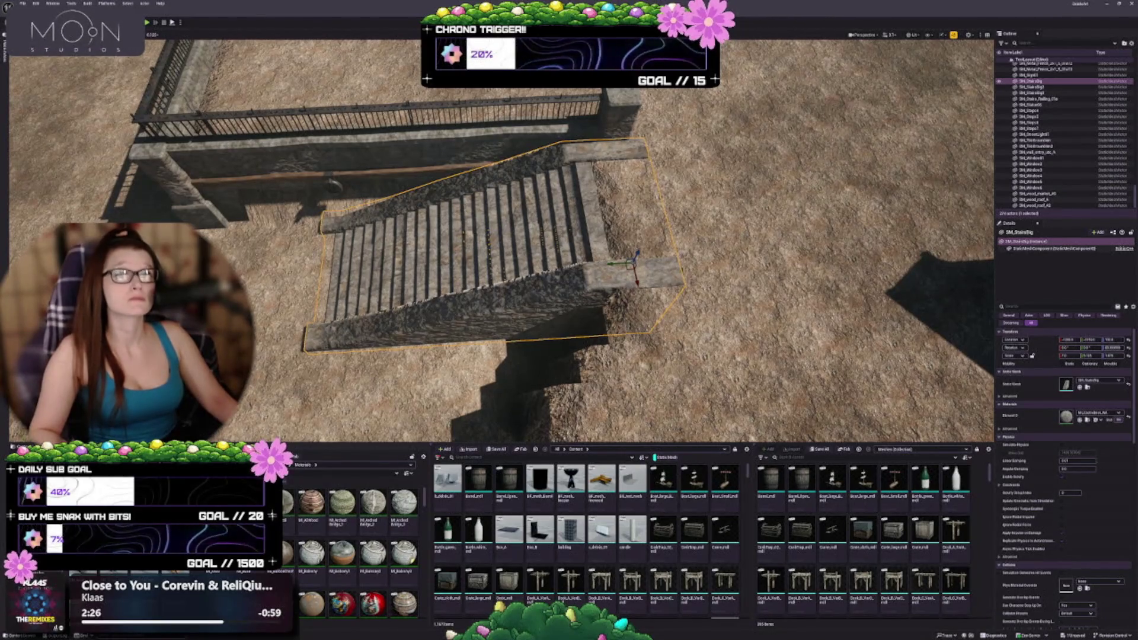
drag(533, 267, 462, 231)
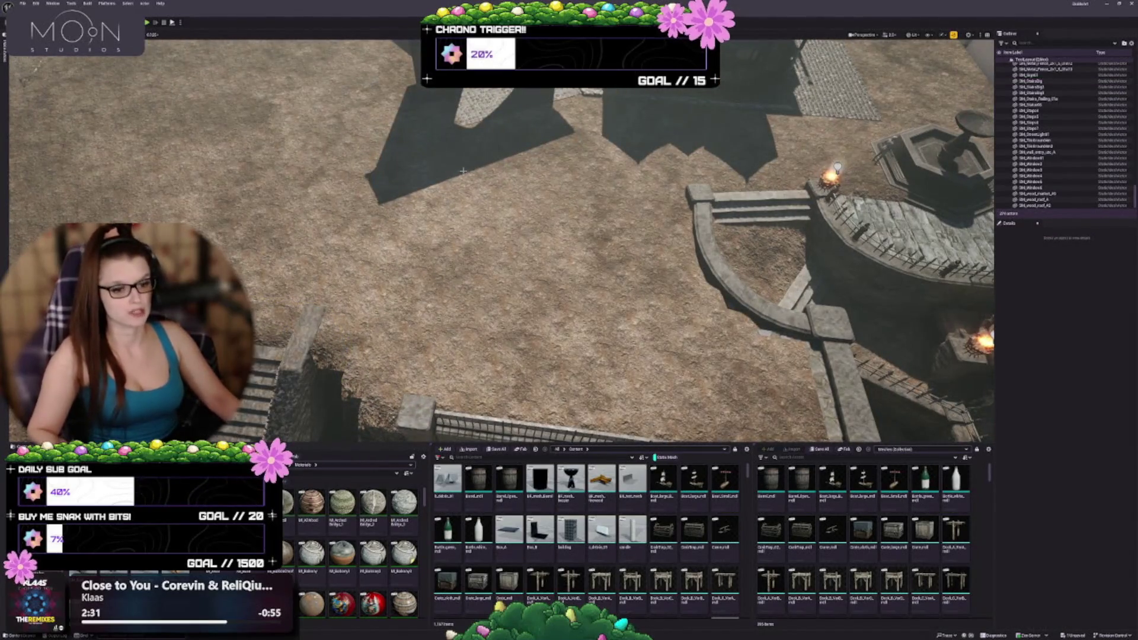
mouse_move(429, 291)
mouse_down()
mouse_move(403, 266)
mouse_move(429, 292)
mouse_move(472, 261)
mouse_up()
mouse_move(558, 221)
mouse_down()
mouse_move(385, 235)
mouse_move(386, 223)
mouse_move(490, 201)
mouse_up()
Select SM_Gate and add the railing wall, middle wall pieces and right wall.
click(489, 202)
key(f)
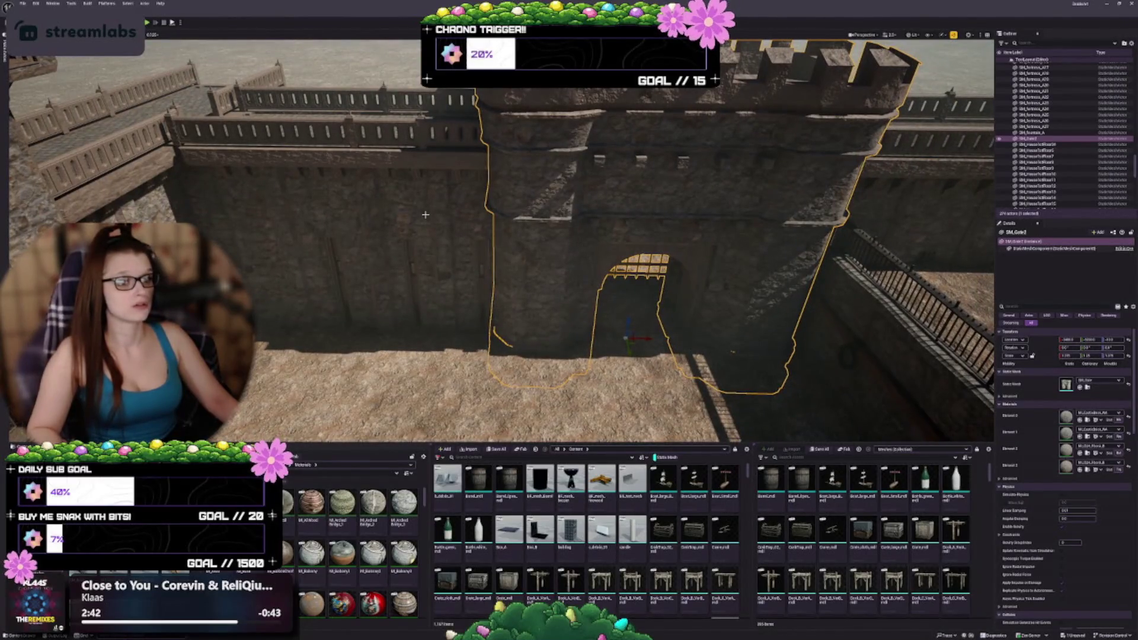
ctrl+click(535, 223)
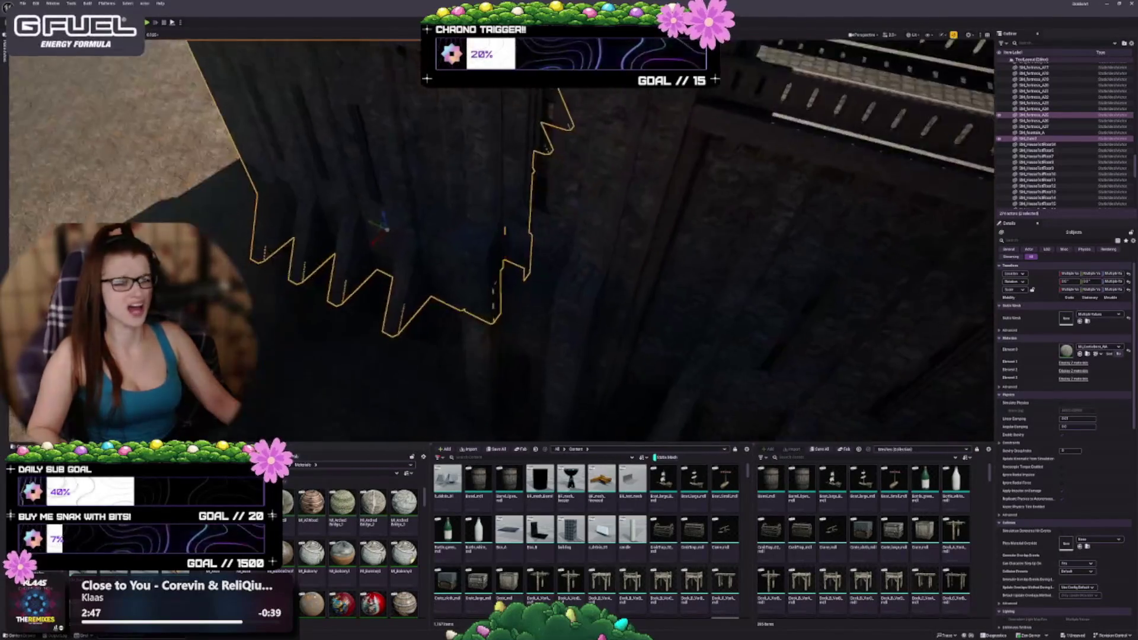
ctrl+click(537, 268)
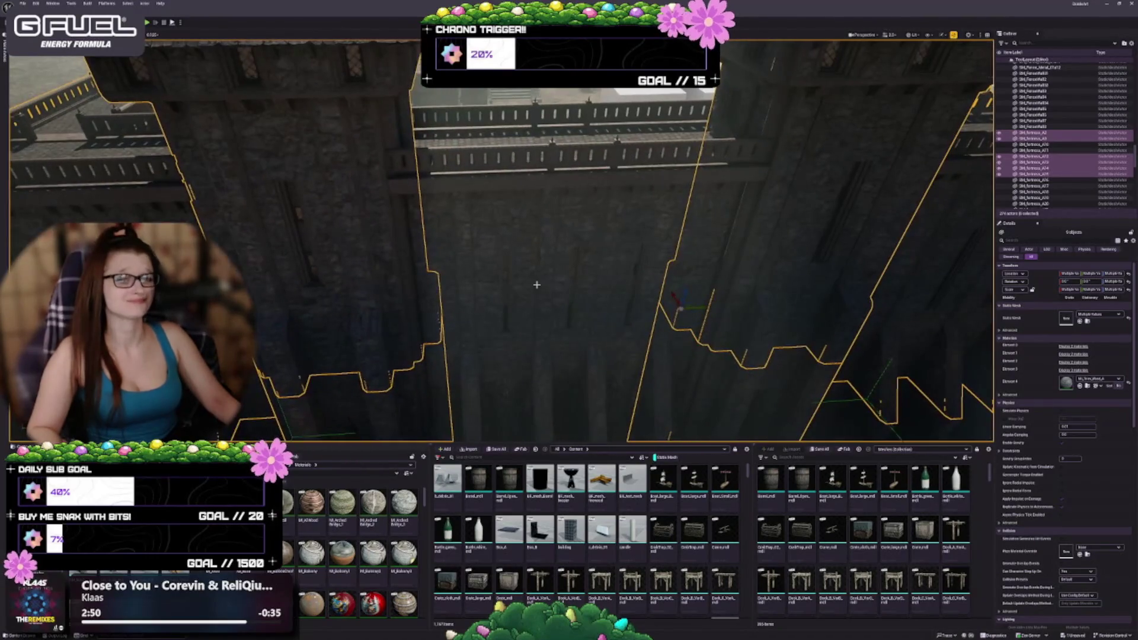
ctrl+click(537, 285)
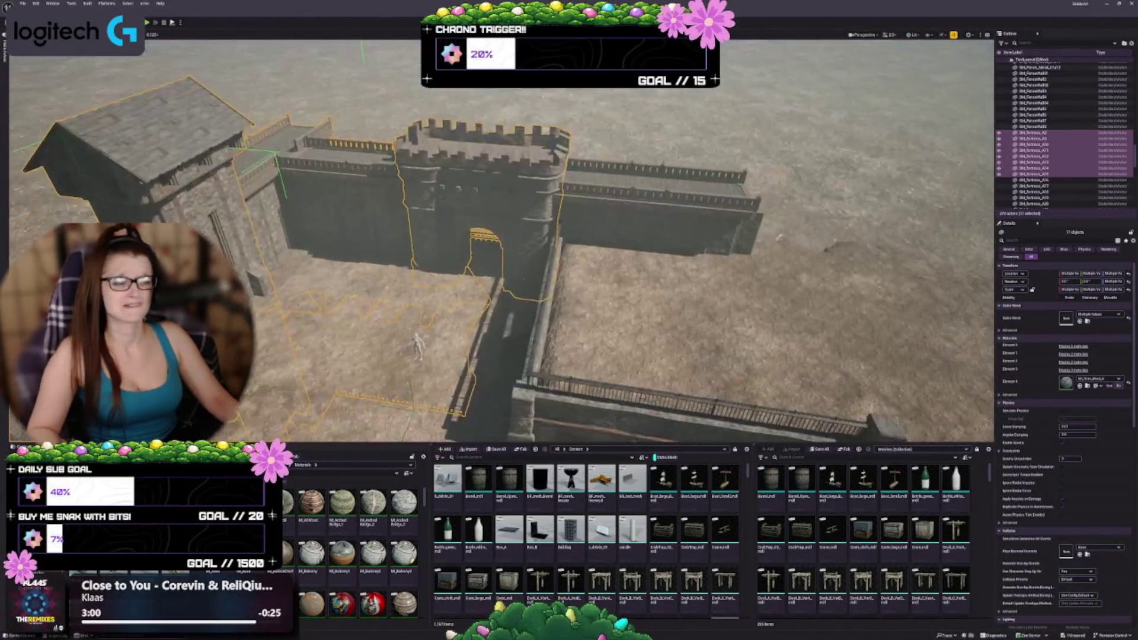
ctrl+click(633, 210)
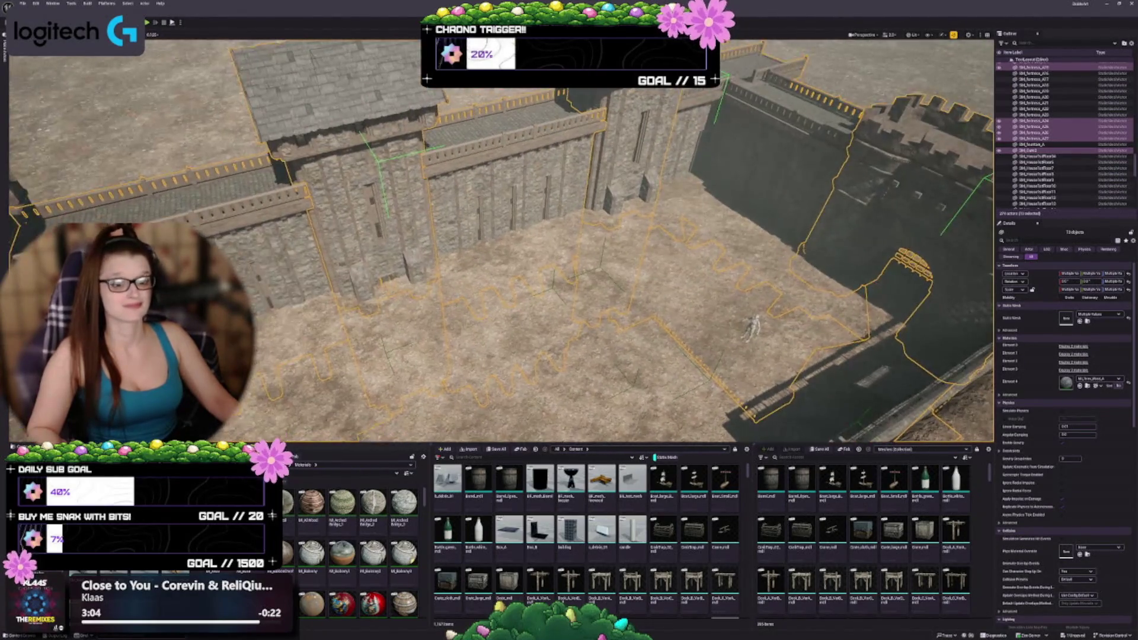
Pick up the left towers and walls plus SM_Gate, and frame the selected fortress walls.
drag(501, 240, 501, 296)
drag(500, 237, 566, 285)
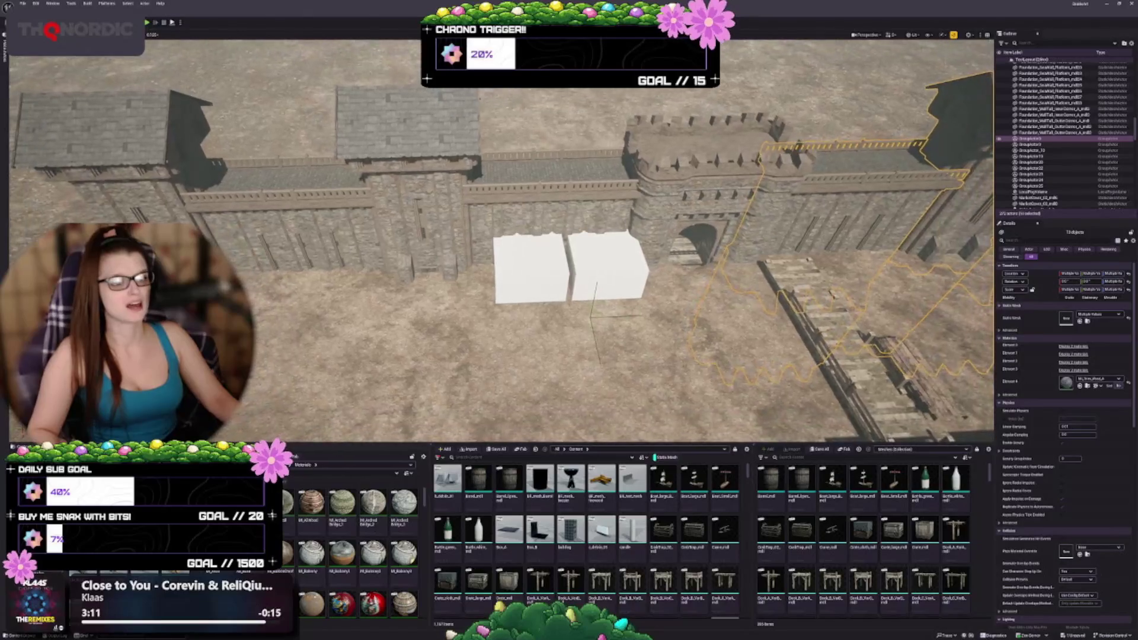
click(414, 237)
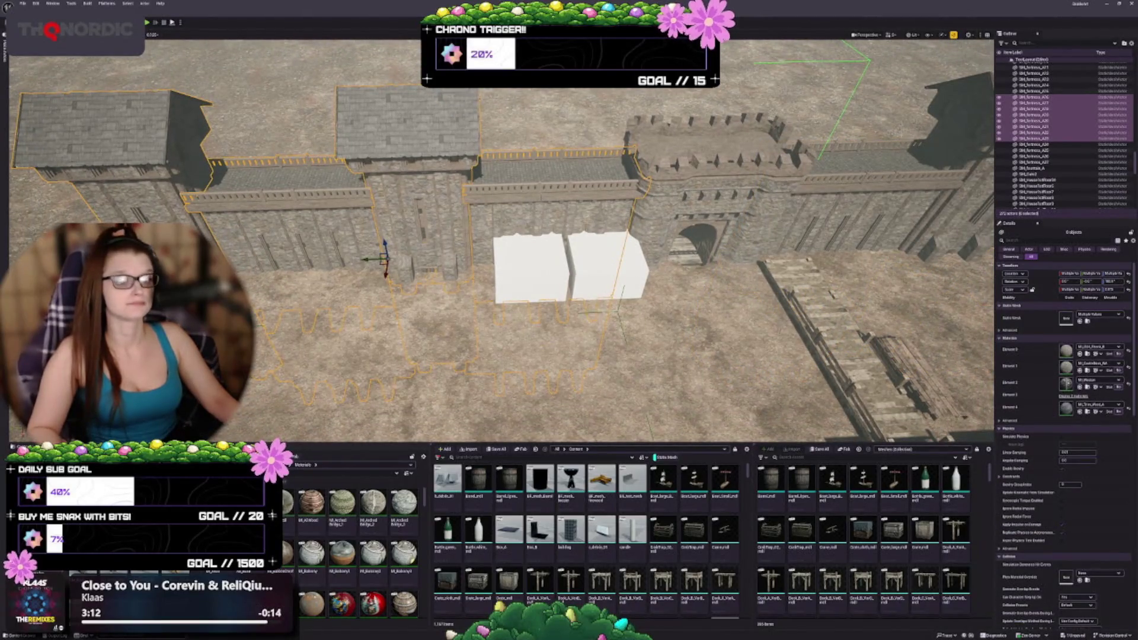
mouse_move(558, 281)
mouse_down()
mouse_move(640, 308)
mouse_move(616, 291)
mouse_up()
click(596, 296)
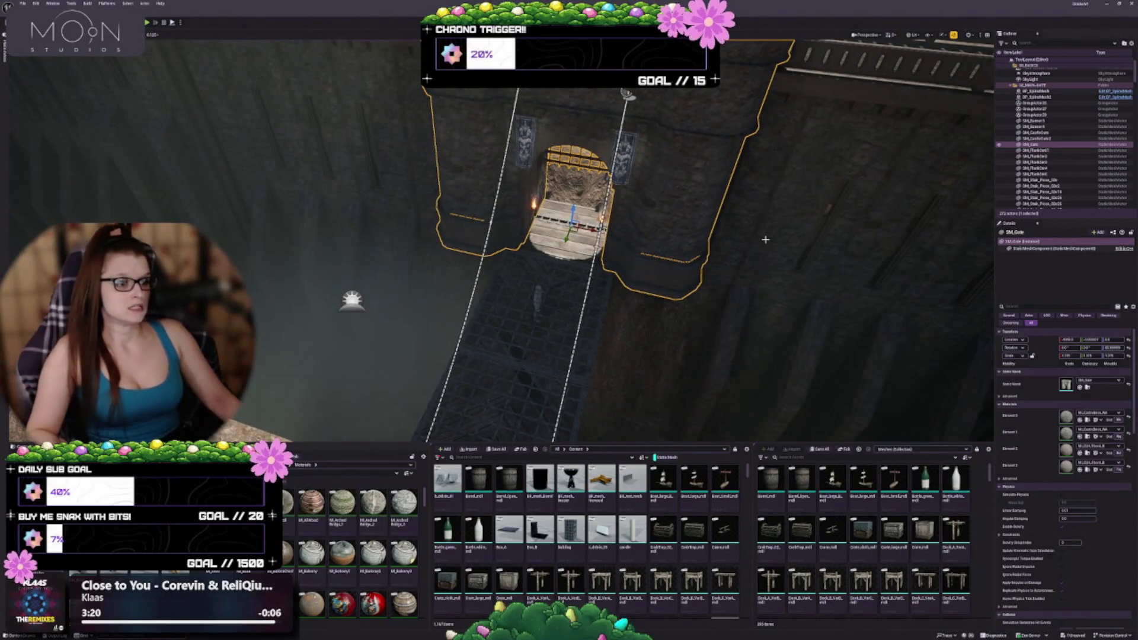
mouse_move(754, 249)
mouse_down()
mouse_move(772, 303)
mouse_move(740, 320)
mouse_move(711, 308)
mouse_up()
key(f)
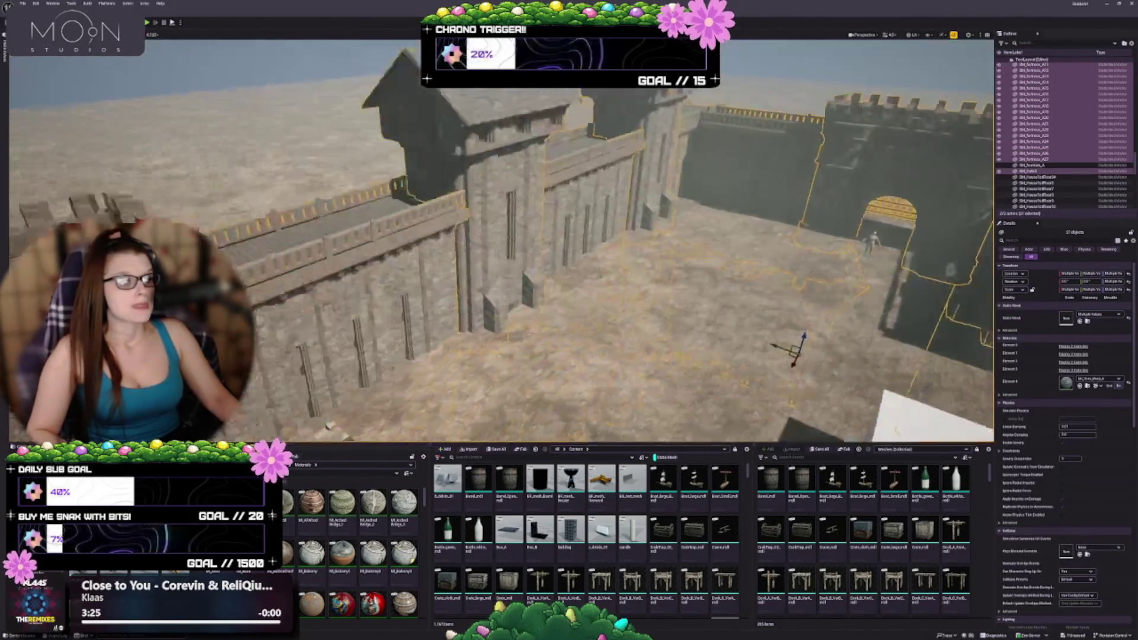
mouse_move(740, 382)
mouse_down()
mouse_move(746, 251)
mouse_move(748, 261)
mouse_move(732, 208)
mouse_up()
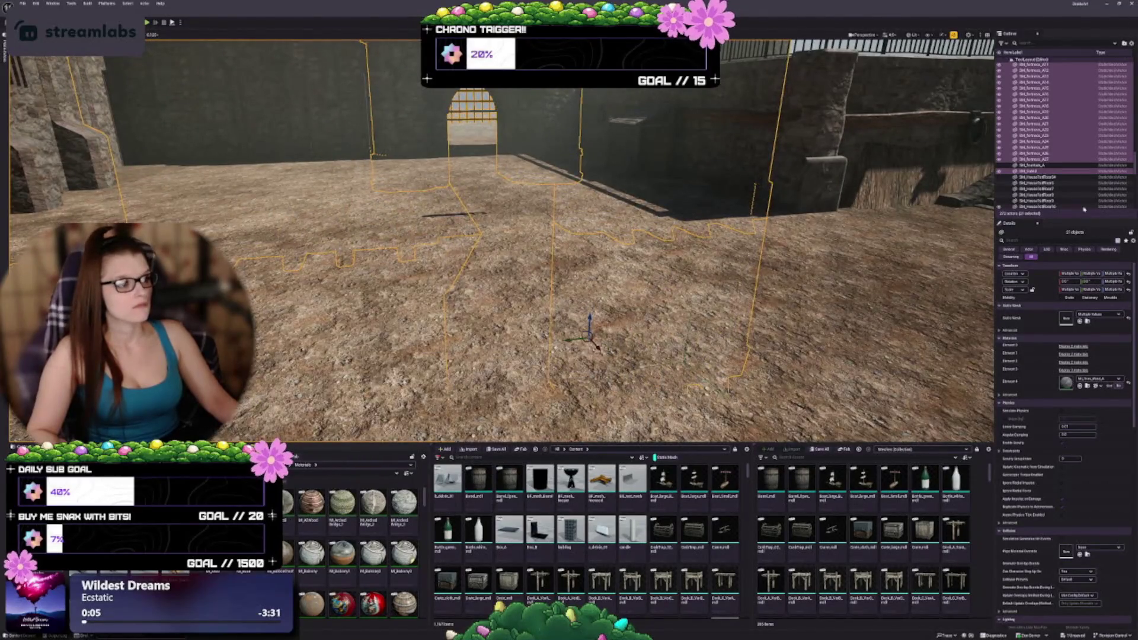
Rise to an overhead view of the gate and courtyard, briefly selecting then clearing the wall pieces.
scroll(1053, 100, up, 10)
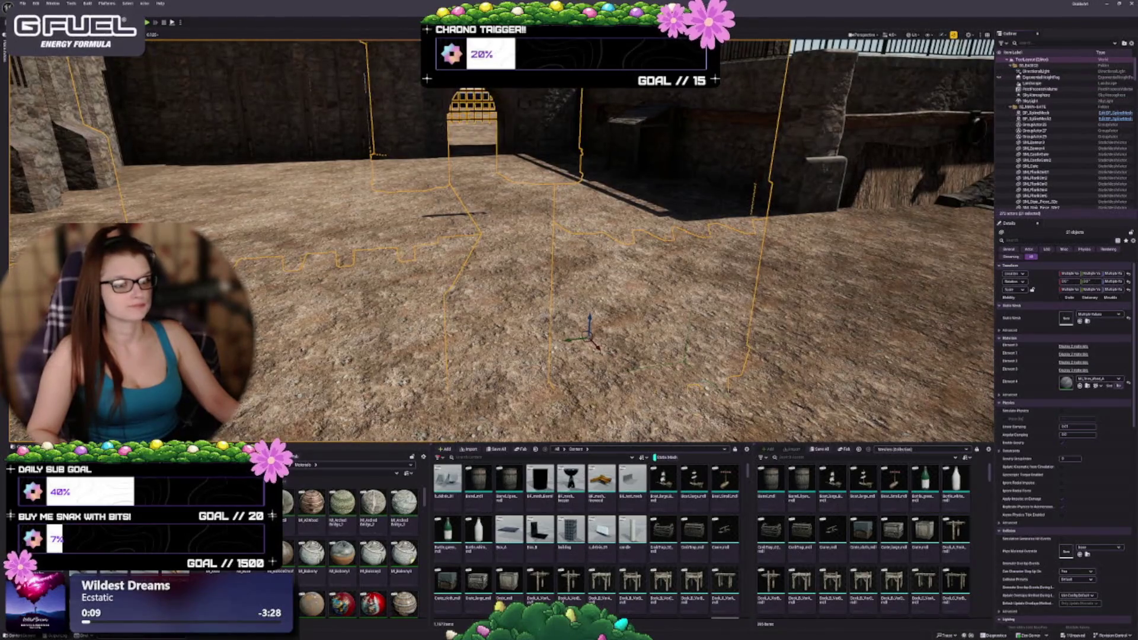
mouse_move(733, 207)
mouse_down()
mouse_move(750, 208)
mouse_move(753, 273)
mouse_up()
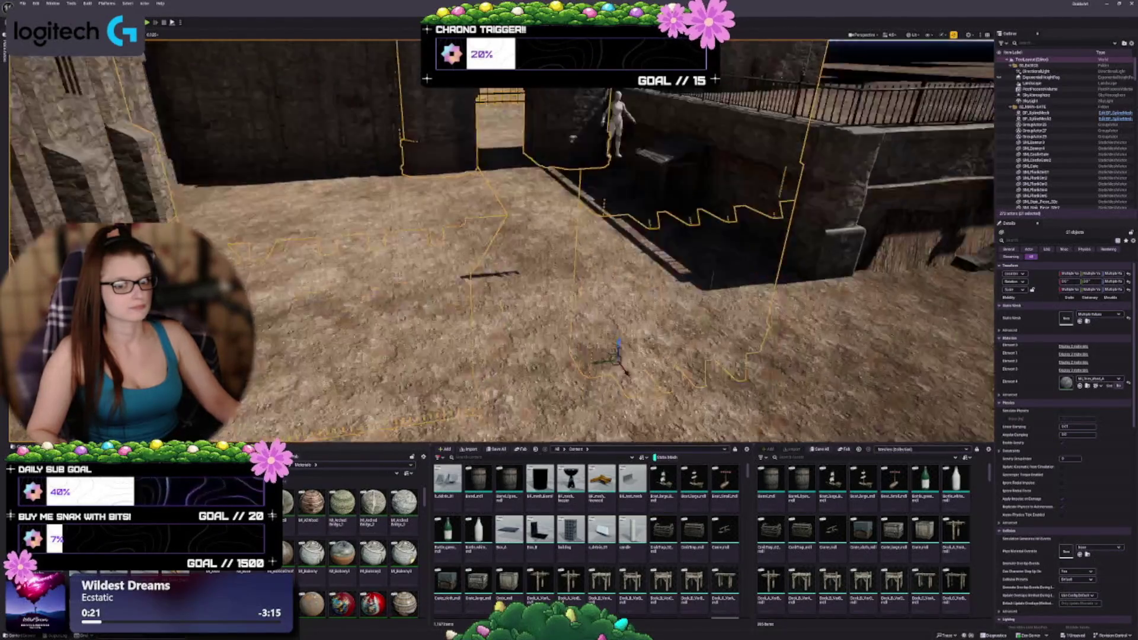
mouse_move(593, 296)
mouse_down()
mouse_move(578, 199)
mouse_move(492, 201)
mouse_move(562, 249)
mouse_move(593, 234)
mouse_up()
key(Escape)
click(578, 200)
key(Escape)
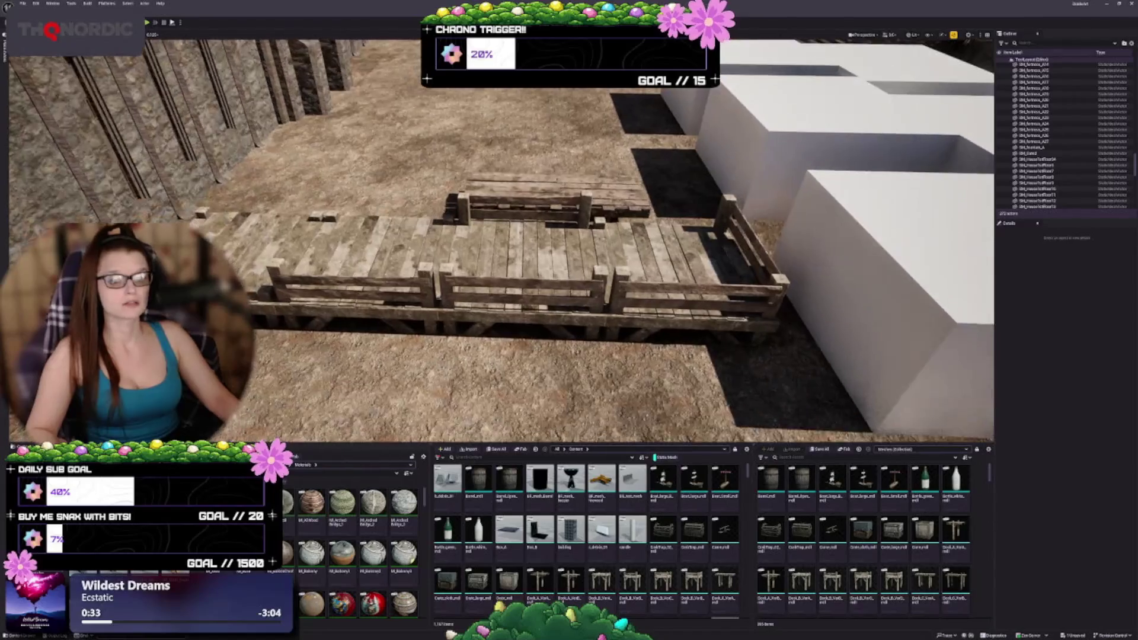
Select the two wooden dock sections, then deselect them and face the white blocks.
click(545, 255)
ctrl+click(568, 256)
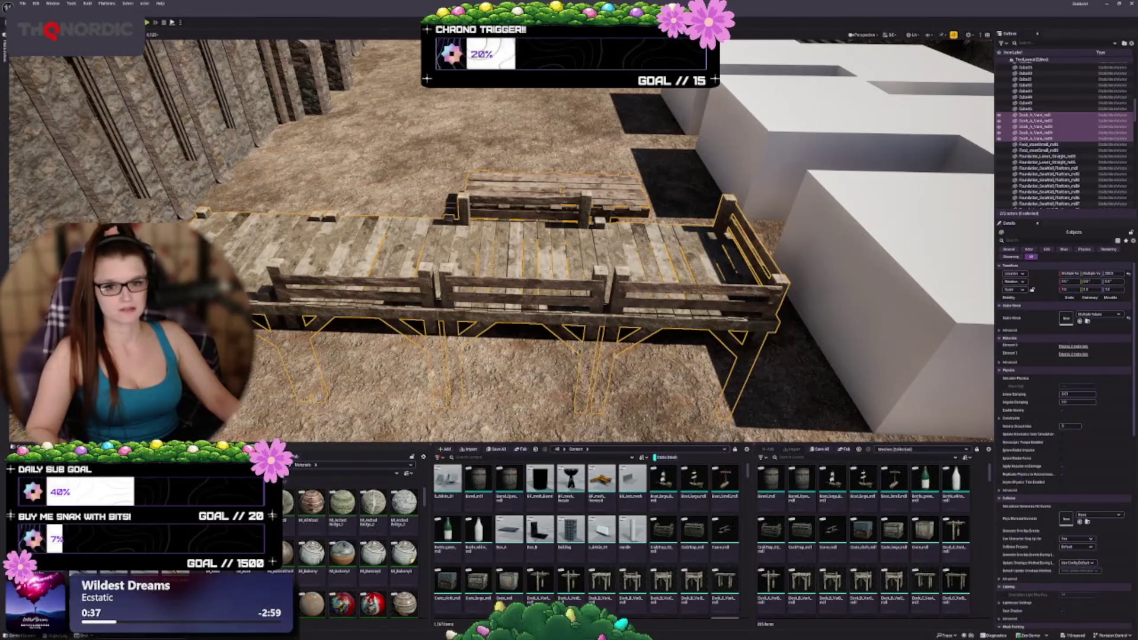
drag(569, 237, 568, 225)
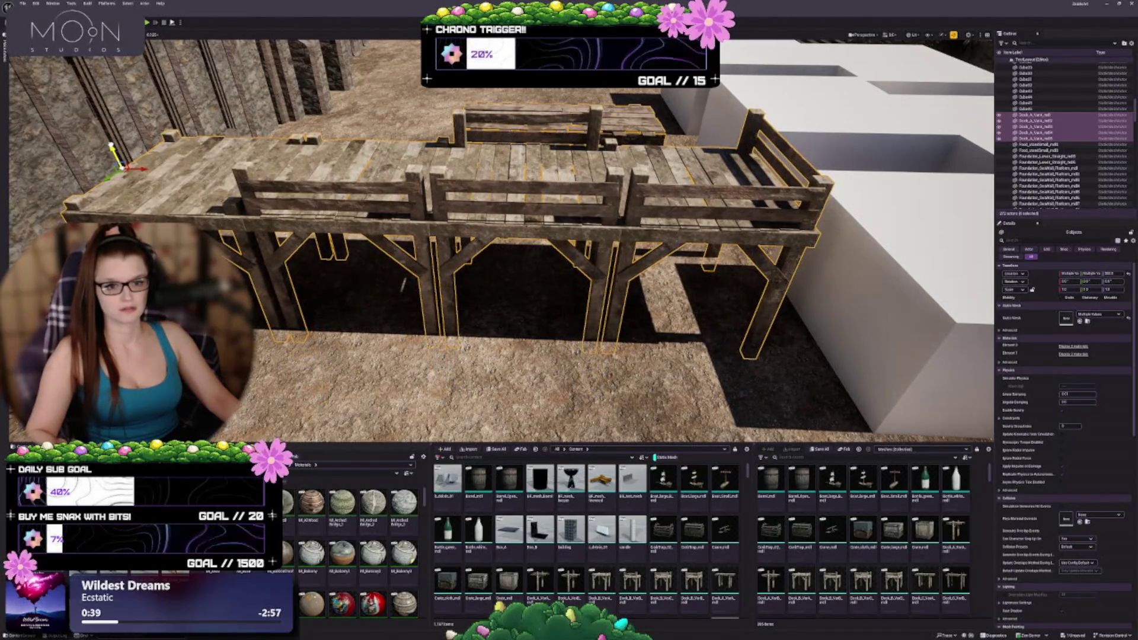
scroll(500, 237, down, 5)
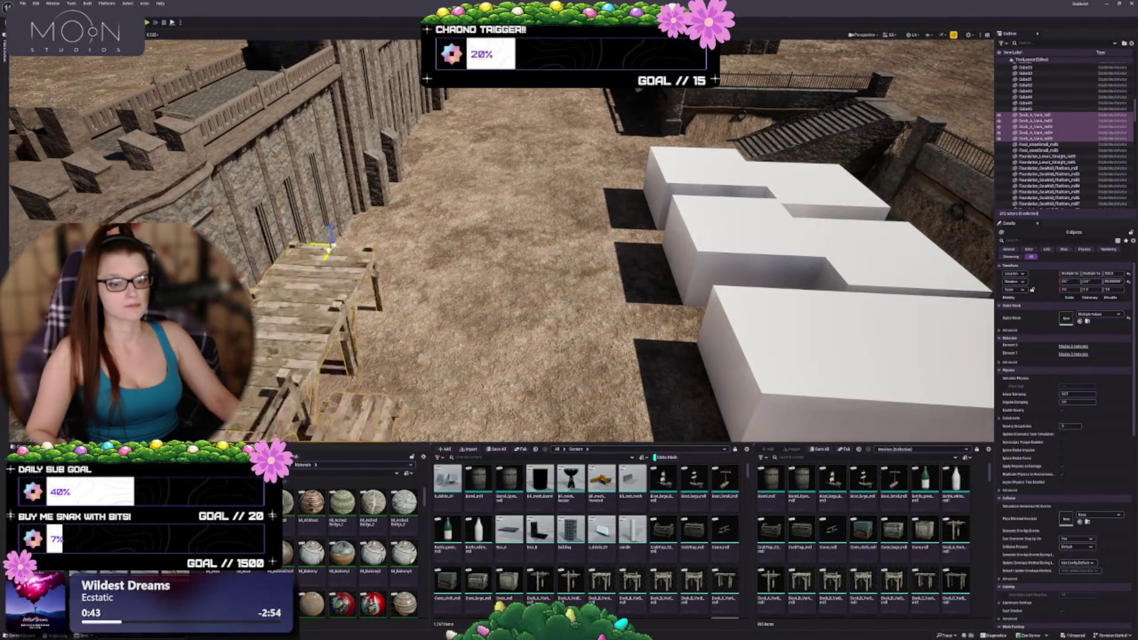
drag(480, 180, 450, 193)
key(Escape)
Delete both white placeholder blocks beside the wall.
click(444, 178)
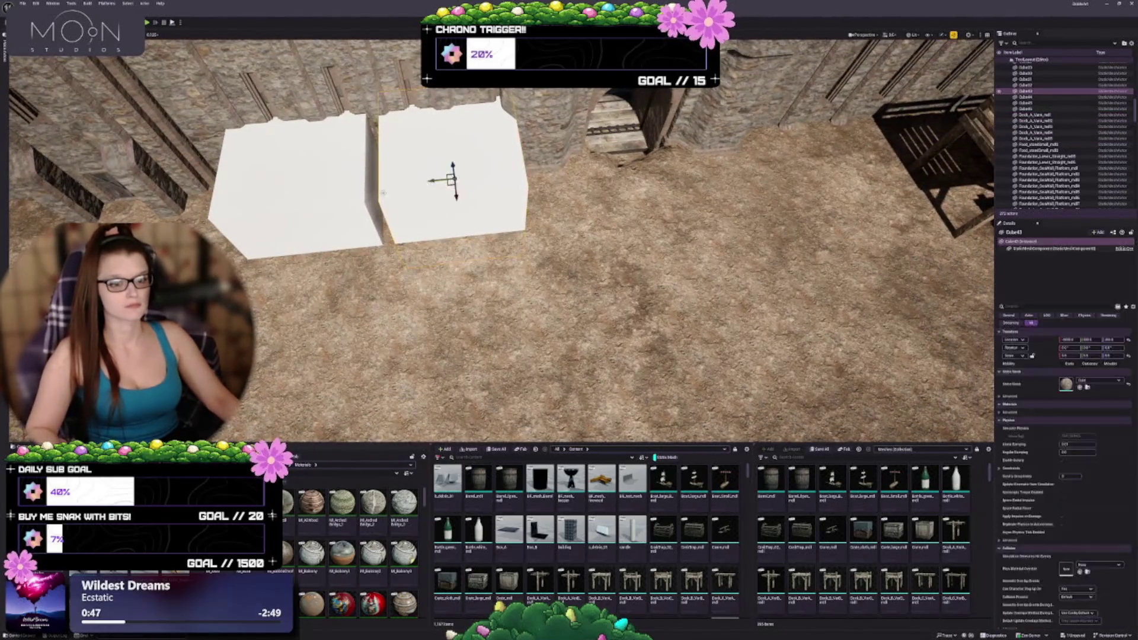
ctrl+click(302, 190)
key(Delete)
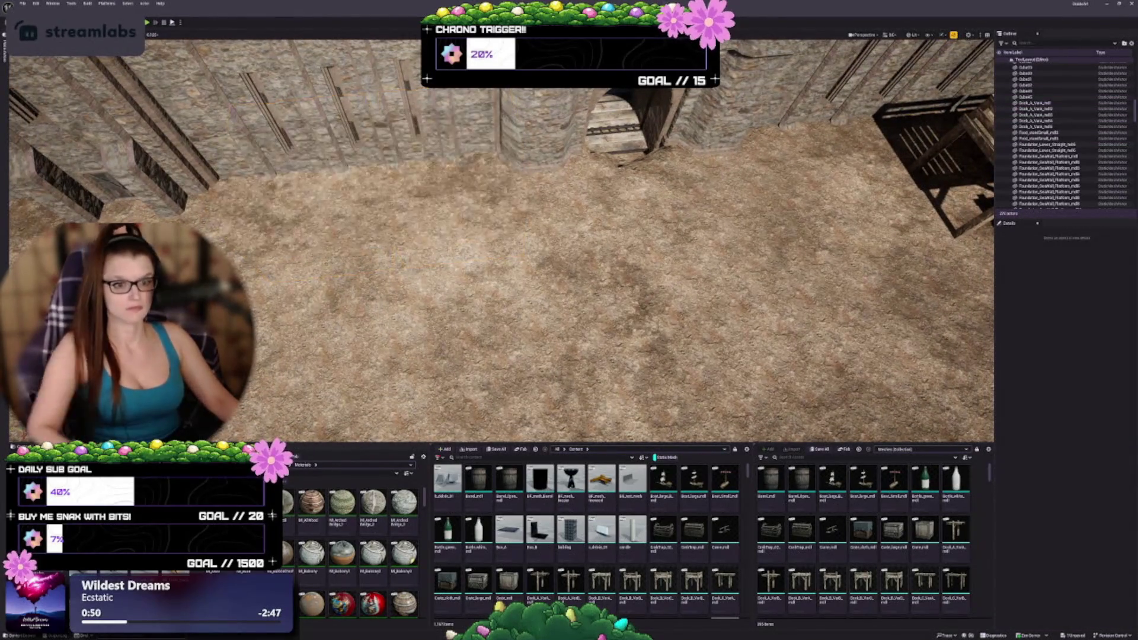
mouse_move(450, 193)
mouse_down()
mouse_move(415, 129)
mouse_move(419, 163)
mouse_move(558, 327)
mouse_up()
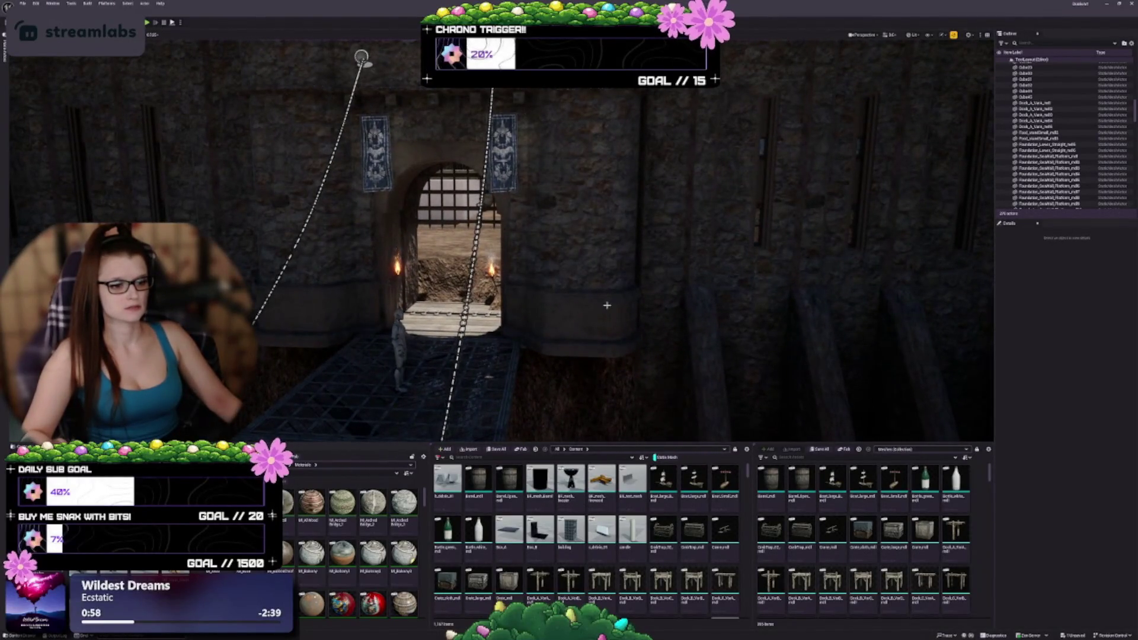
Select the gatehouse gate and add the bridge, character figure, chain and upper grate panel.
mouse_move(654, 306)
mouse_down()
mouse_move(636, 293)
mouse_move(628, 314)
mouse_up()
click(569, 308)
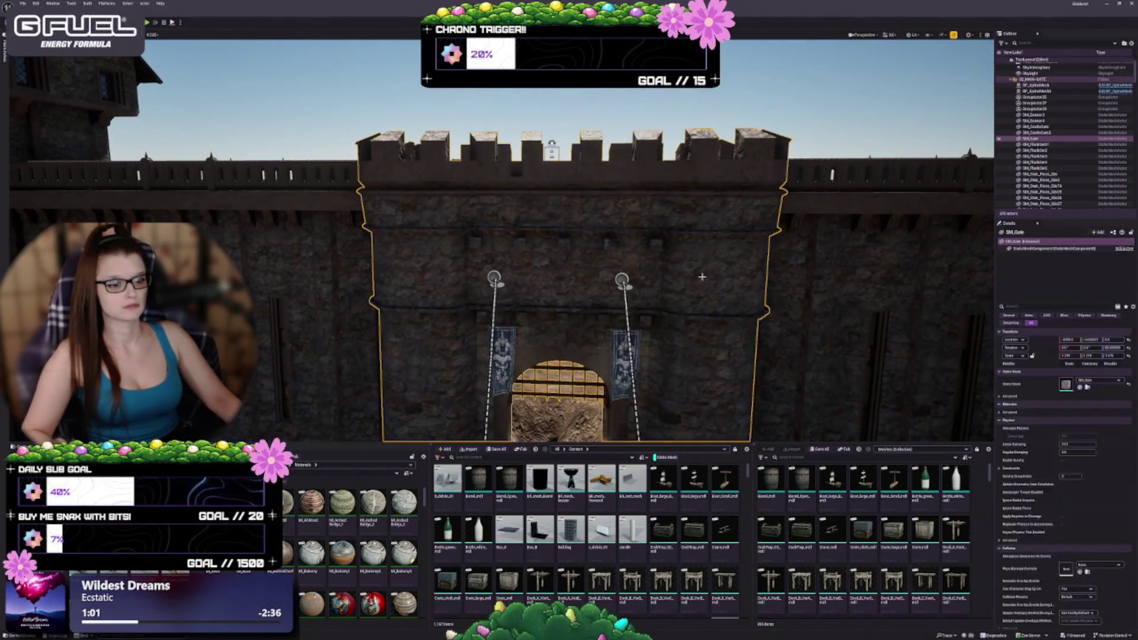
key(f)
drag(546, 235, 448, 155)
ctrl+click(545, 236)
ctrl+click(466, 224)
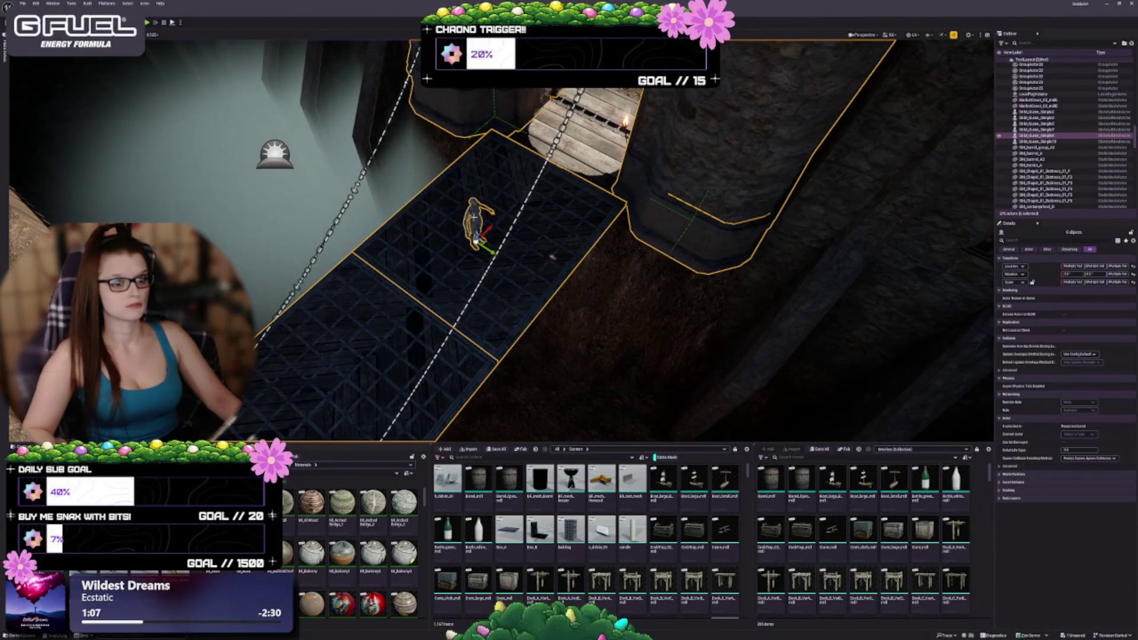
ctrl+click(508, 235)
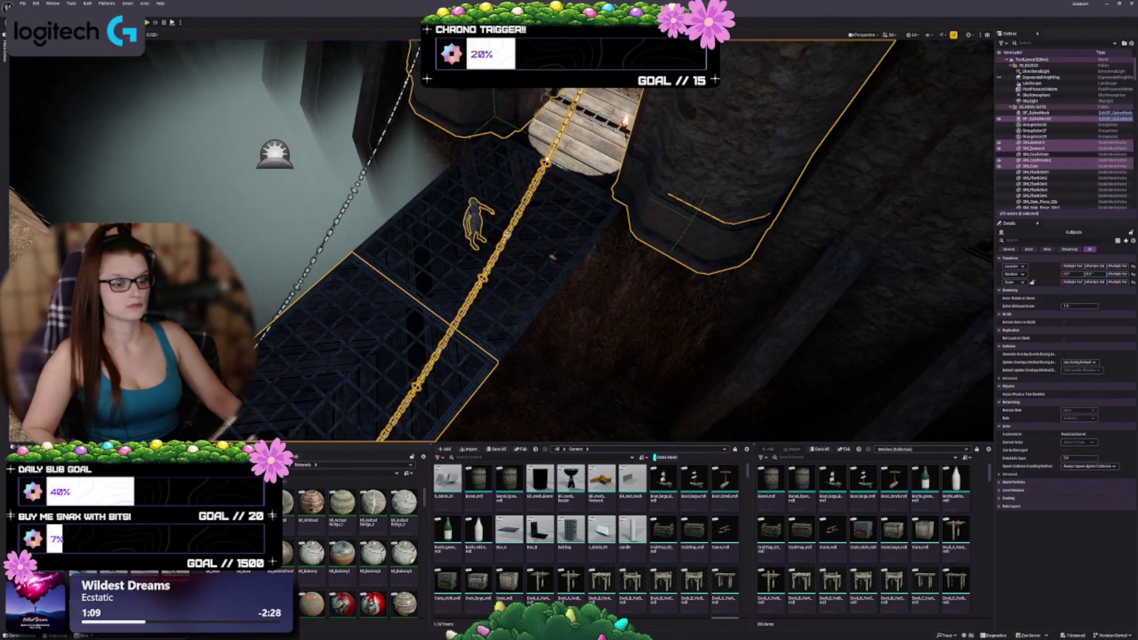
ctrl+click(500, 281)
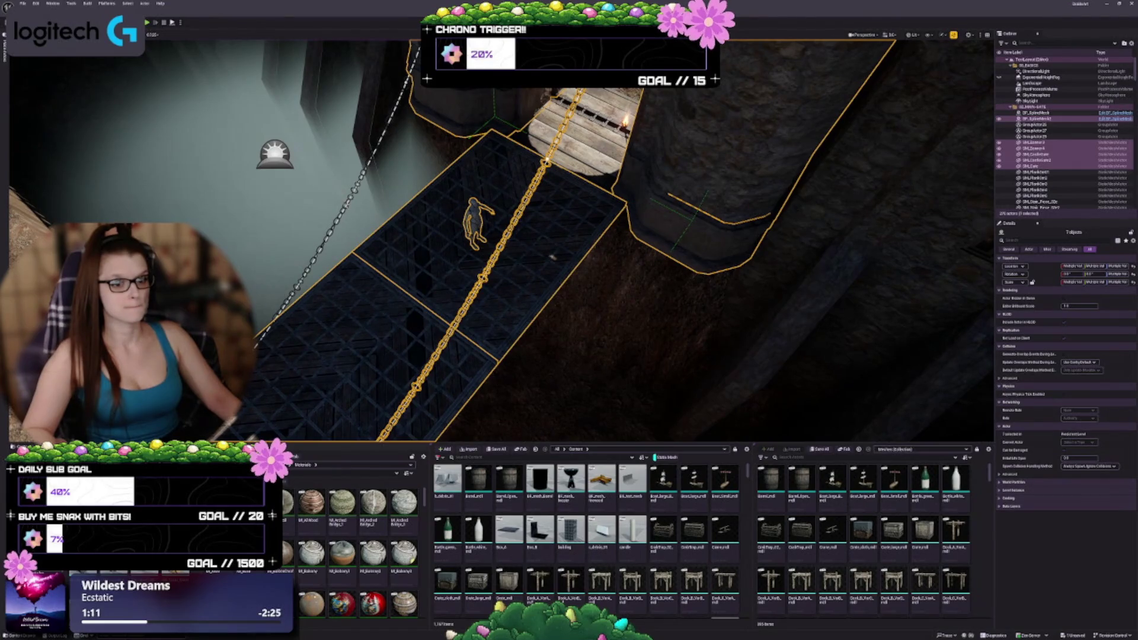
Add the left chain, landscape and fortress wall segments, excluding the left cliff-wall pieces.
ctrl+click(552, 257)
ctrl+click(347, 207)
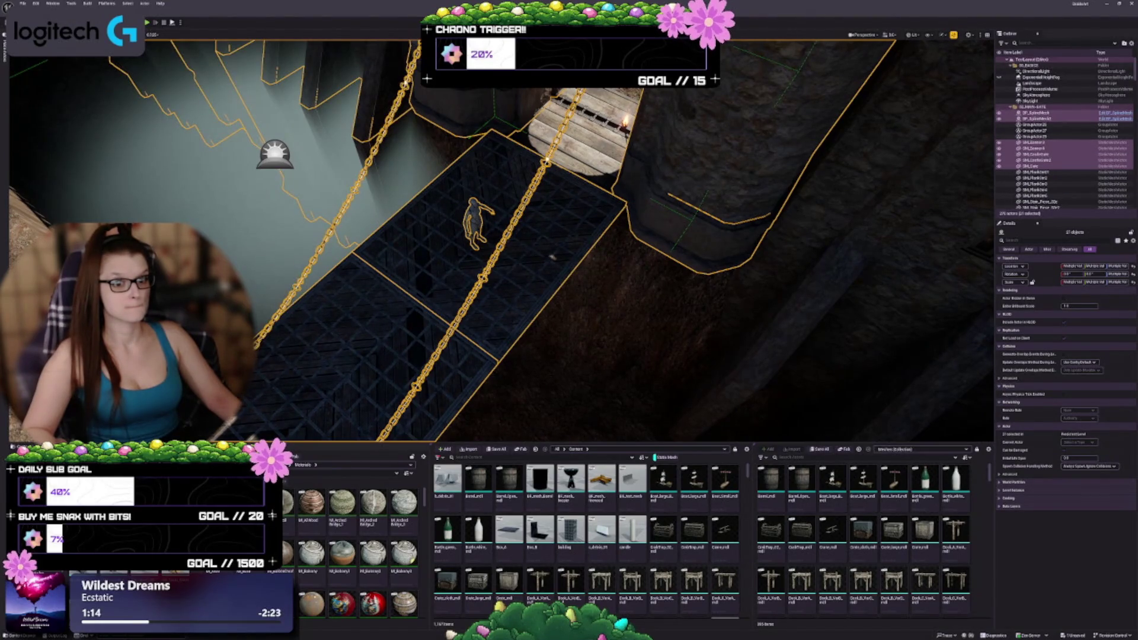
ctrl+click(552, 257)
drag(361, 153, 408, 140)
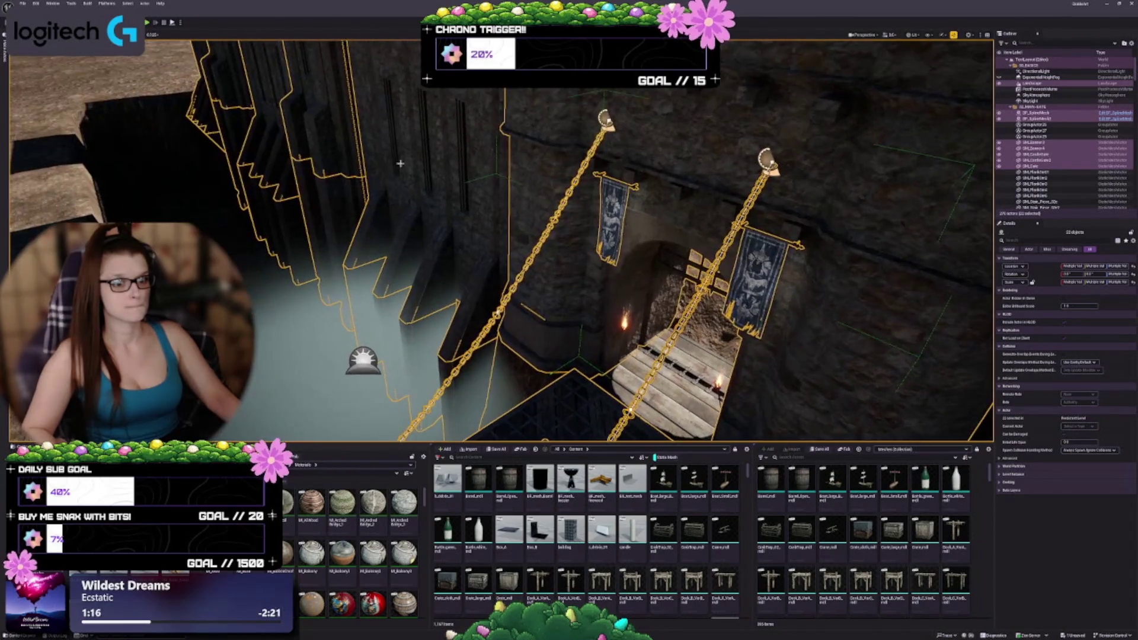
drag(482, 242, 489, 252)
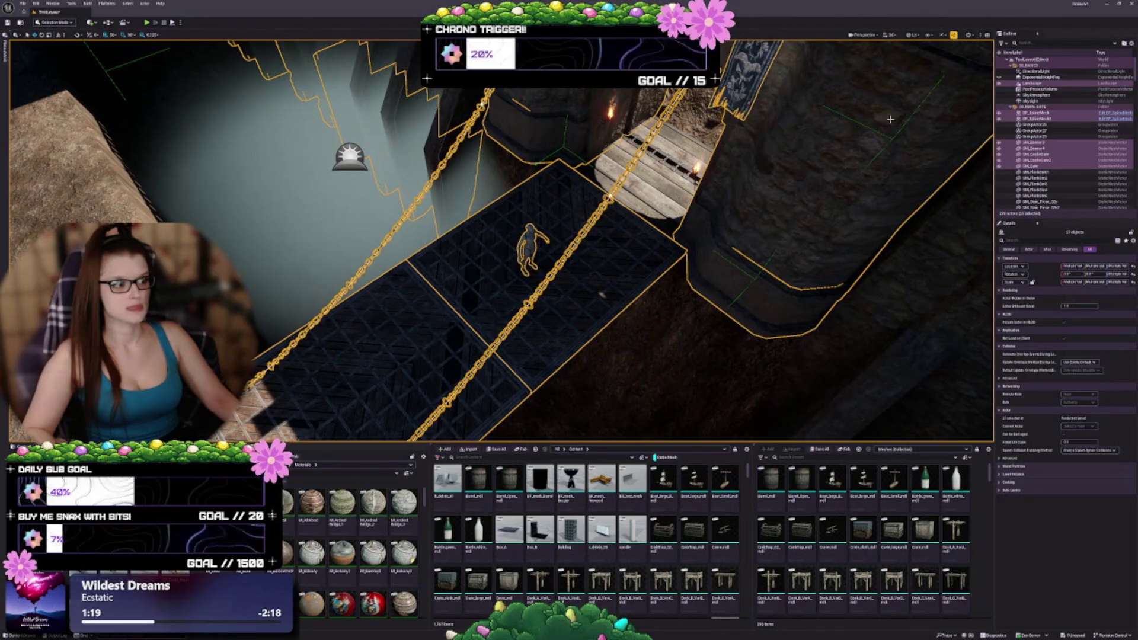
ctrl+click(1031, 84)
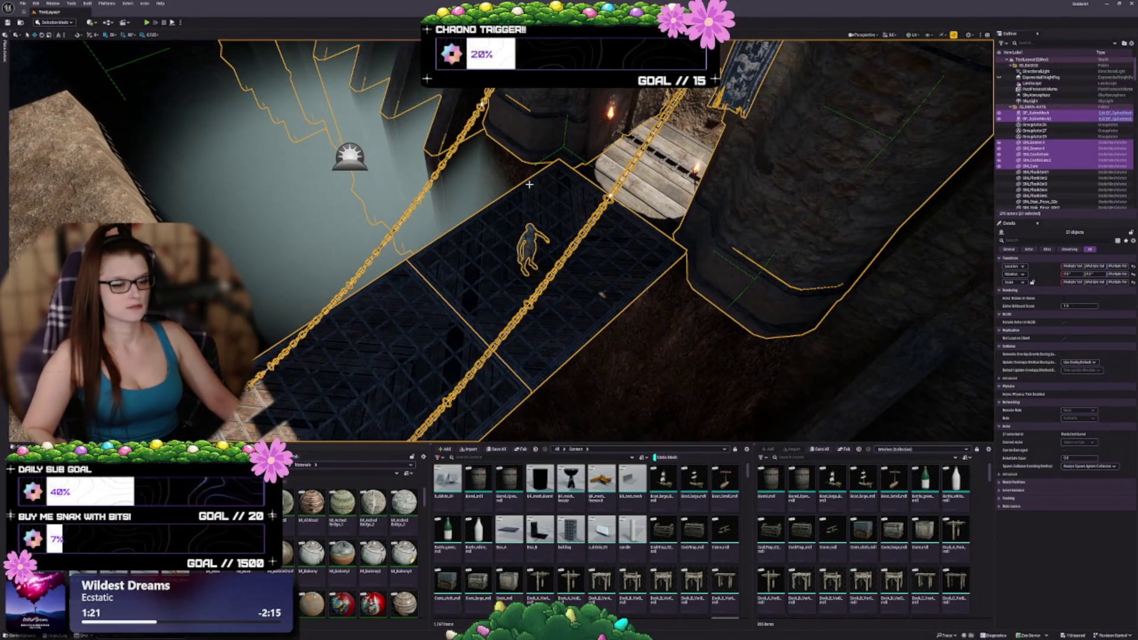
drag(529, 184, 521, 198)
ctrl+click(415, 208)
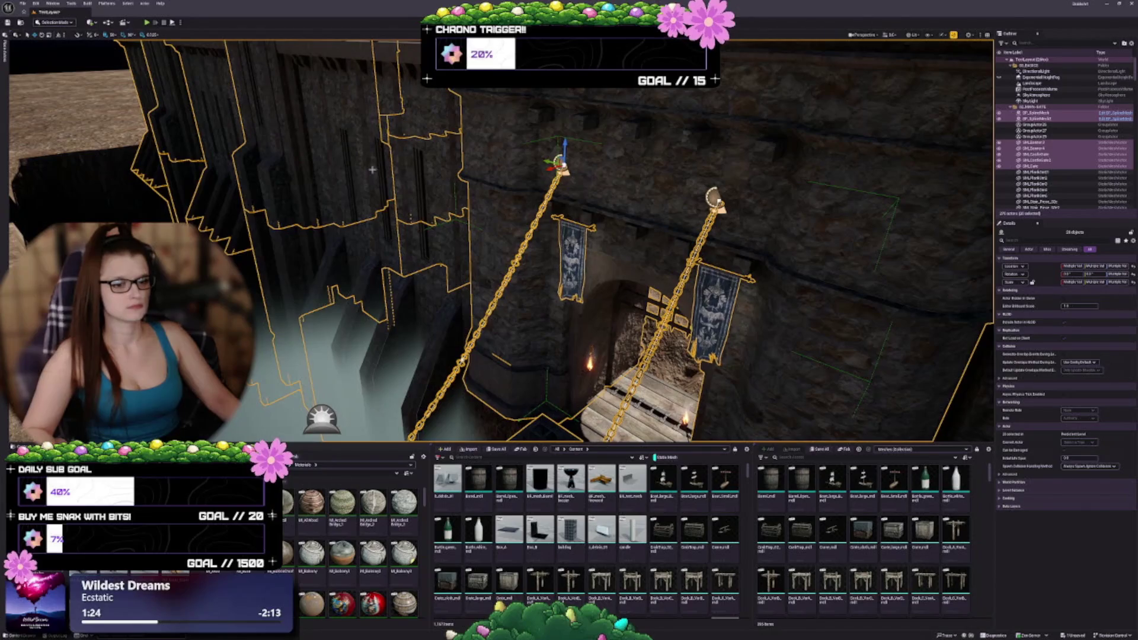
ctrl+click(189, 111)
ctrl+click(181, 157)
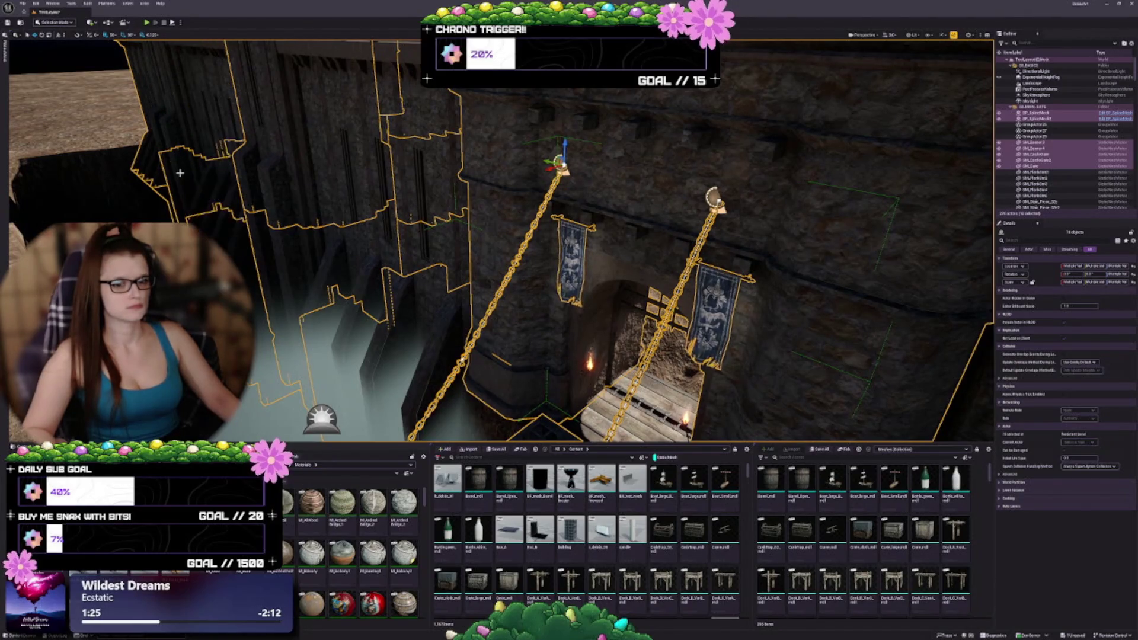
ctrl+click(202, 196)
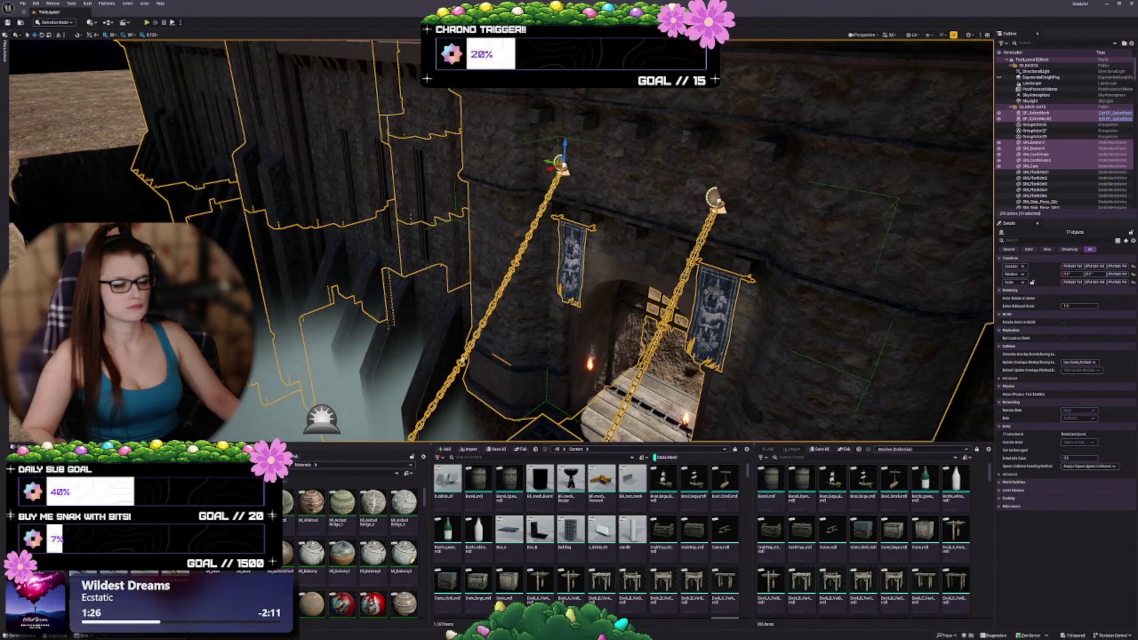
ctrl+click(214, 235)
Frame the gatehouse wall and select the drawbridge, gate surround and castle gate together.
scroll(306, 259, down, 10)
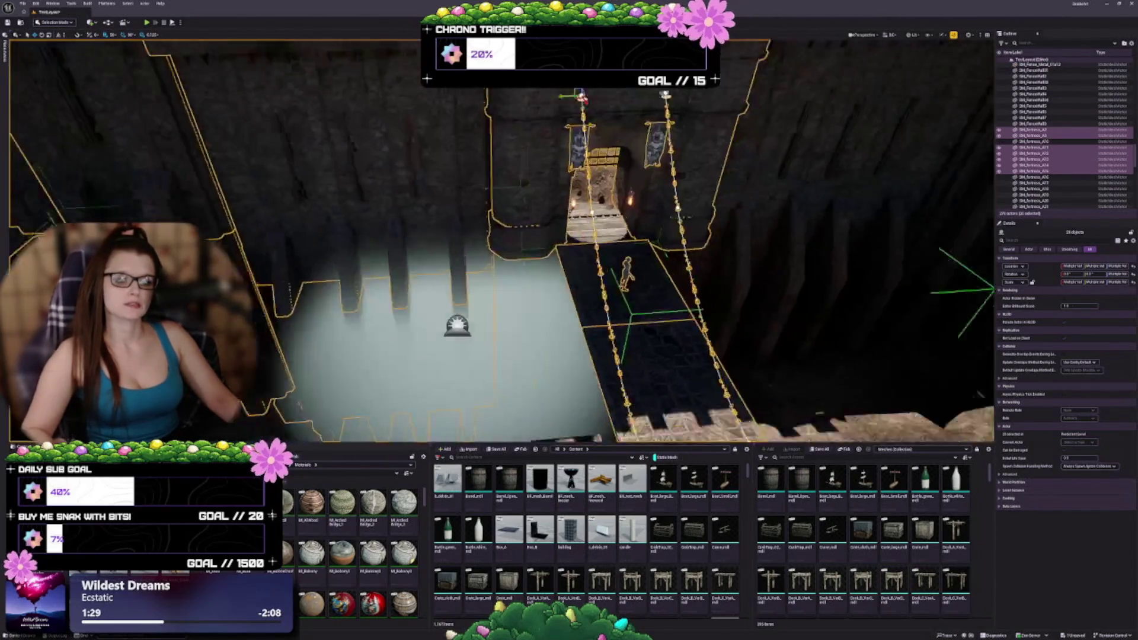
key(Escape)
scroll(501, 240, up, 8)
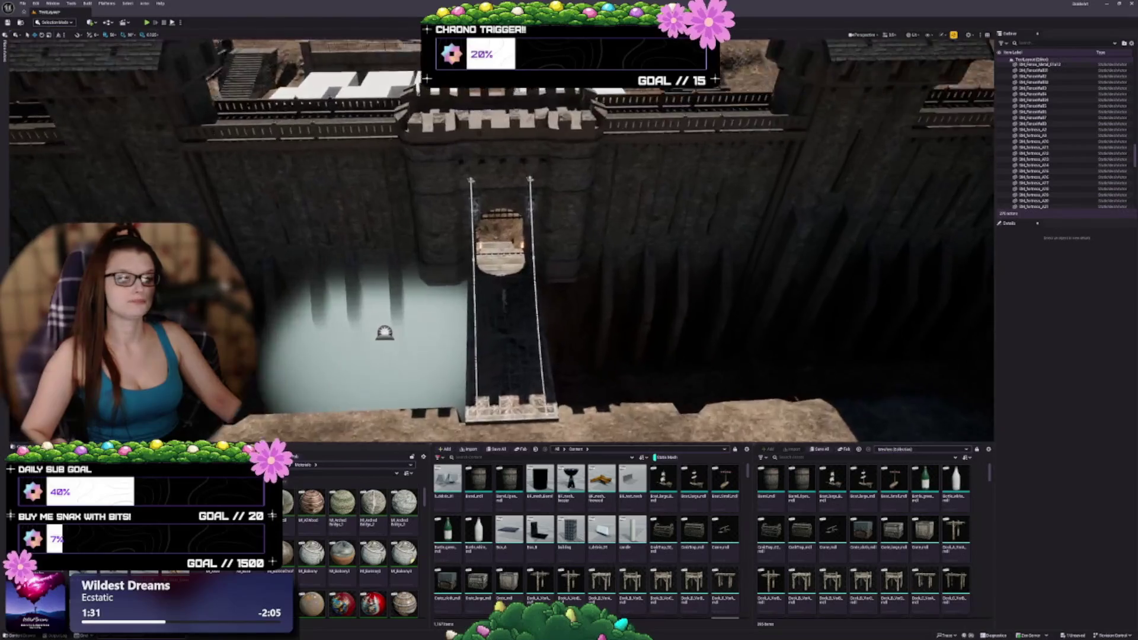
key(ctrl+z)
scroll(253, 360, up, 10)
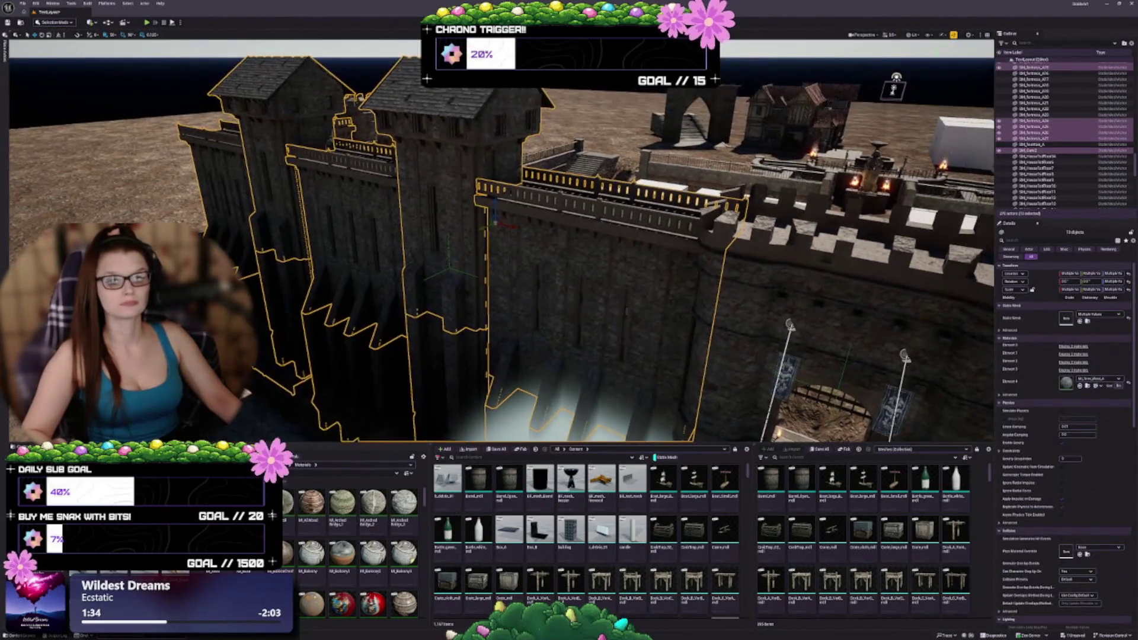
scroll(501, 242, up, 3)
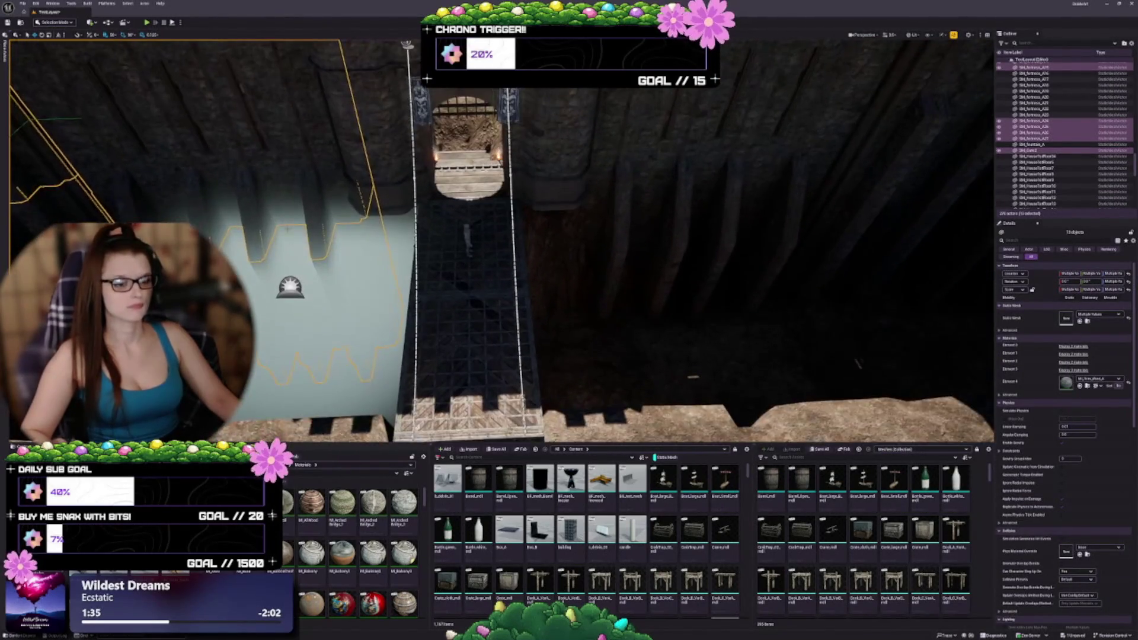
click(514, 176)
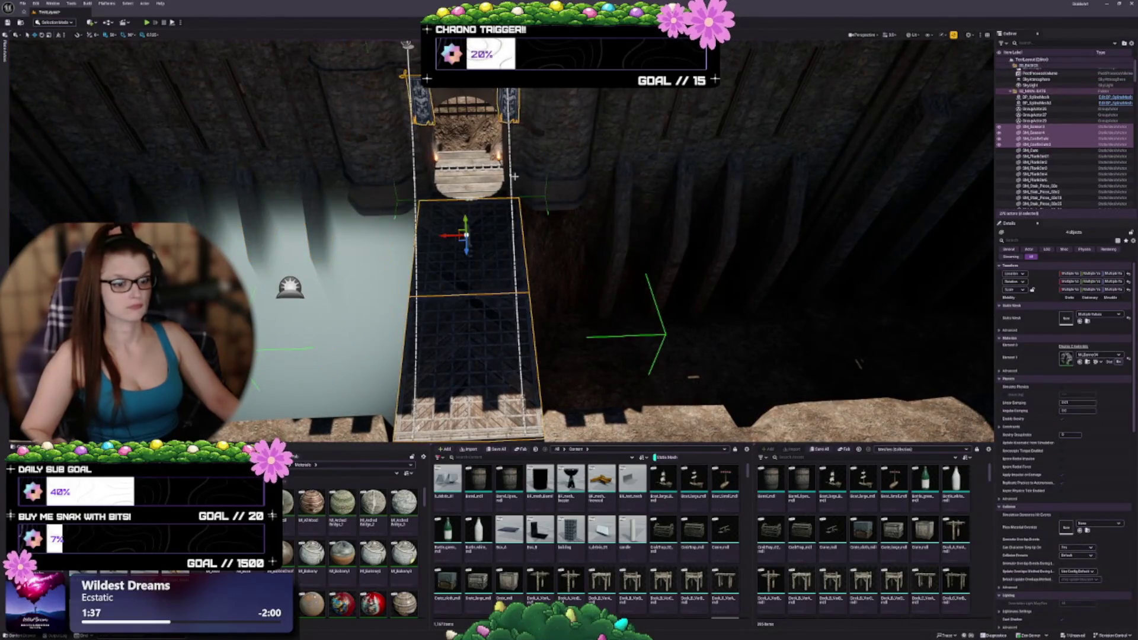
ctrl+click(555, 148)
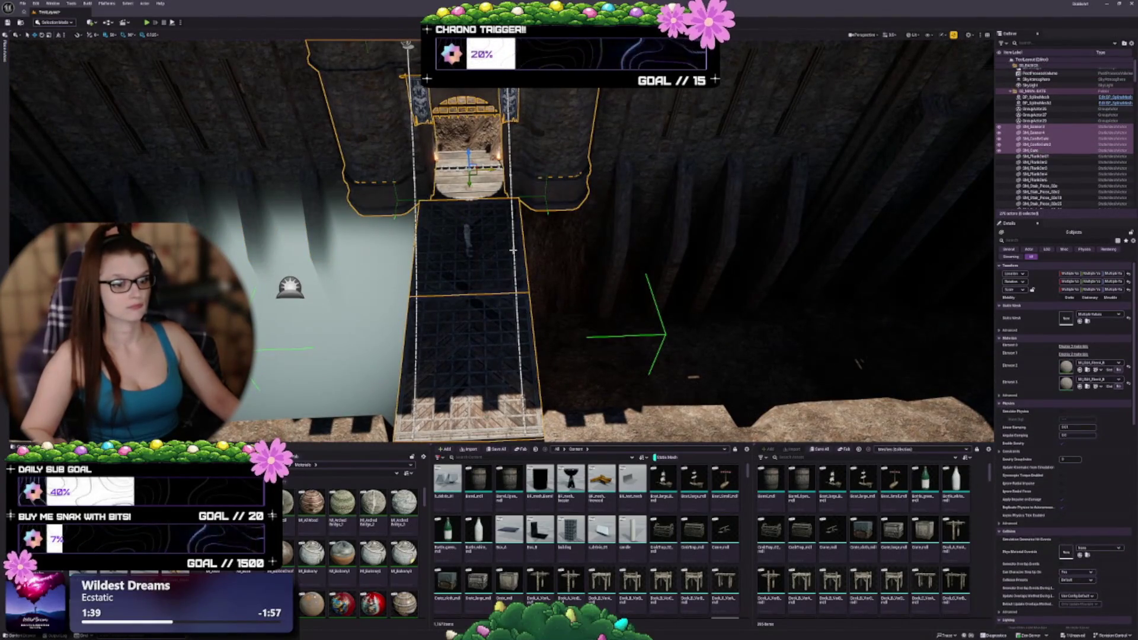
ctrl+click(513, 251)
ctrl+click(491, 252)
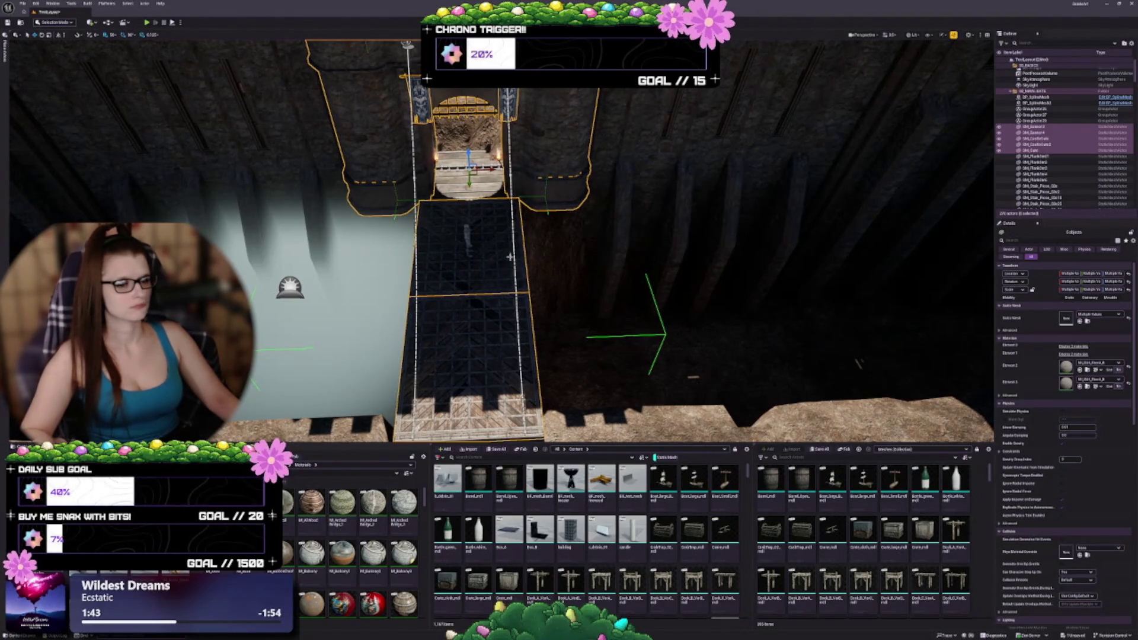
Add the chain, bridge planks, spike row and left torch, reaching a 43-object selection.
scroll(509, 257, up, 5)
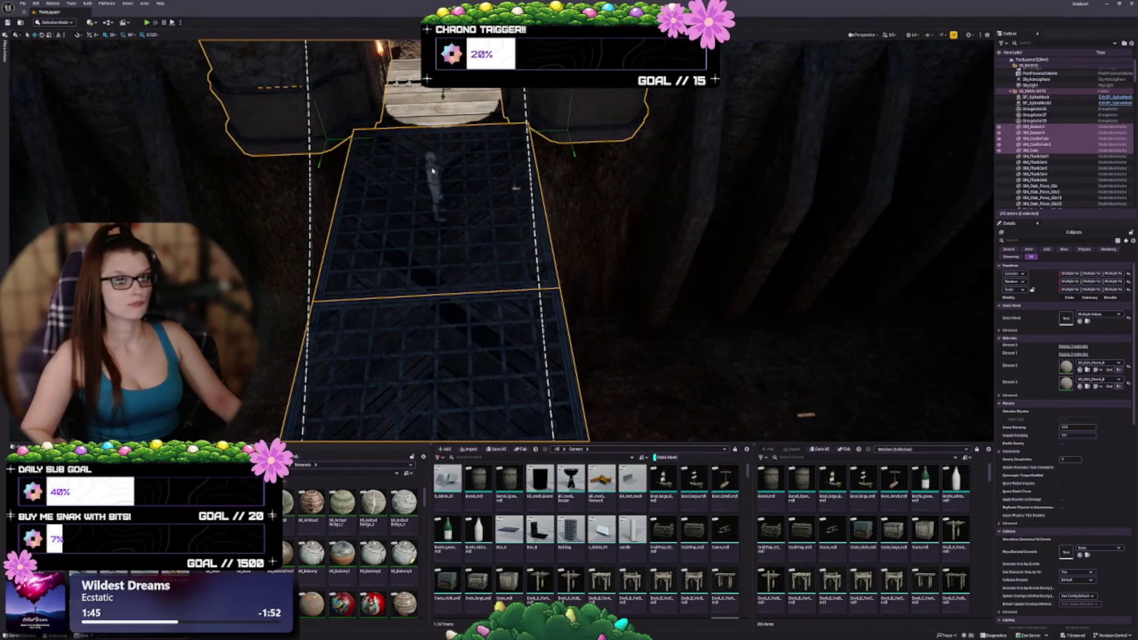
scroll(432, 170, down, 5)
right_click(564, 225)
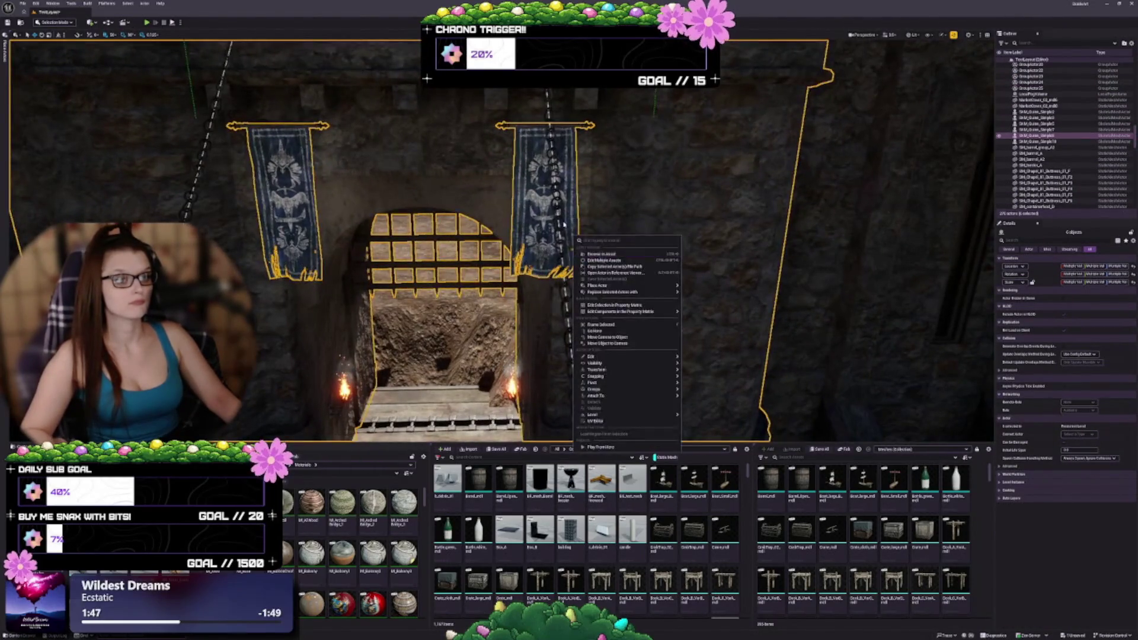
ctrl+click(554, 267)
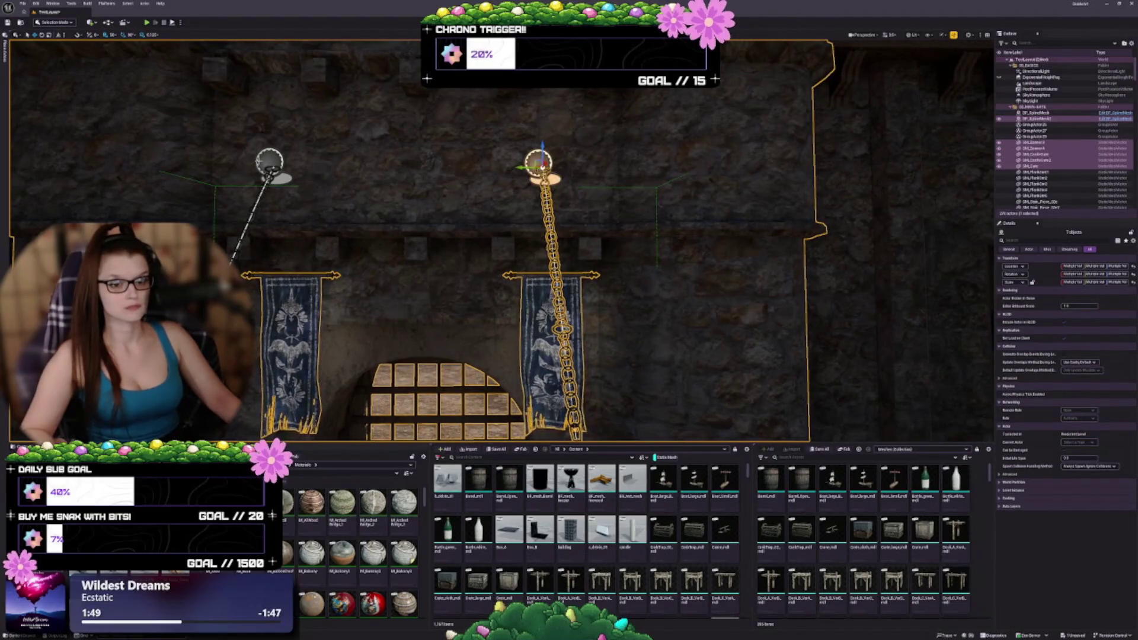
key(f)
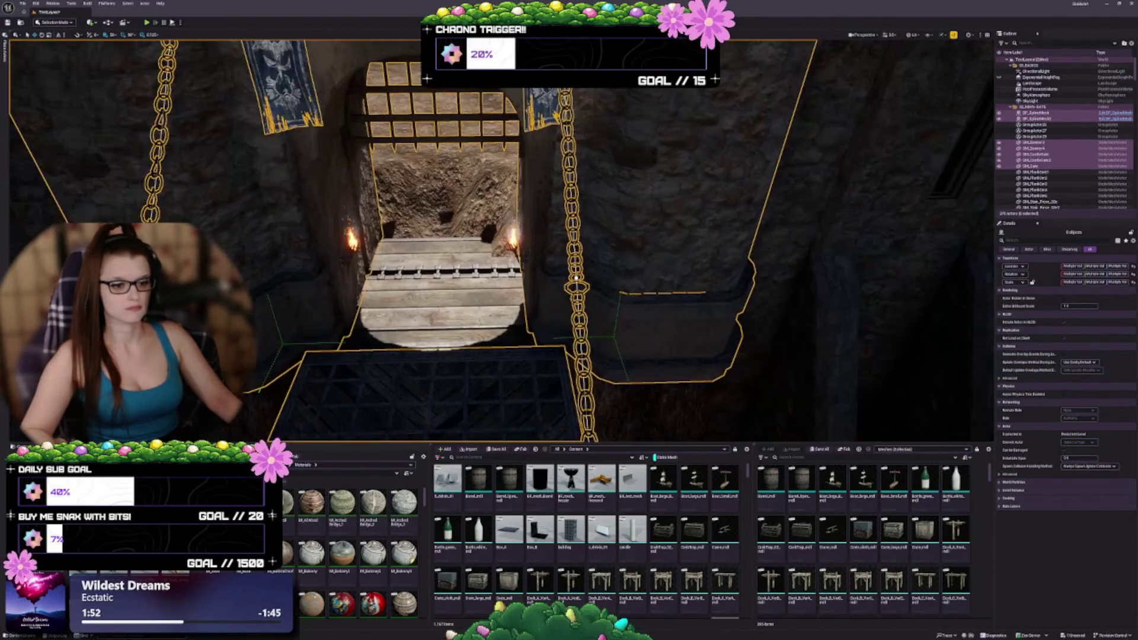
scroll(491, 237, up, 2)
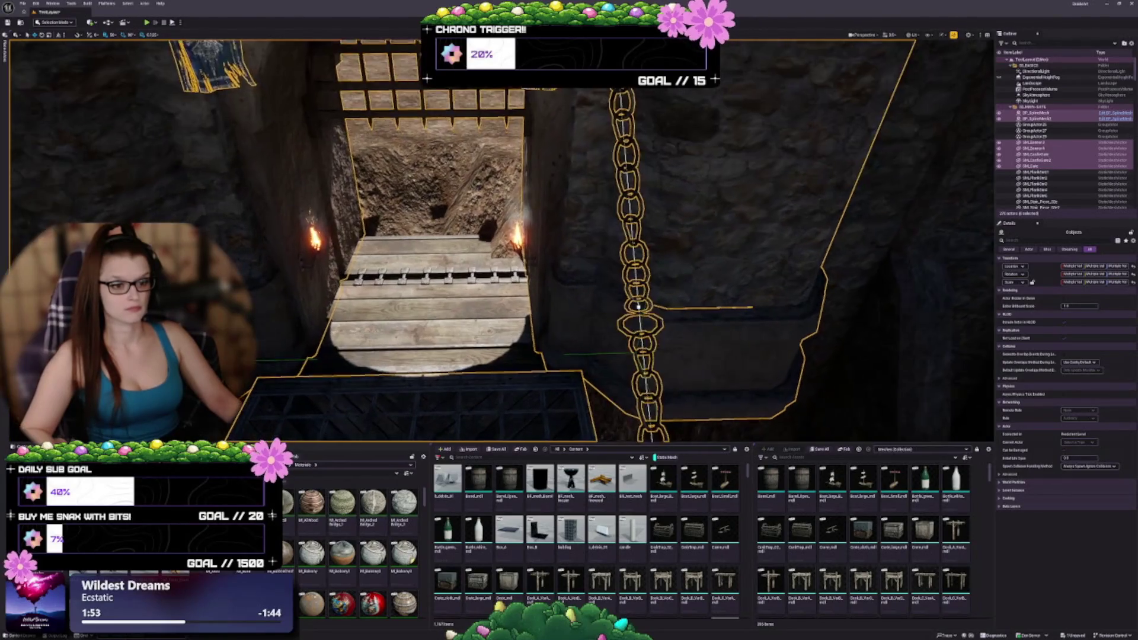
drag(498, 237, 450, 254)
ctrl+click(442, 319)
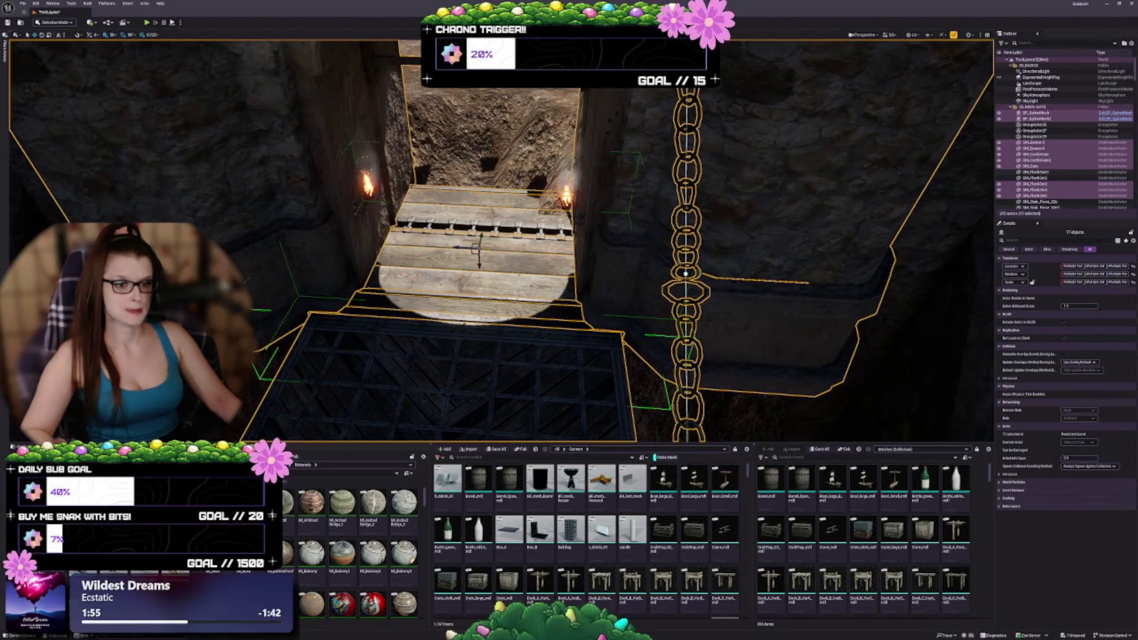
ctrl+click(450, 227)
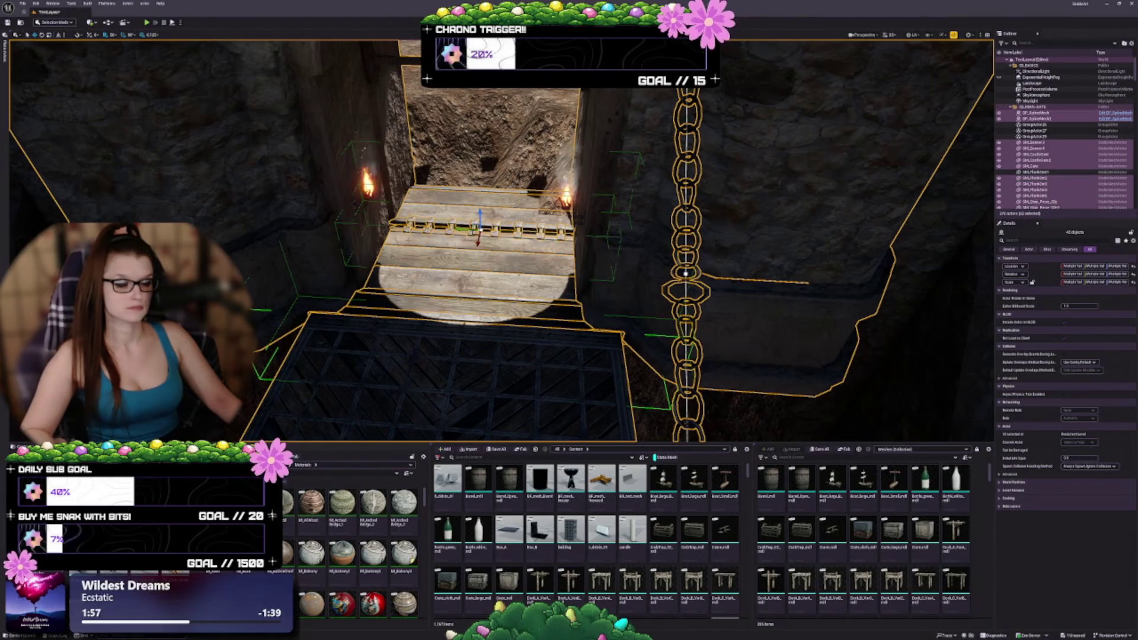
ctrl+click(361, 199)
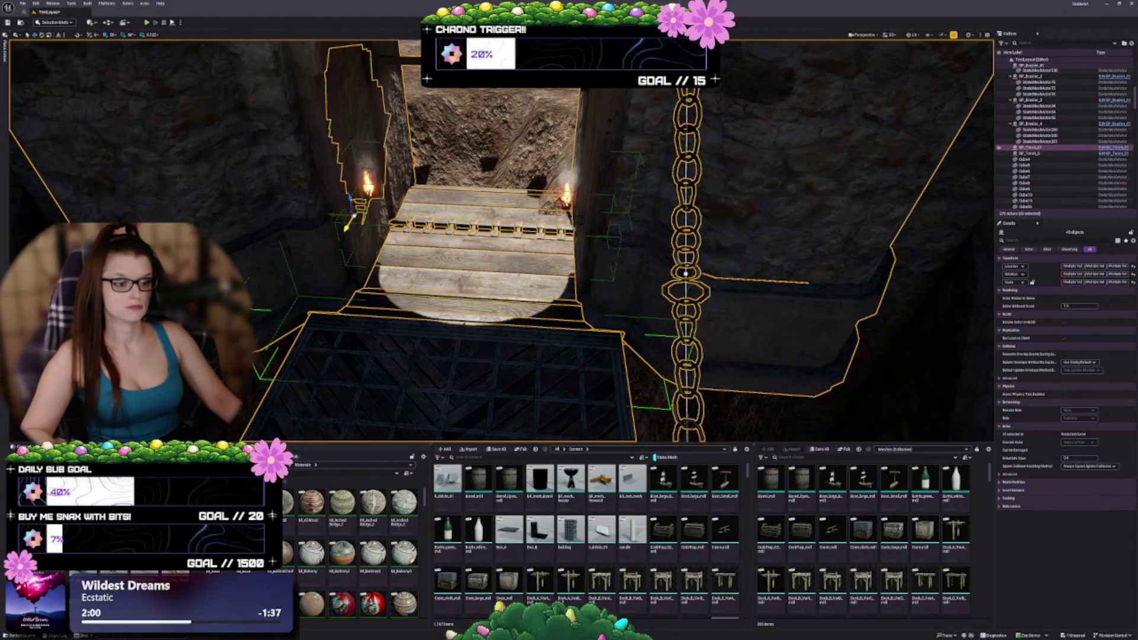
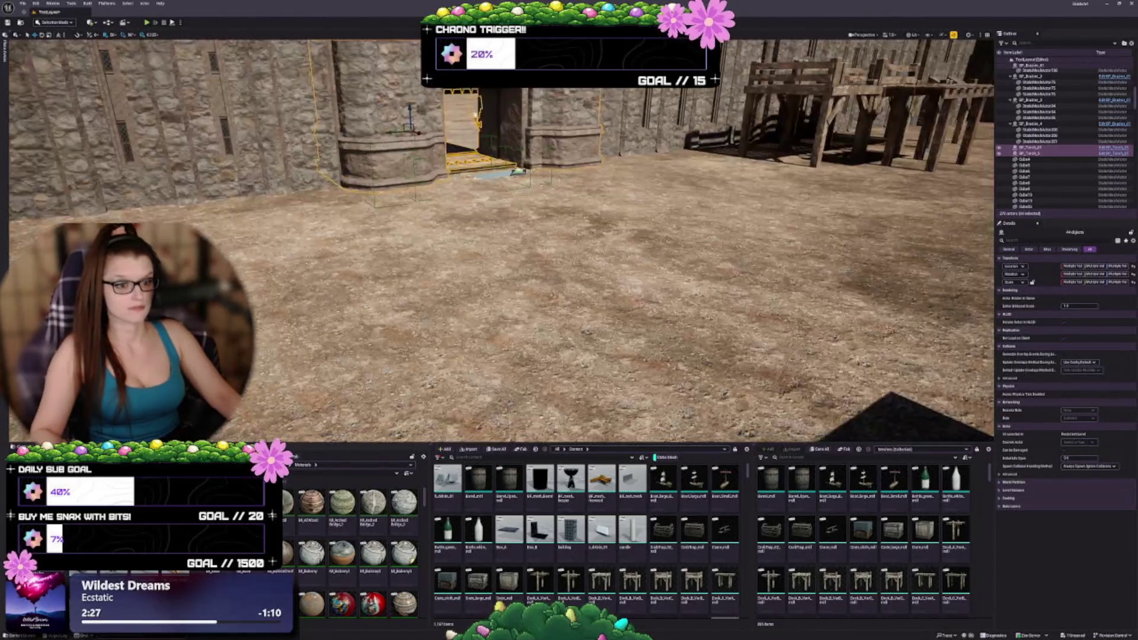
Save the TestLayout map and pick the Flatten tool in Landscape mode.
key(Escape)
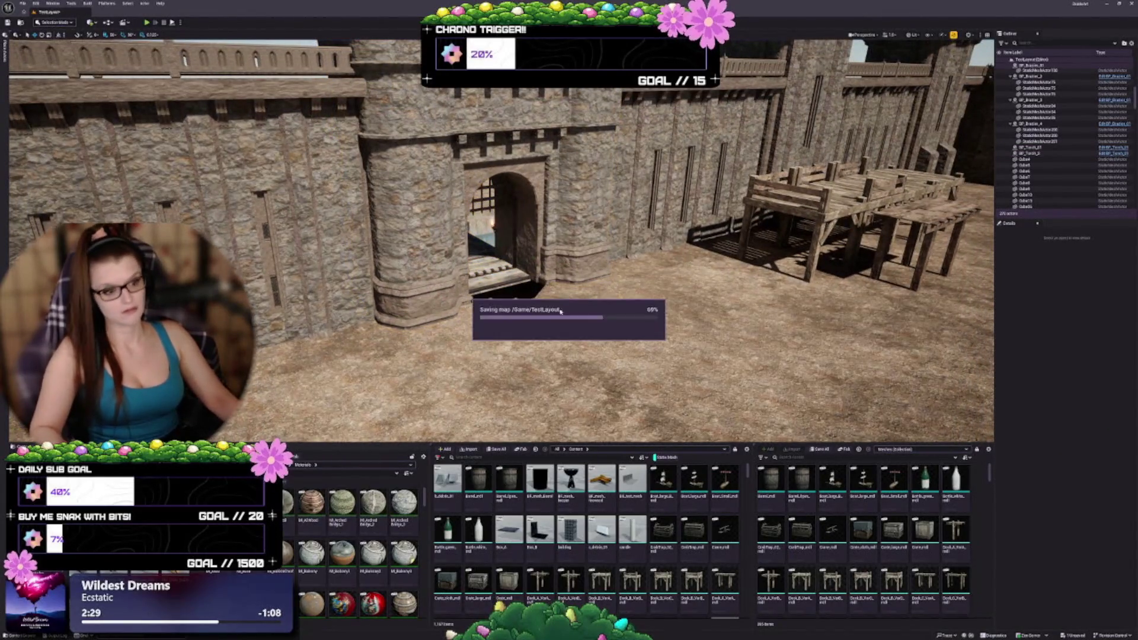
key(shift+2)
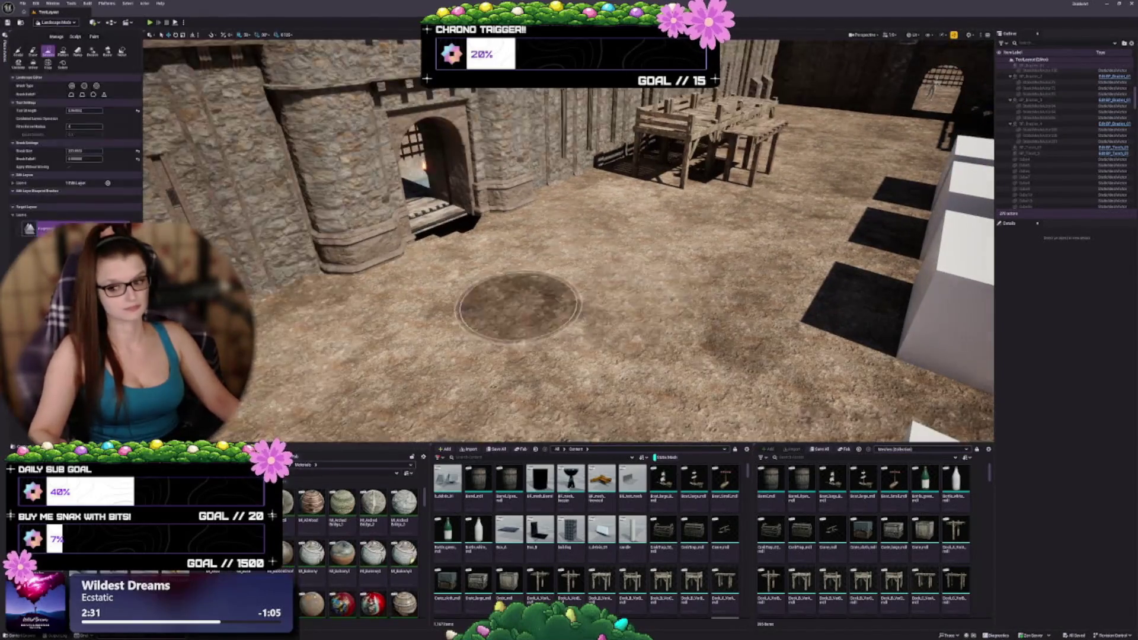
drag(569, 266, 118, 146)
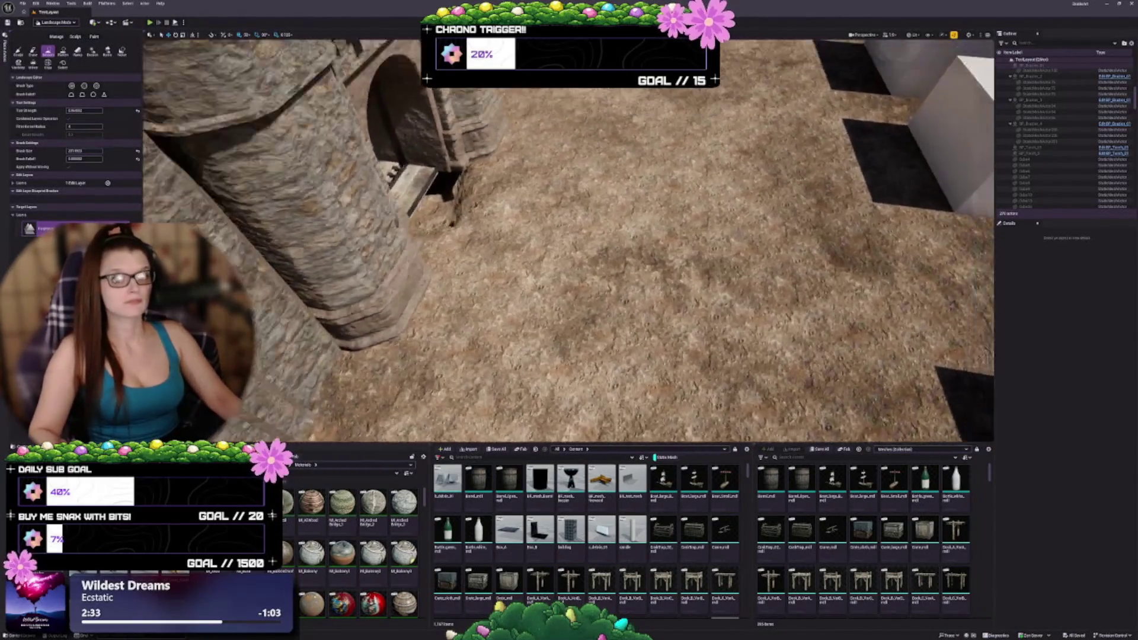
click(63, 52)
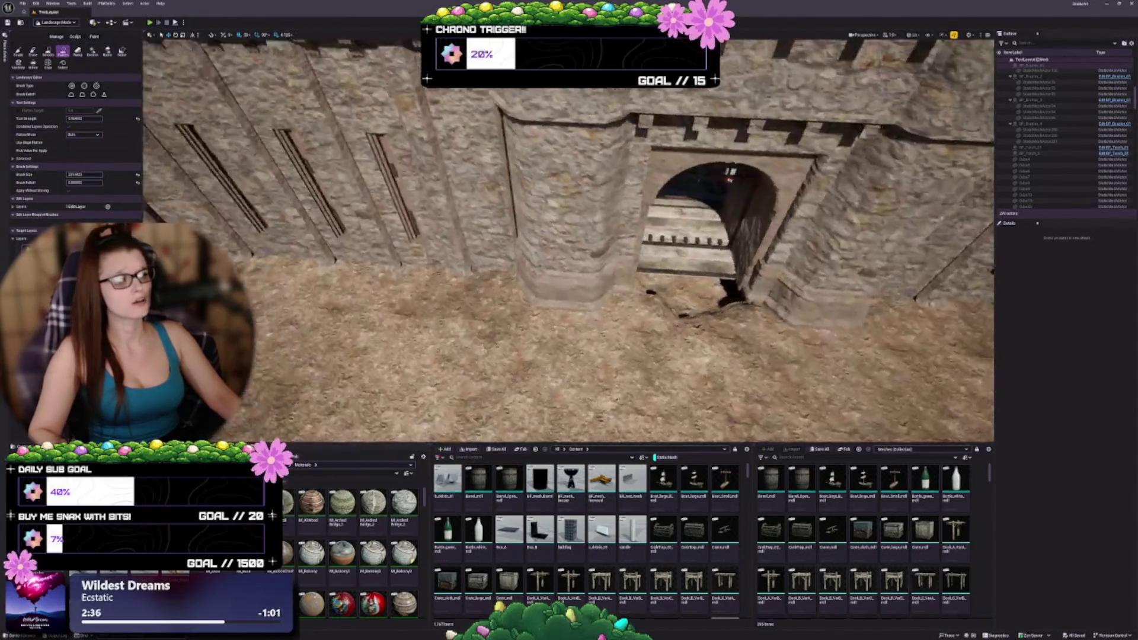
Look over the gatehouse arch from high above, then return to Selection mode.
drag(474, 273, 542, 277)
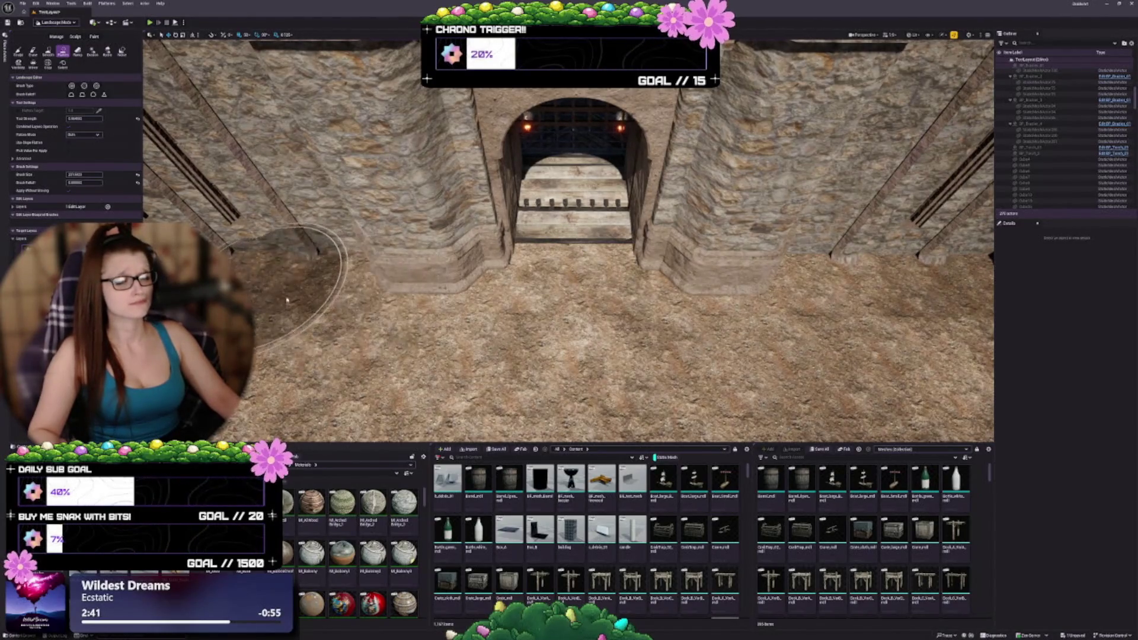
drag(286, 301, 414, 284)
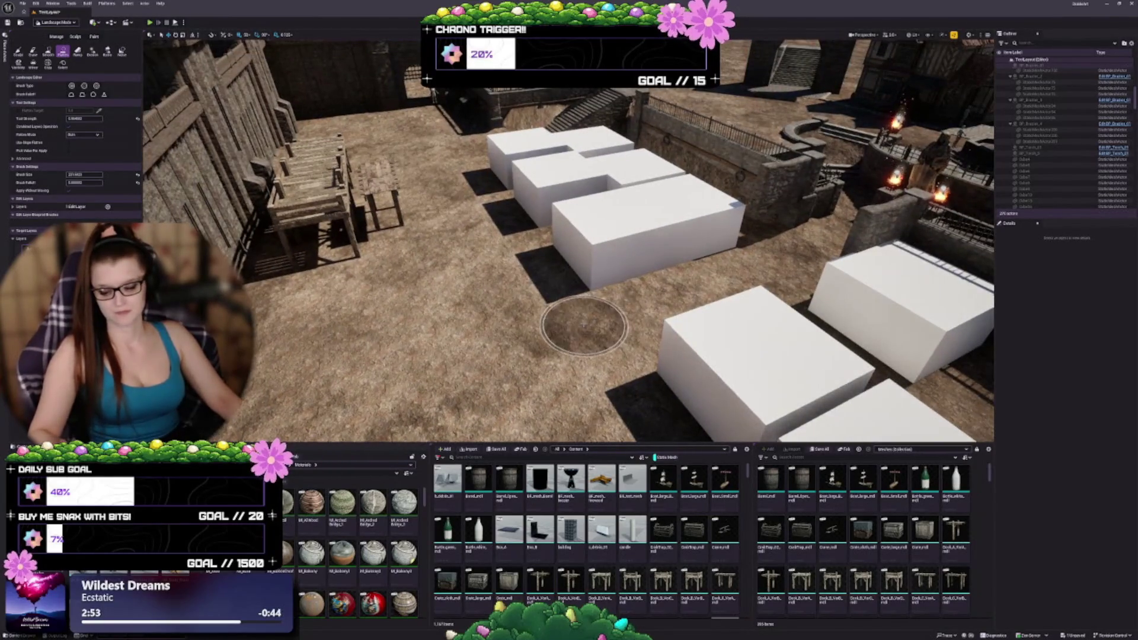
key(shift+1)
scroll(593, 309, up, 3)
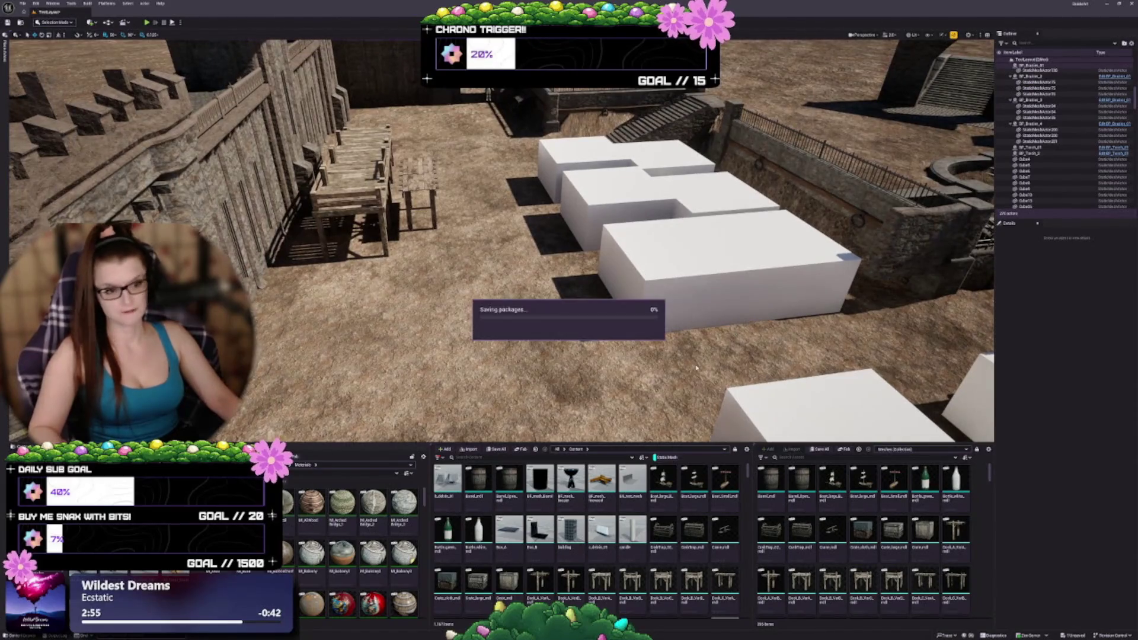
Drop the stone staircase into the trench with End and raise it slightly along Z.
mouse_move(593, 267)
mouse_down()
mouse_move(438, 266)
mouse_move(438, 287)
mouse_move(391, 287)
mouse_move(308, 409)
mouse_move(308, 314)
mouse_move(285, 314)
mouse_up()
click(661, 253)
key(f)
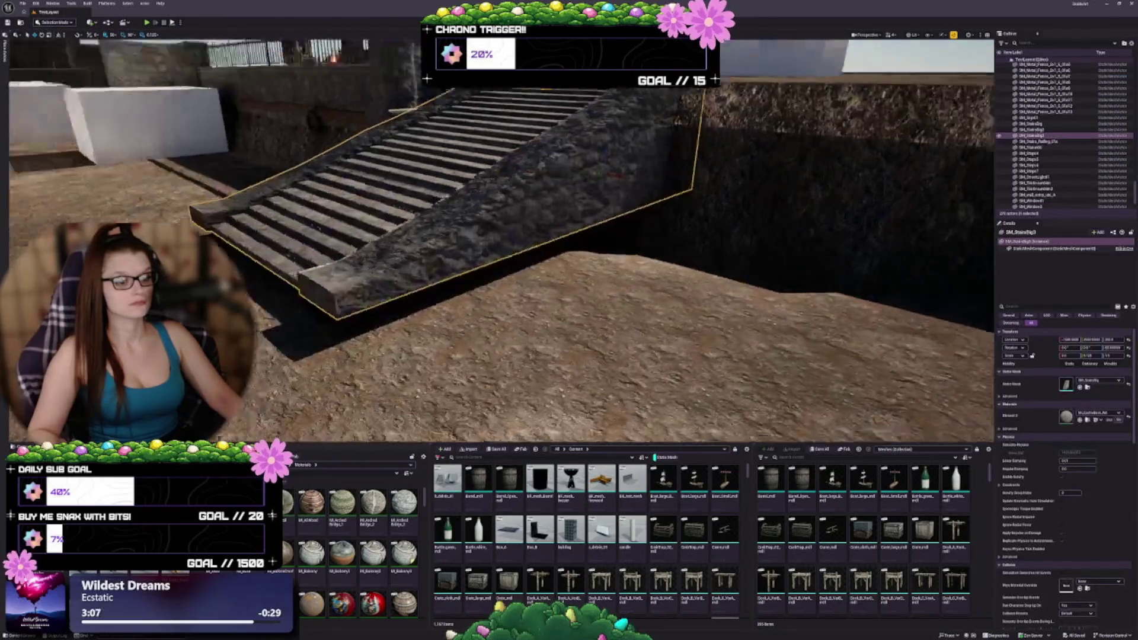
drag(629, 188, 699, 187)
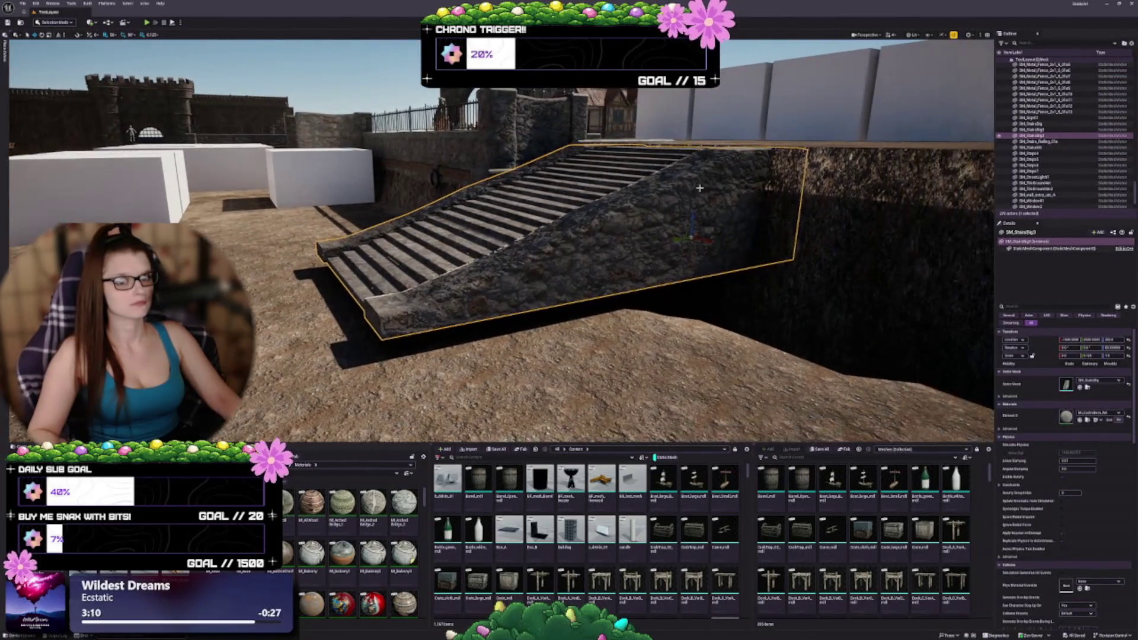
key(End)
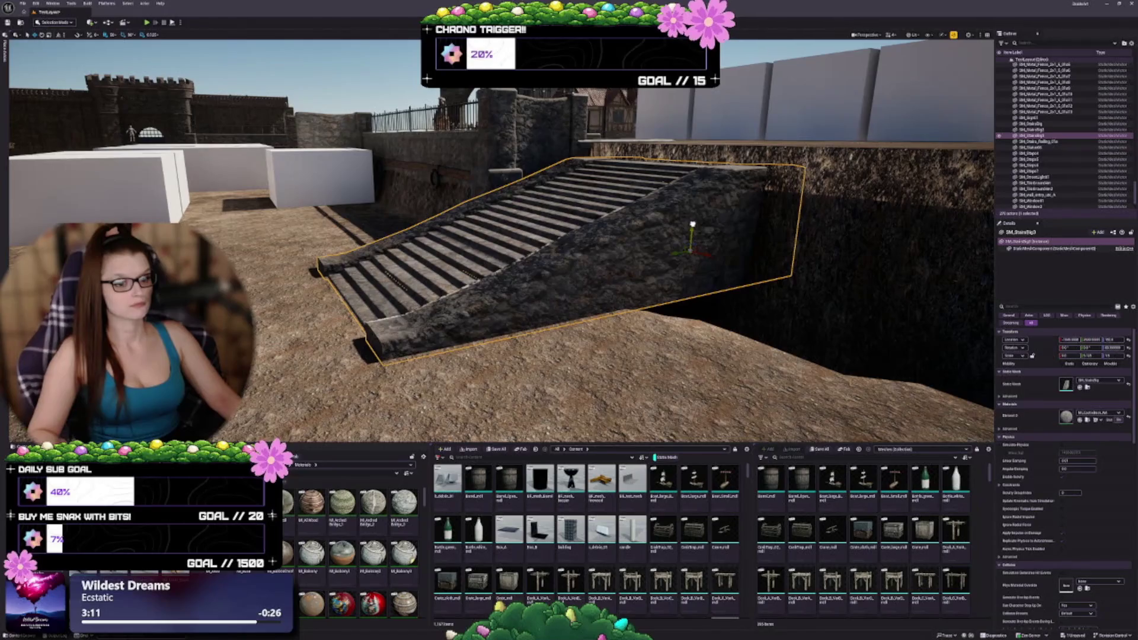
mouse_move(693, 231)
mouse_down()
mouse_move(628, 178)
mouse_move(569, 214)
mouse_move(551, 205)
mouse_up()
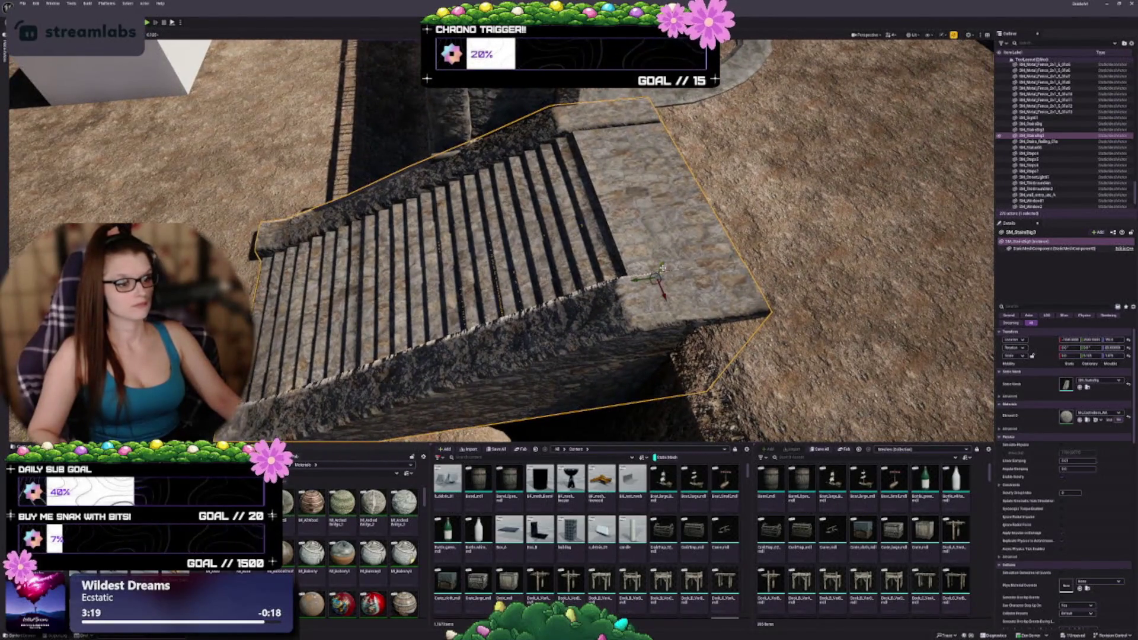
drag(662, 268, 664, 272)
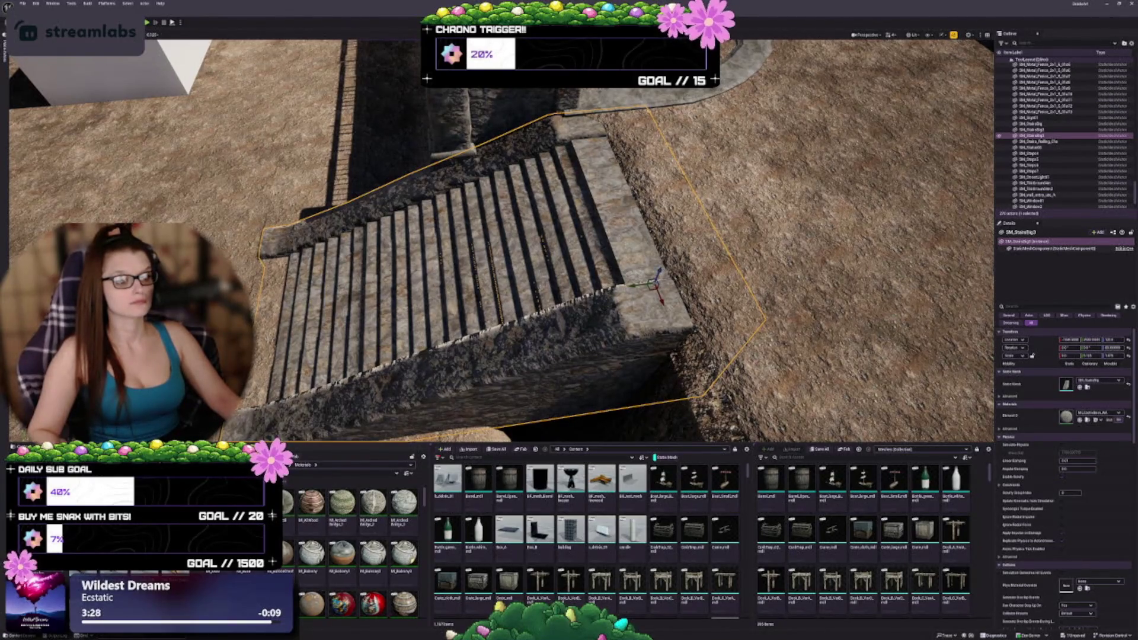
drag(664, 272, 666, 276)
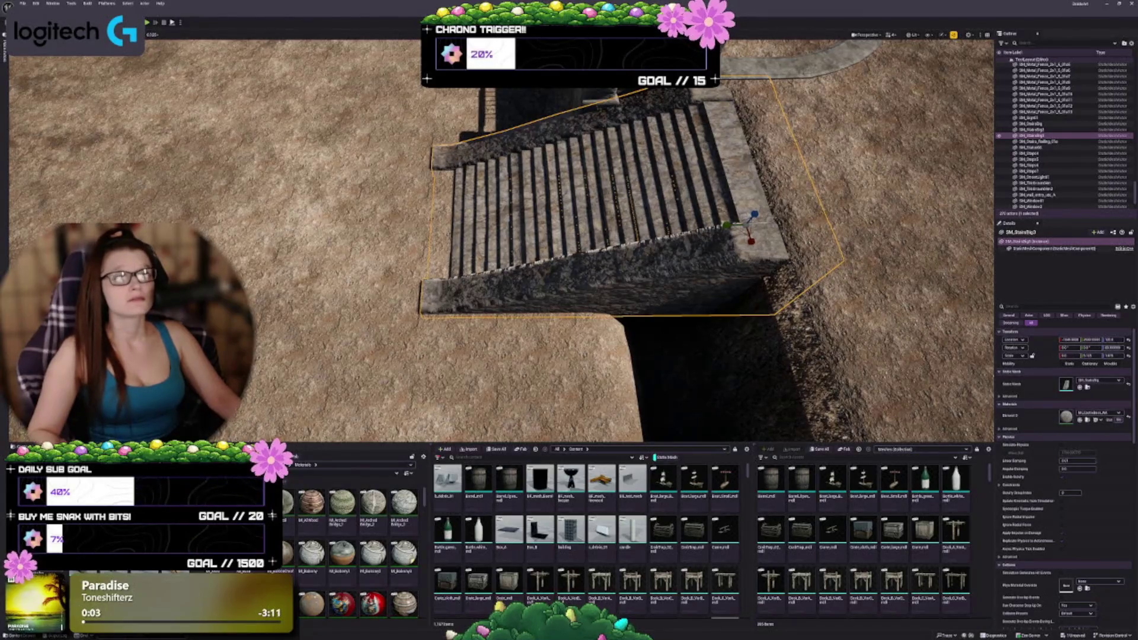
Stretch the stone staircase down to the trench floor and shift it to the trench edge.
scroll(502, 240, down, 5)
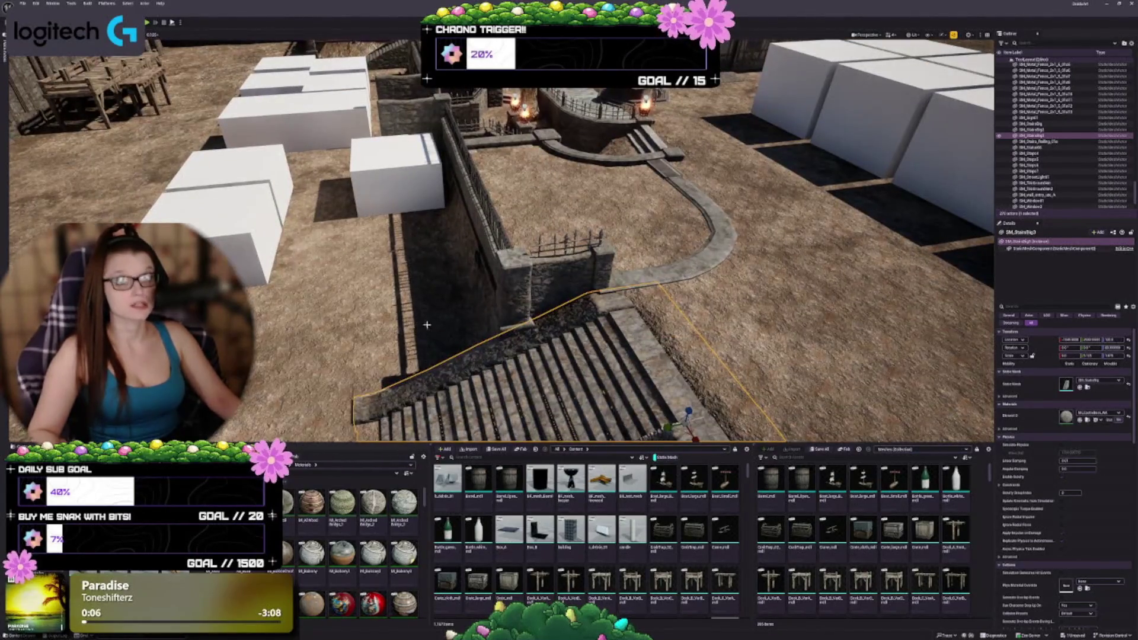
key(f)
drag(427, 367, 428, 306)
scroll(508, 274, down, 8)
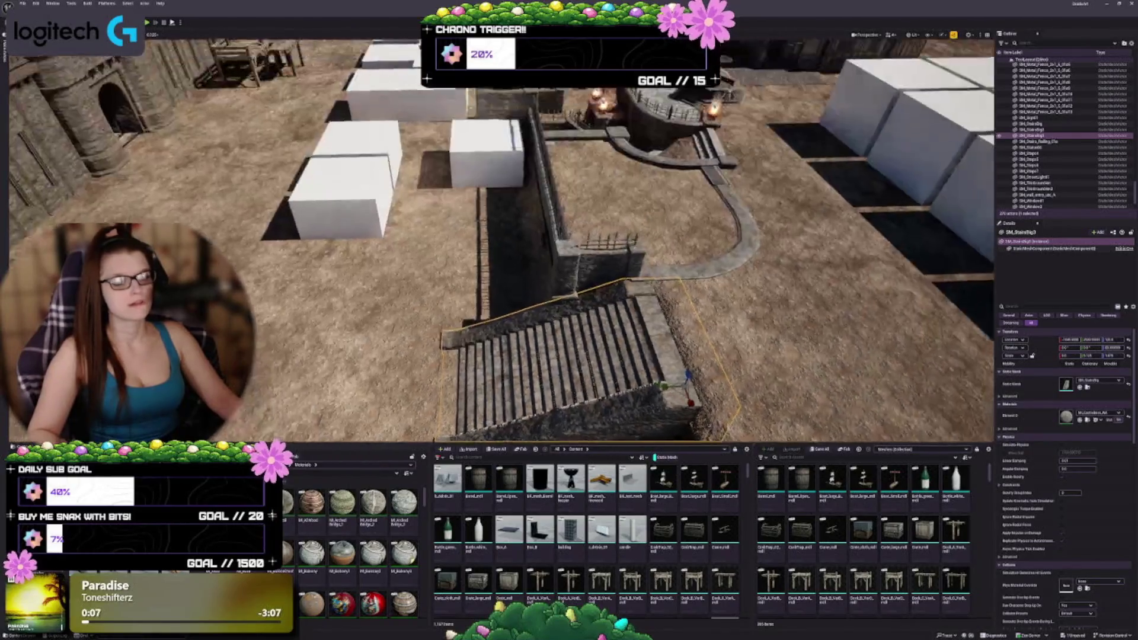
scroll(505, 270, up, 3)
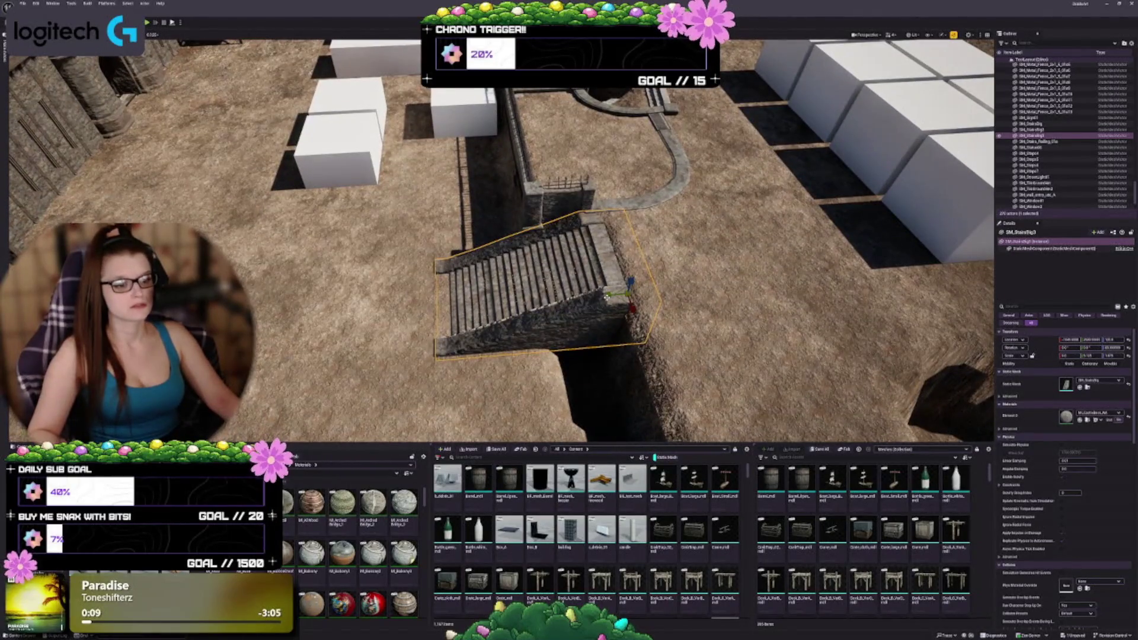
drag(609, 295, 588, 297)
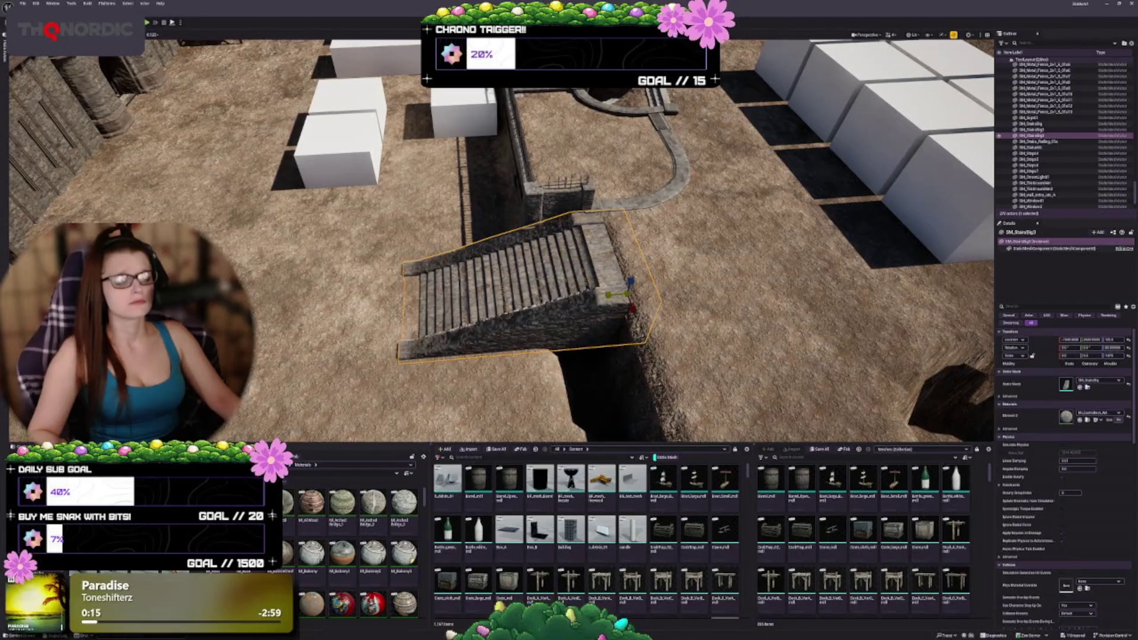
scroll(546, 319, up, 4)
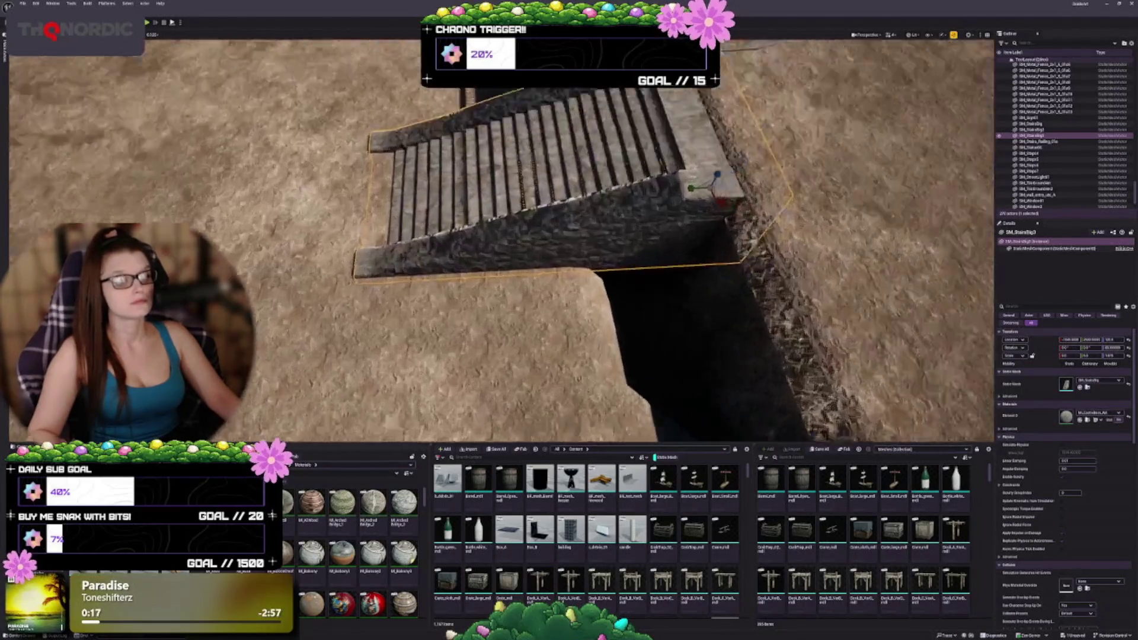
scroll(702, 289, down, 1)
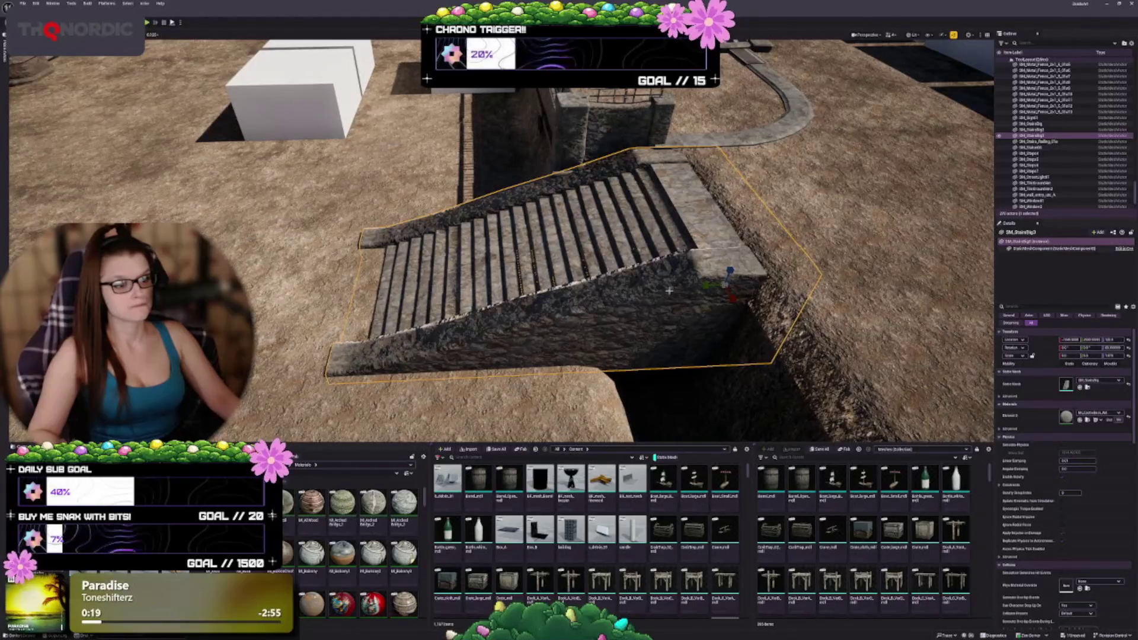
mouse_move(702, 289)
mouse_down()
mouse_move(732, 276)
mouse_move(709, 273)
mouse_up()
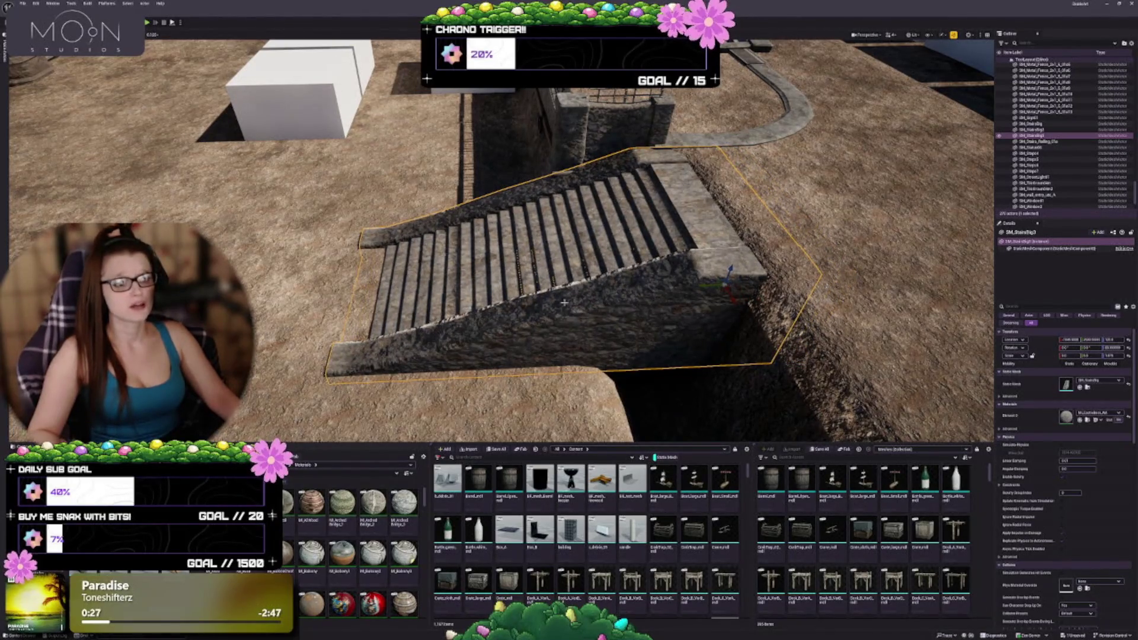
Check the stairs from several angles, then Alt-drag a copy near the second trench.
drag(564, 302, 499, 275)
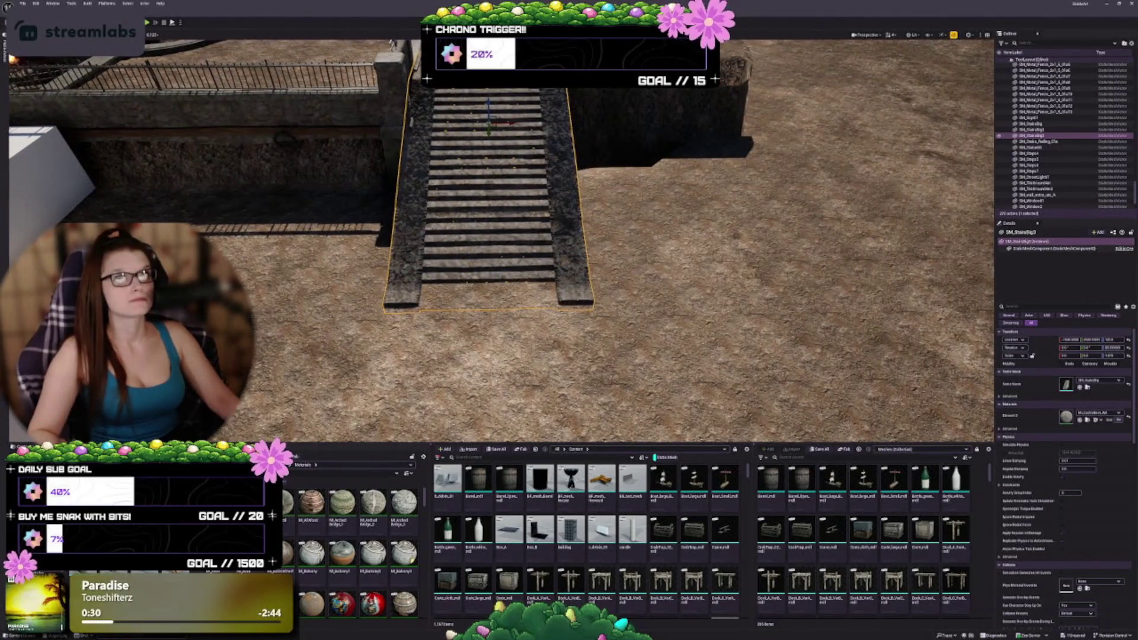
mouse_move(499, 275)
mouse_down()
mouse_move(498, 225)
mouse_move(498, 249)
mouse_move(498, 237)
mouse_up()
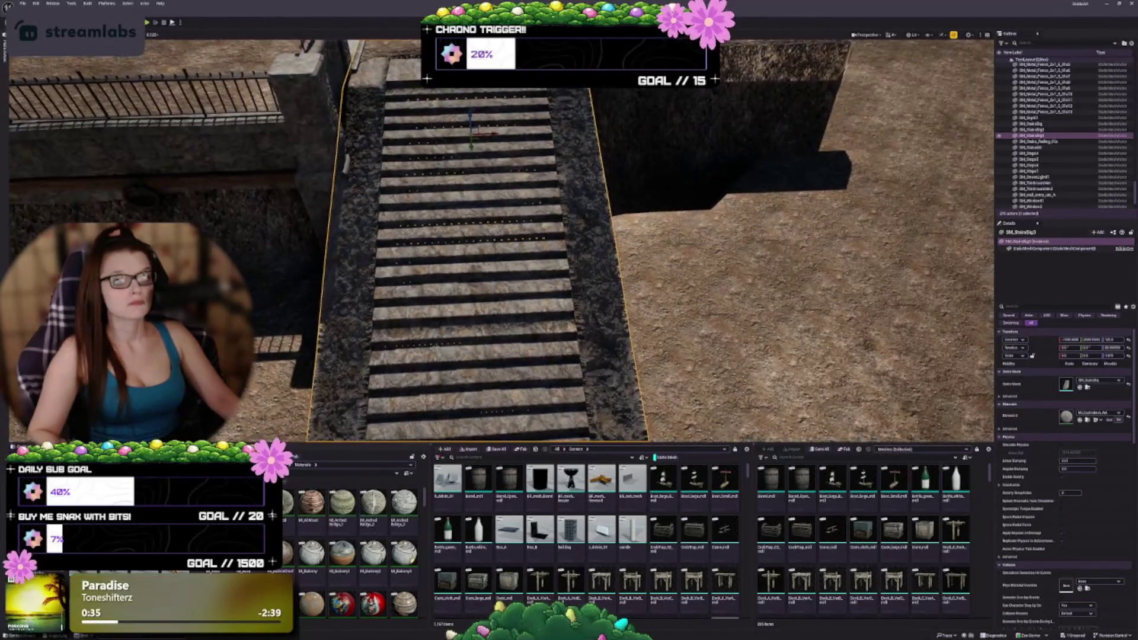
mouse_move(569, 201)
mouse_down()
mouse_move(576, 193)
mouse_move(581, 212)
mouse_up()
drag(593, 252, 589, 252)
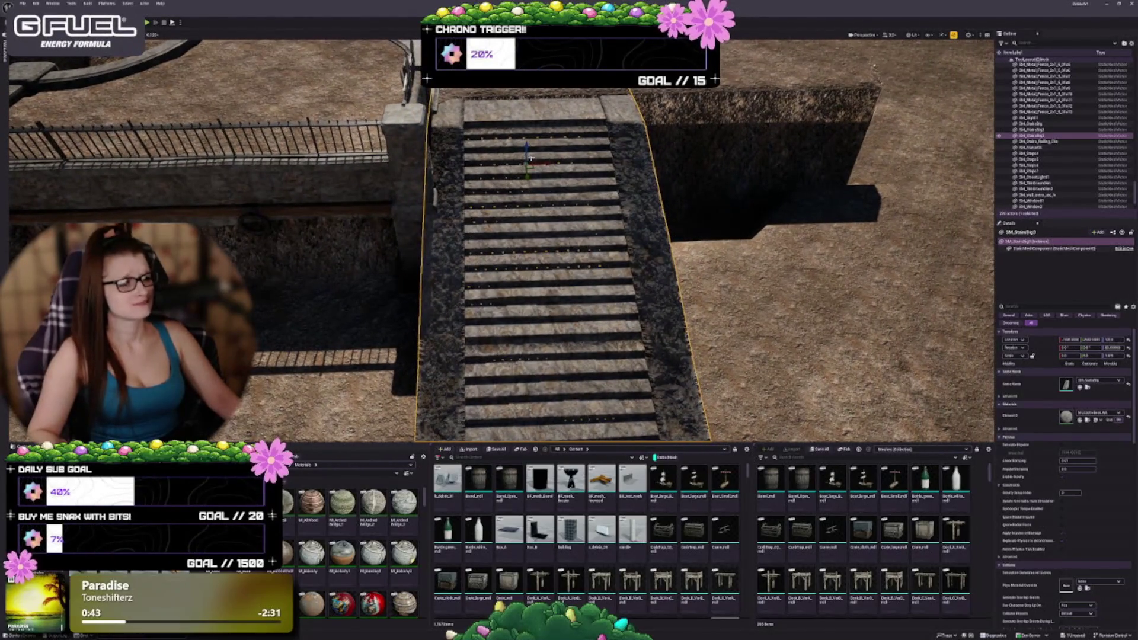
drag(534, 167, 522, 168)
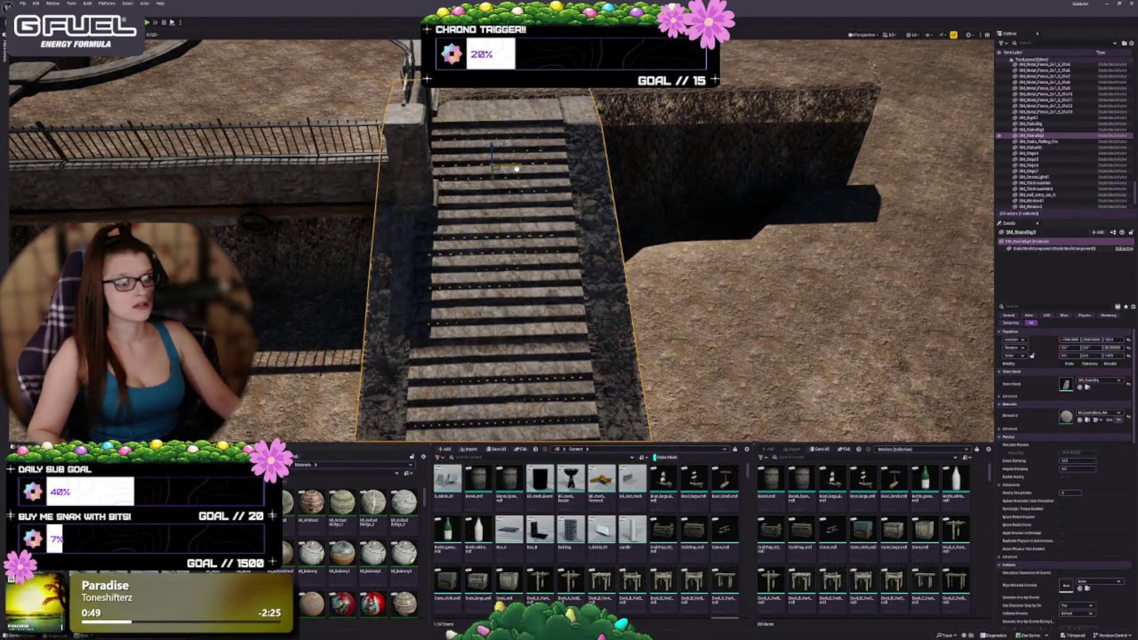
mouse_move(517, 169)
mouse_down()
mouse_move(586, 148)
mouse_move(545, 193)
mouse_move(545, 163)
mouse_move(453, 177)
mouse_up()
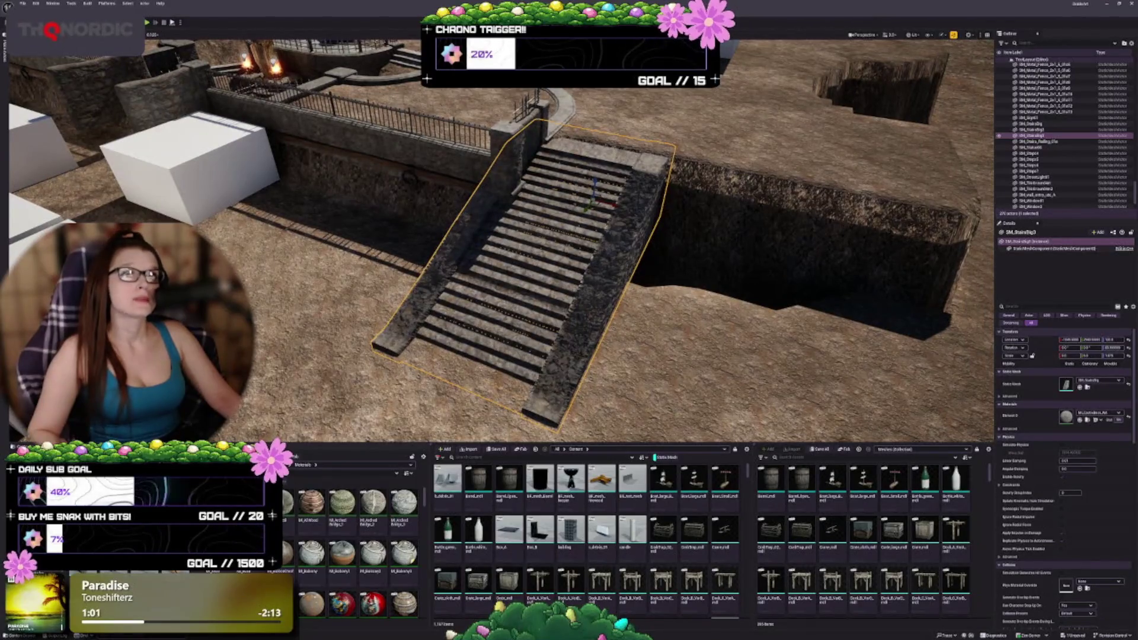
mouse_move(696, 250)
mouse_down()
mouse_move(670, 278)
mouse_move(643, 220)
mouse_up()
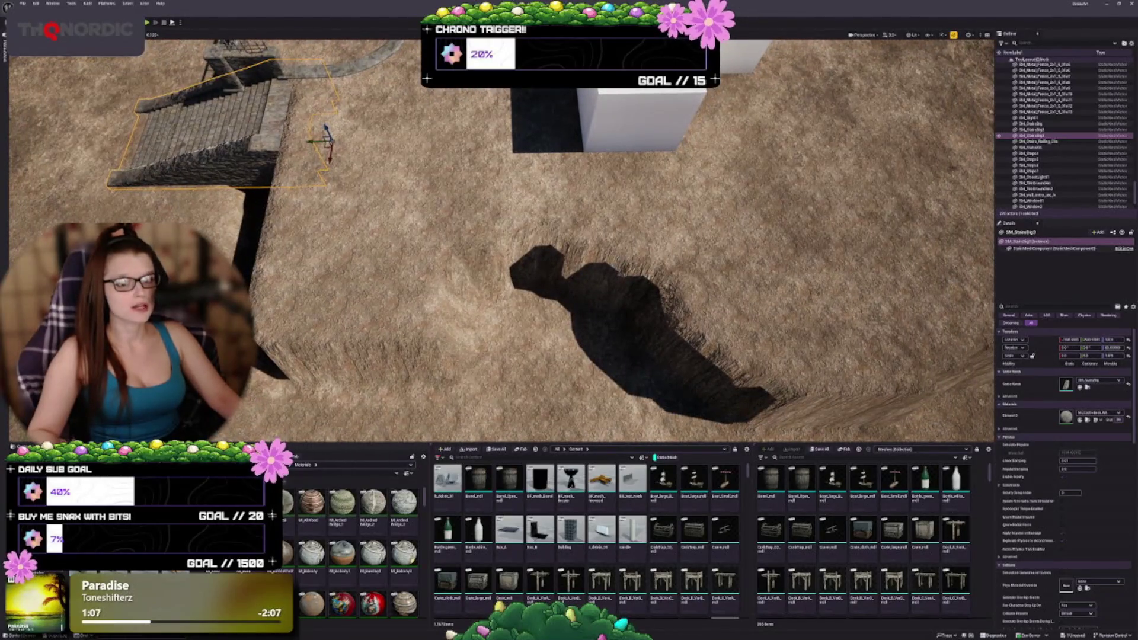
mouse_move(326, 147)
mouse_down()
mouse_move(554, 262)
mouse_move(563, 332)
mouse_up()
Rotate and move the copied staircase to angle across the trench, then enter Landscape mode.
key(e)
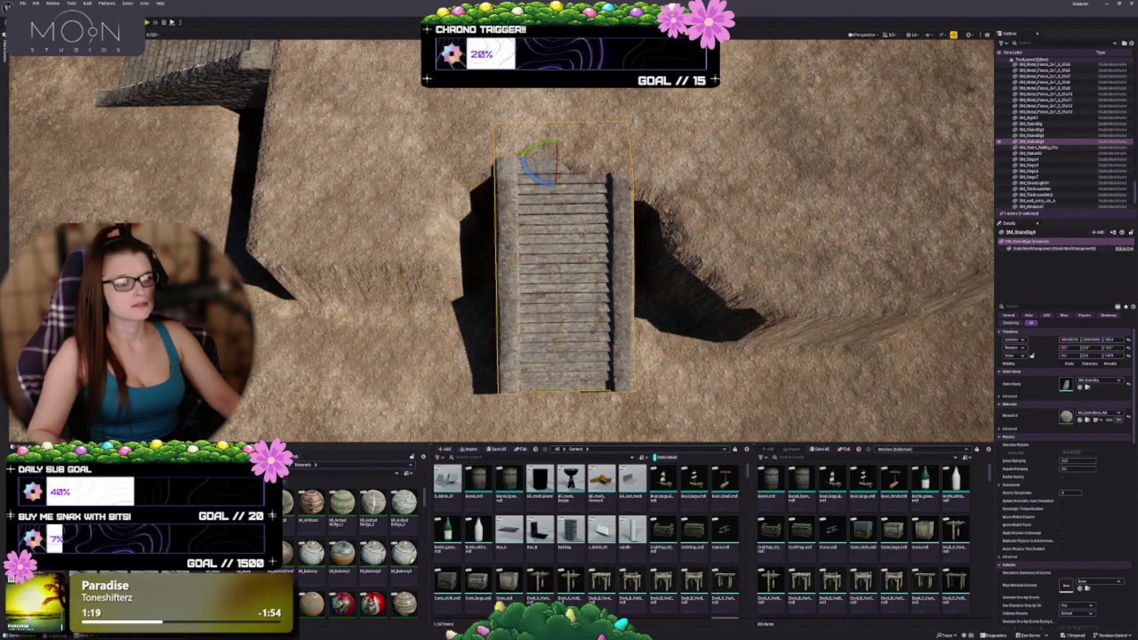
key(w)
mouse_move(560, 158)
mouse_down()
mouse_move(500, 183)
mouse_move(512, 188)
mouse_up()
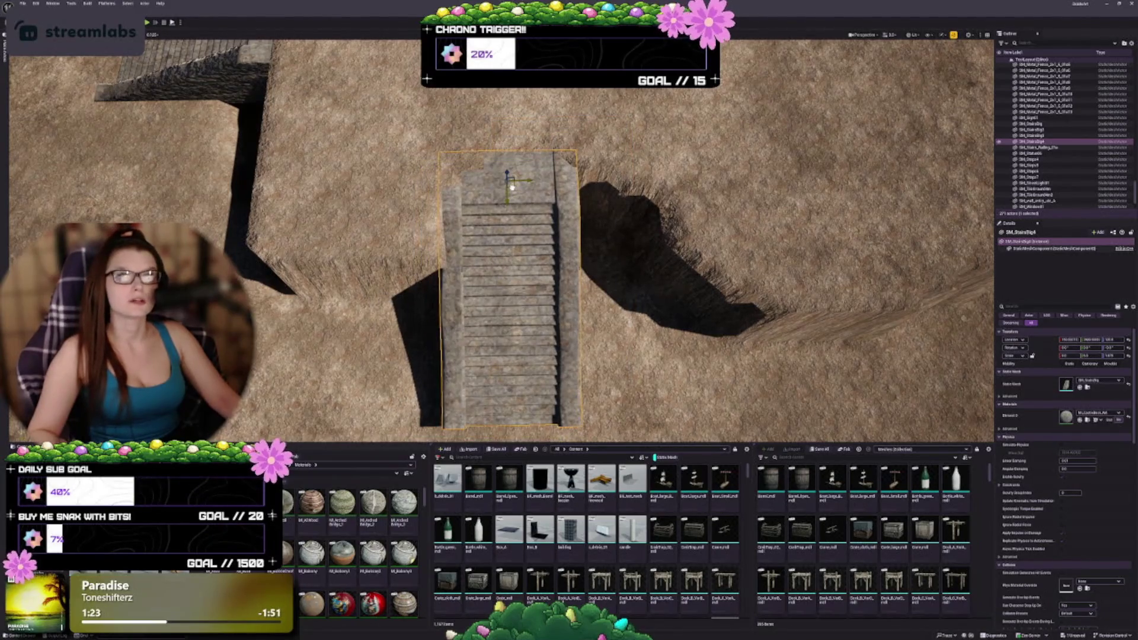
drag(512, 187, 517, 158)
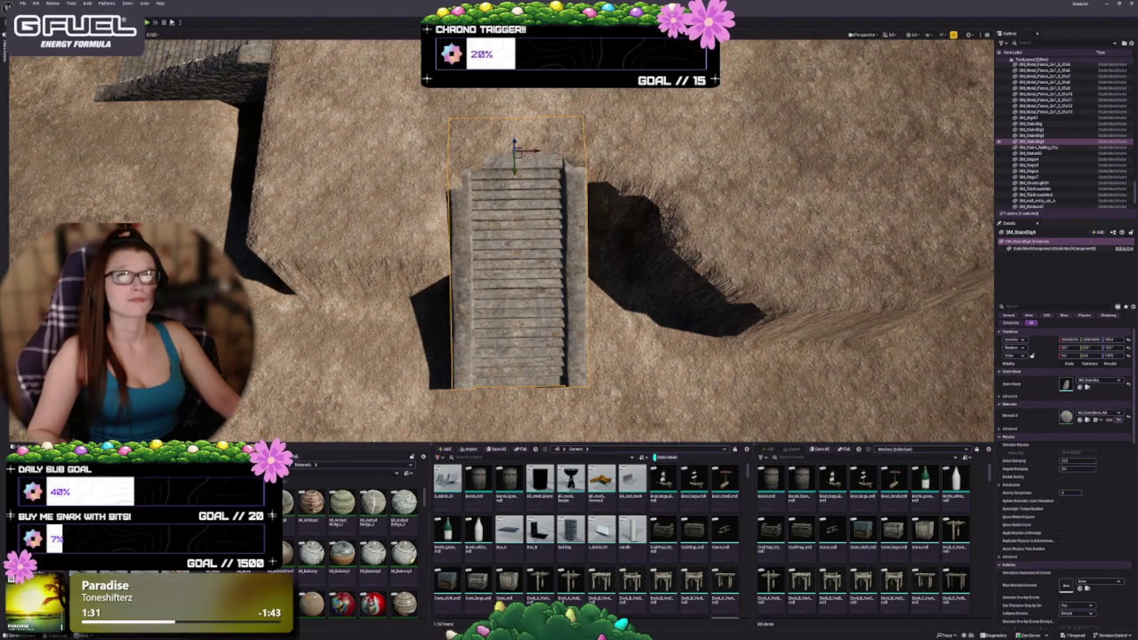
mouse_move(515, 237)
mouse_down()
mouse_move(501, 160)
mouse_move(483, 145)
mouse_up()
drag(378, 239, 371, 236)
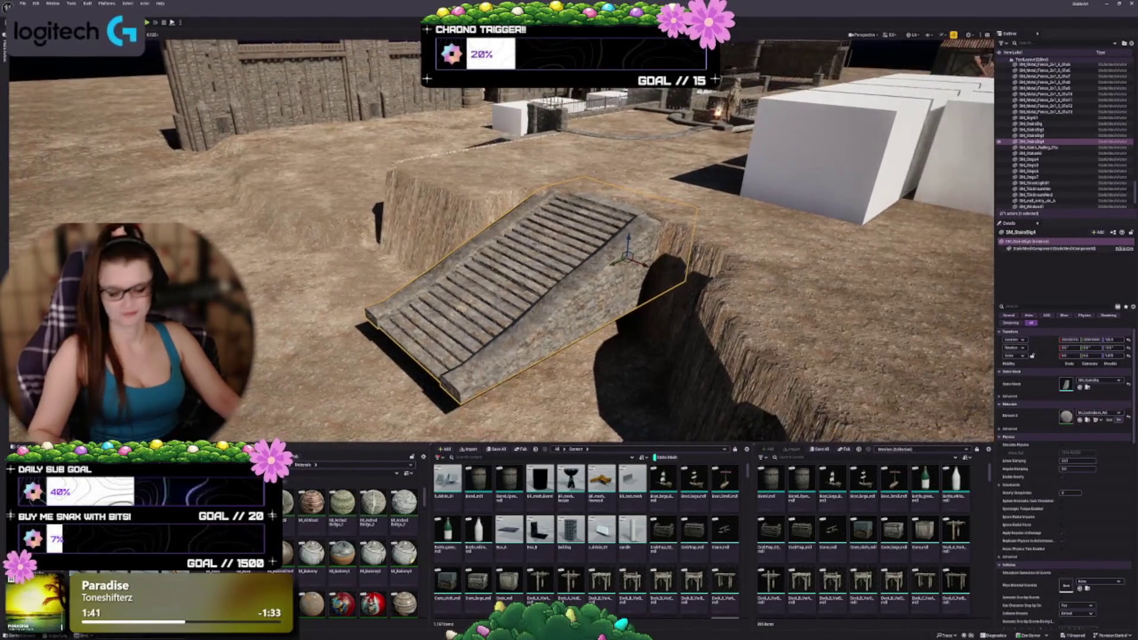
key(shift+2)
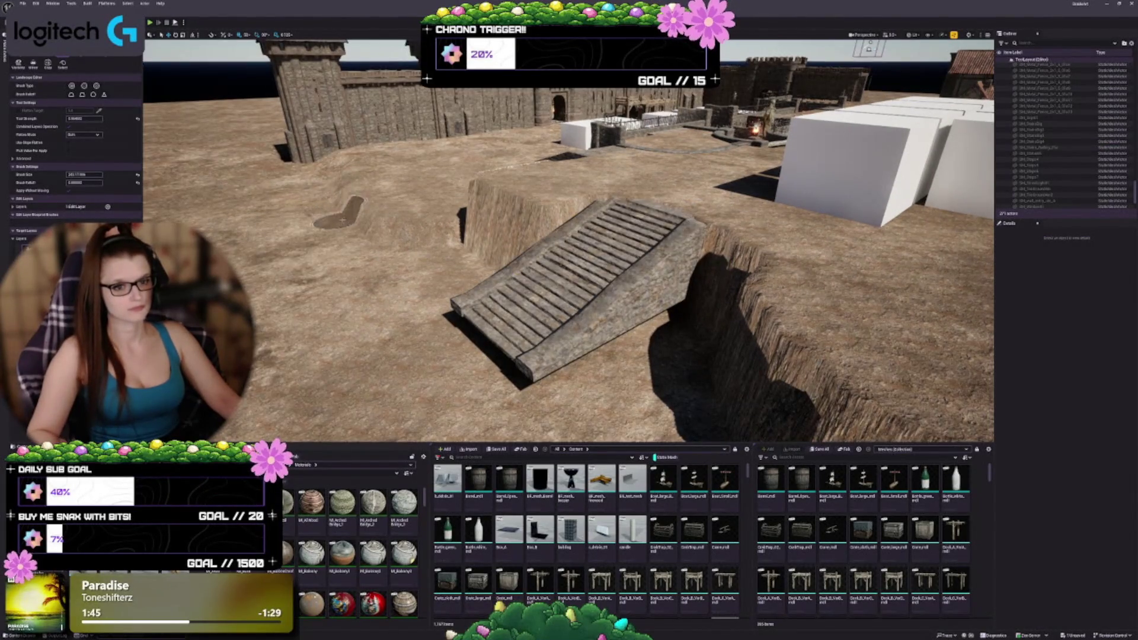
Enlarge the landscape brush and sculpt a dip into the ground beside the stairs.
key(bracketright)
key(bracketright)
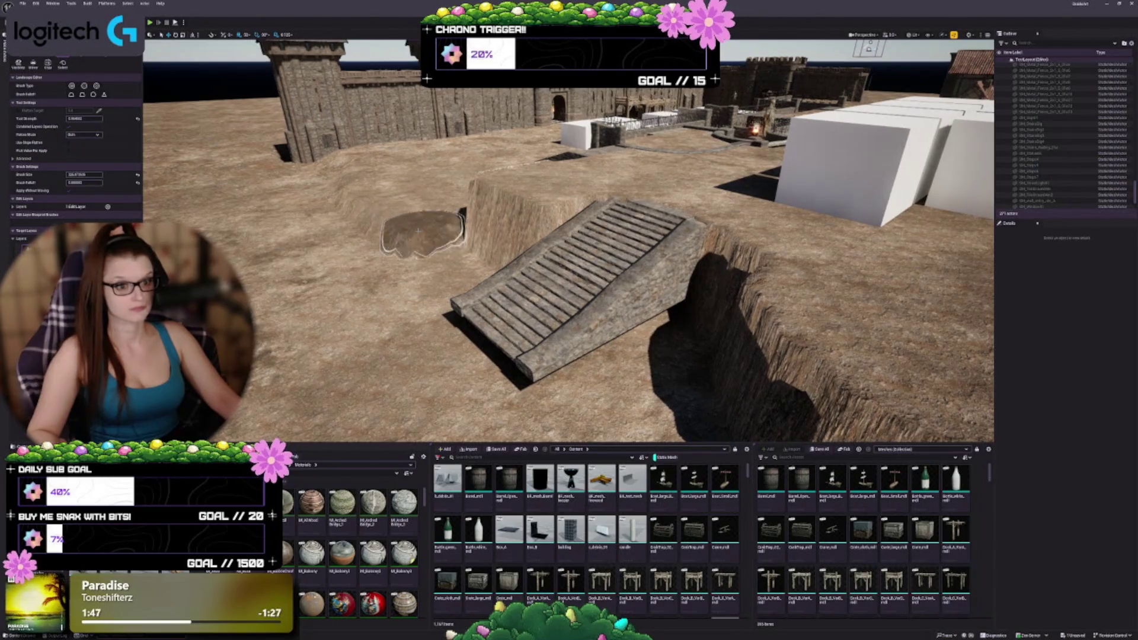
mouse_move(419, 254)
mouse_down()
mouse_move(445, 334)
mouse_move(498, 379)
mouse_move(616, 367)
mouse_move(634, 324)
mouse_move(613, 326)
mouse_move(533, 275)
mouse_move(419, 278)
mouse_move(432, 292)
mouse_up()
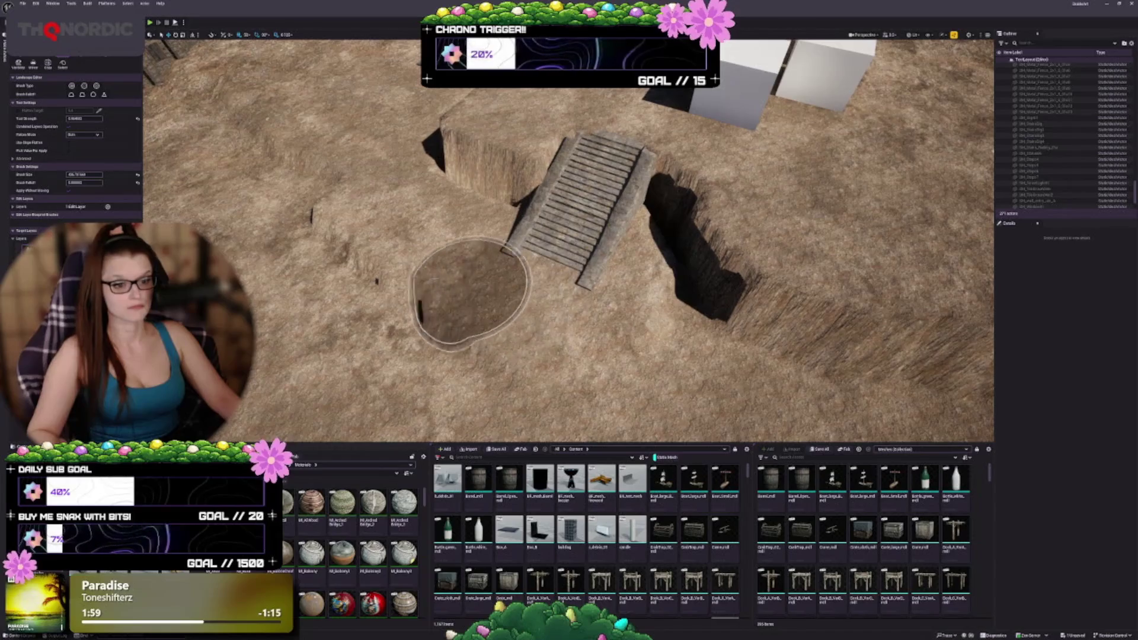
drag(279, 215, 279, 202)
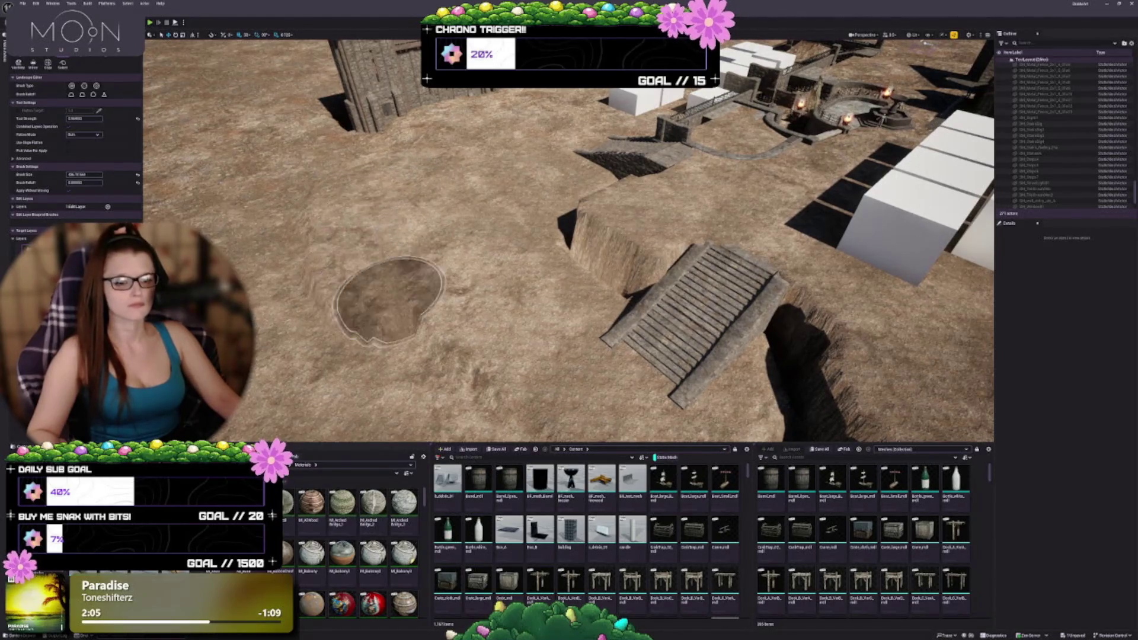
mouse_move(482, 364)
mouse_down()
mouse_move(471, 421)
mouse_move(287, 246)
mouse_up()
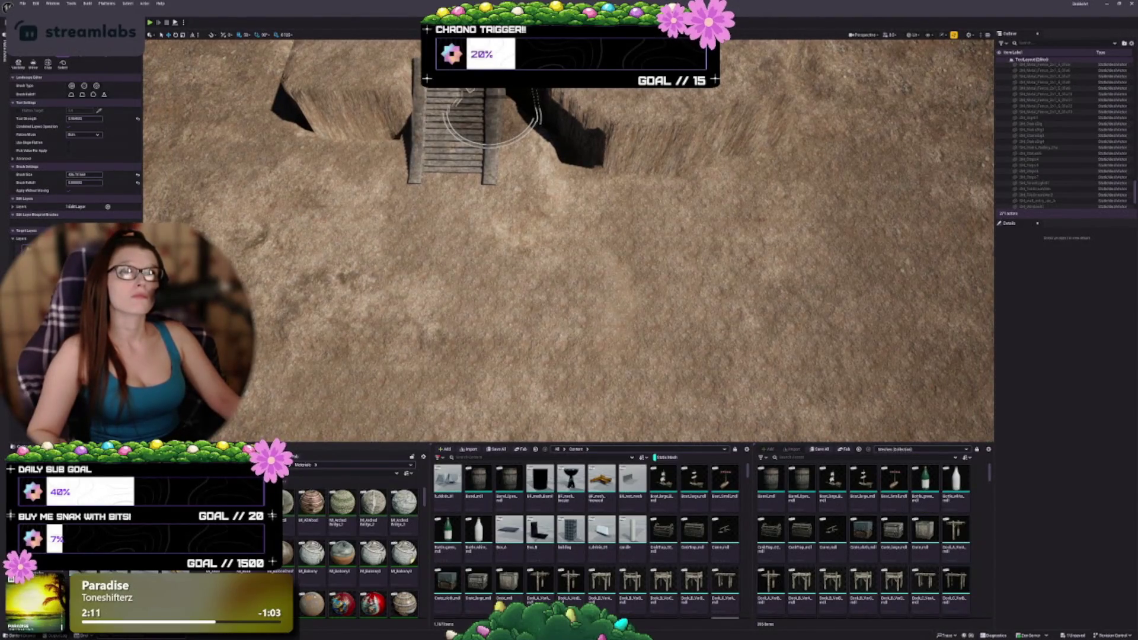
mouse_move(554, 255)
mouse_down()
mouse_move(486, 273)
mouse_move(483, 229)
mouse_up()
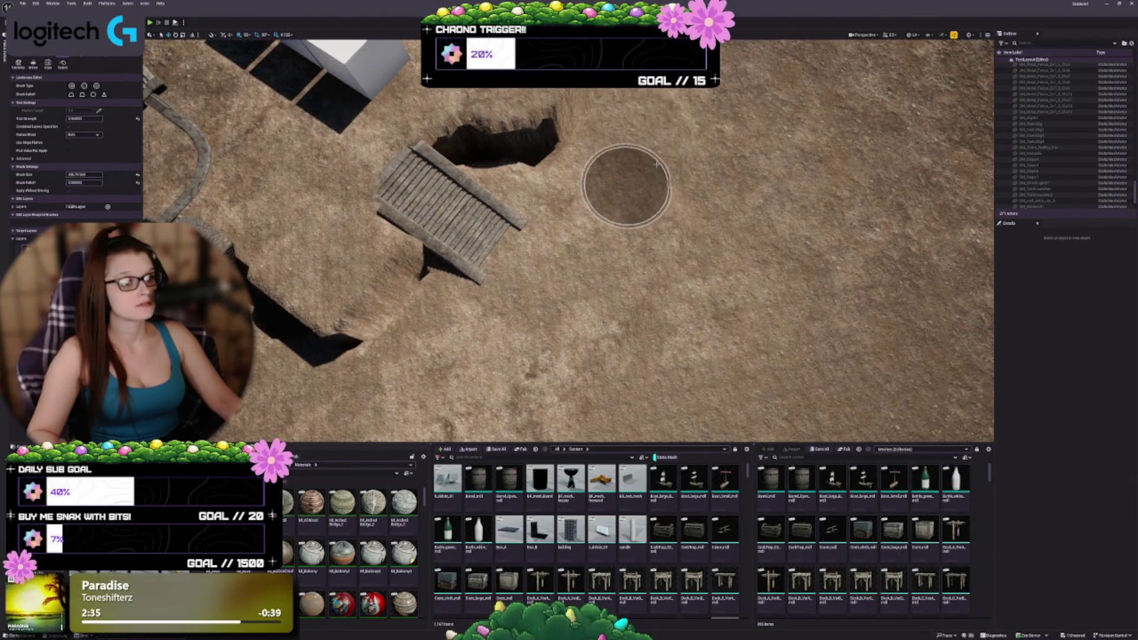
drag(750, 119, 734, 257)
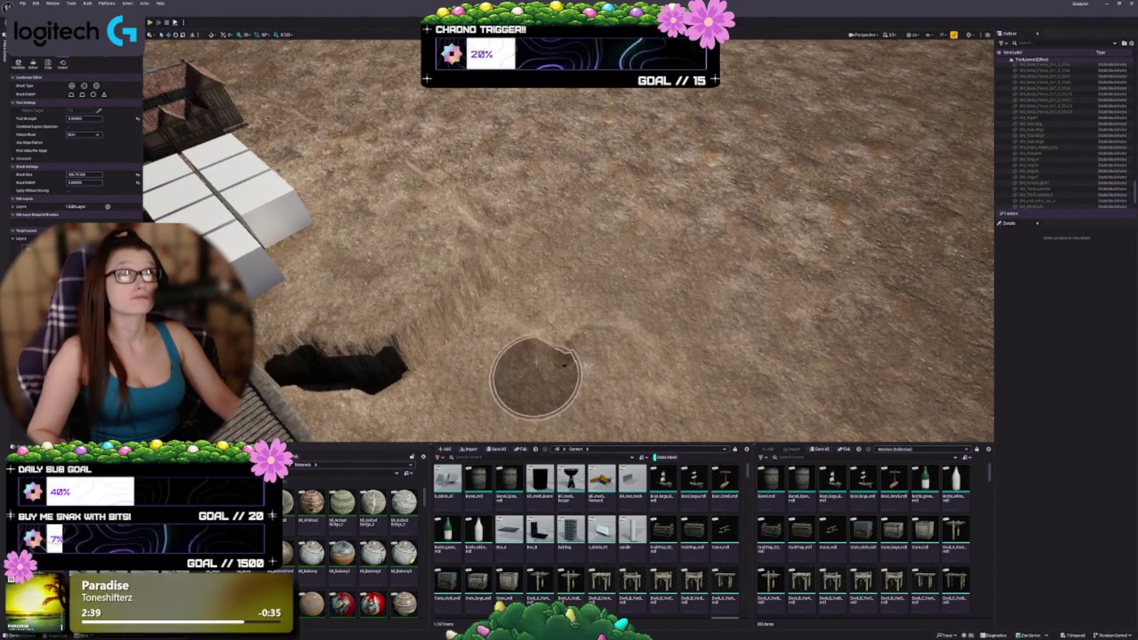
Smooth the bumps and flatten the open ground near the stairs, then open Paint mode.
mouse_move(540, 418)
mouse_down()
mouse_move(526, 406)
mouse_move(539, 391)
mouse_move(515, 310)
mouse_move(532, 270)
mouse_up()
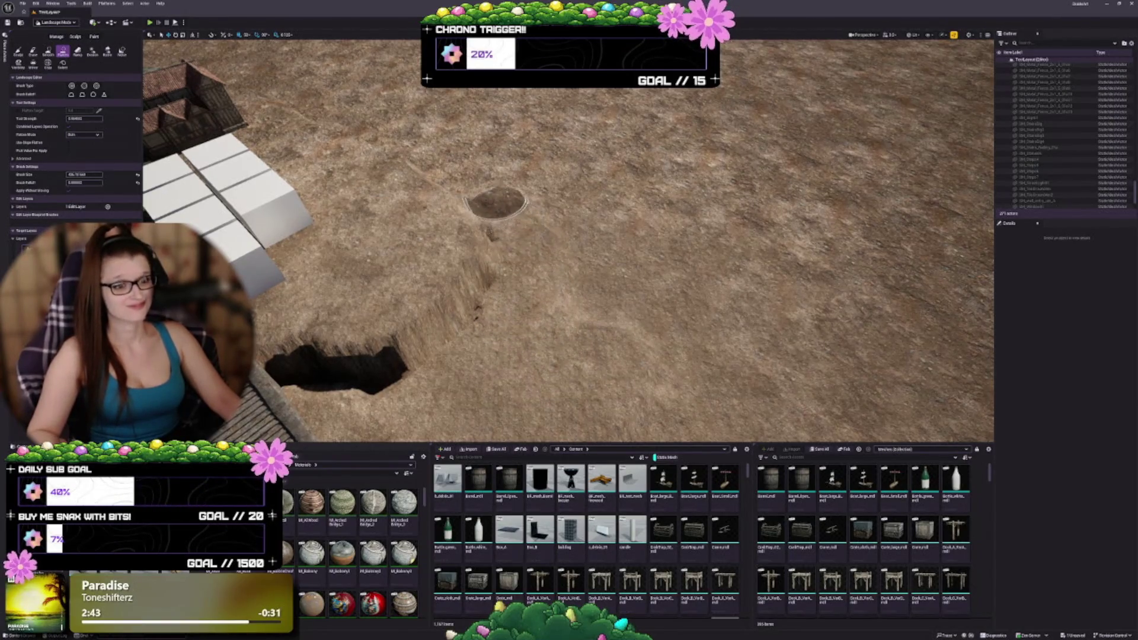
mouse_move(584, 242)
mouse_down()
mouse_move(597, 407)
mouse_move(610, 241)
mouse_move(630, 355)
mouse_move(613, 225)
mouse_up()
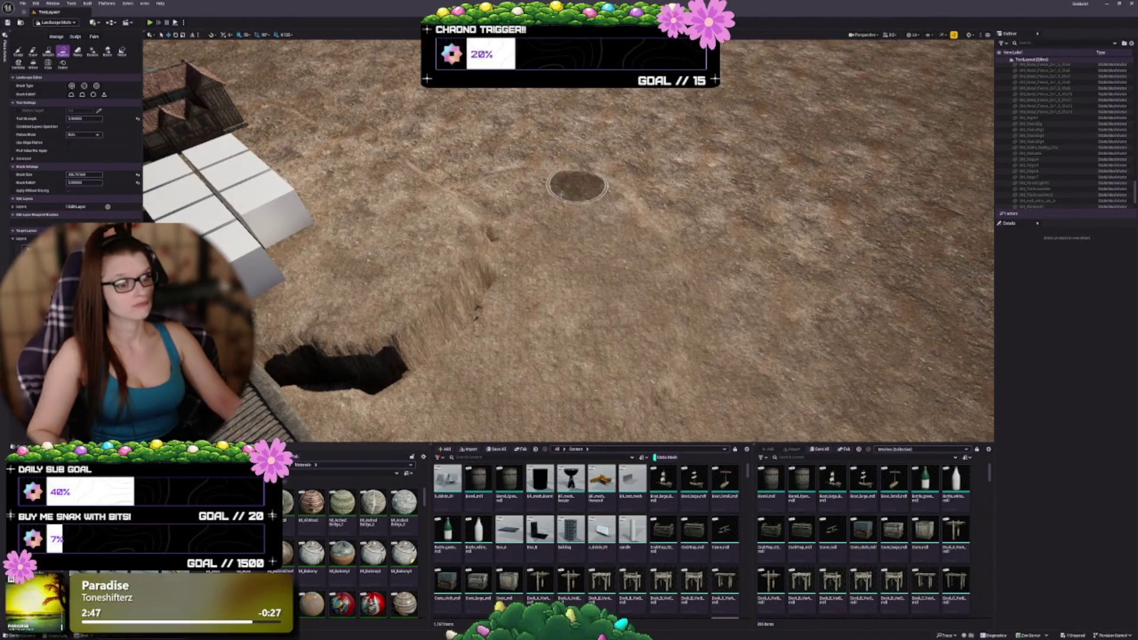
mouse_move(577, 186)
mouse_down()
mouse_move(596, 285)
mouse_move(551, 279)
mouse_up()
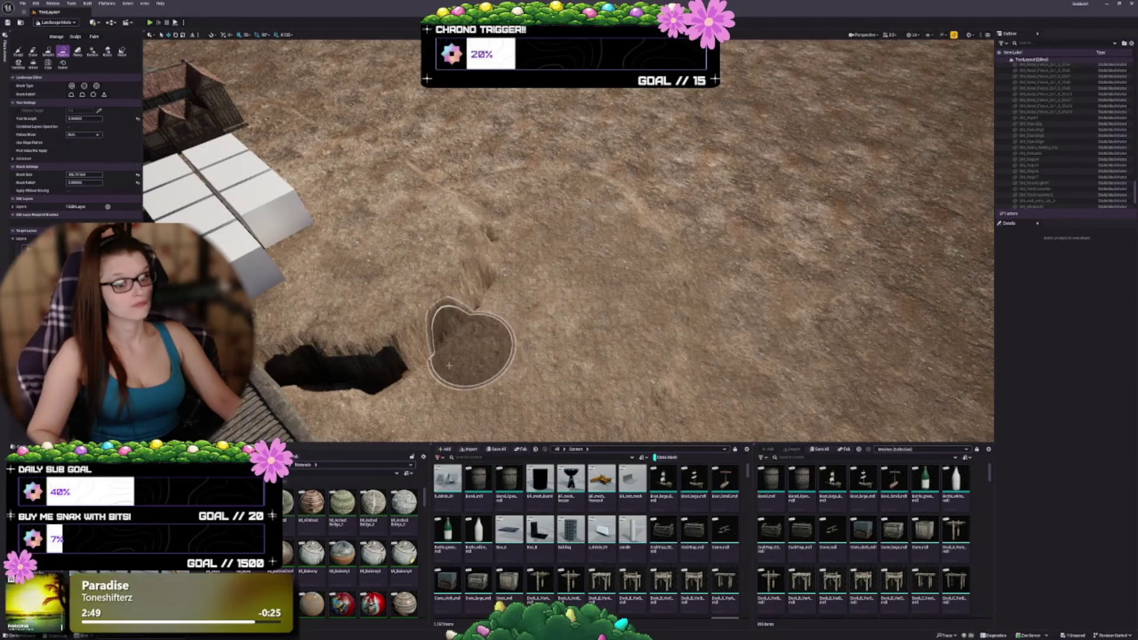
scroll(393, 393, down, 3)
scroll(562, 339, up, 3)
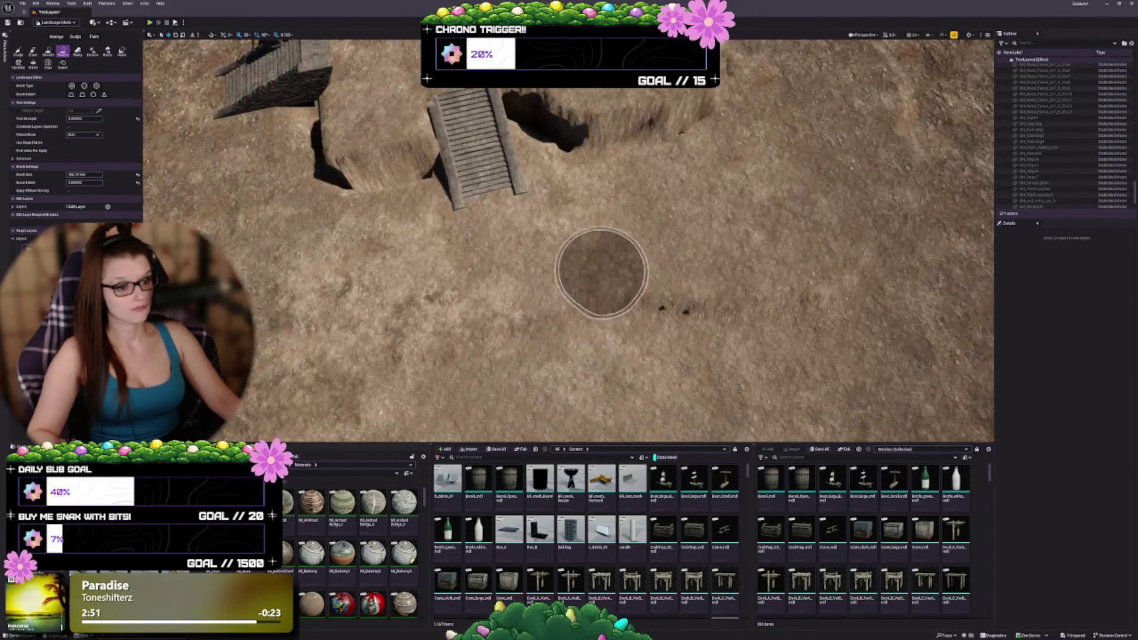
scroll(579, 284, down, 6)
scroll(568, 266, up, 5)
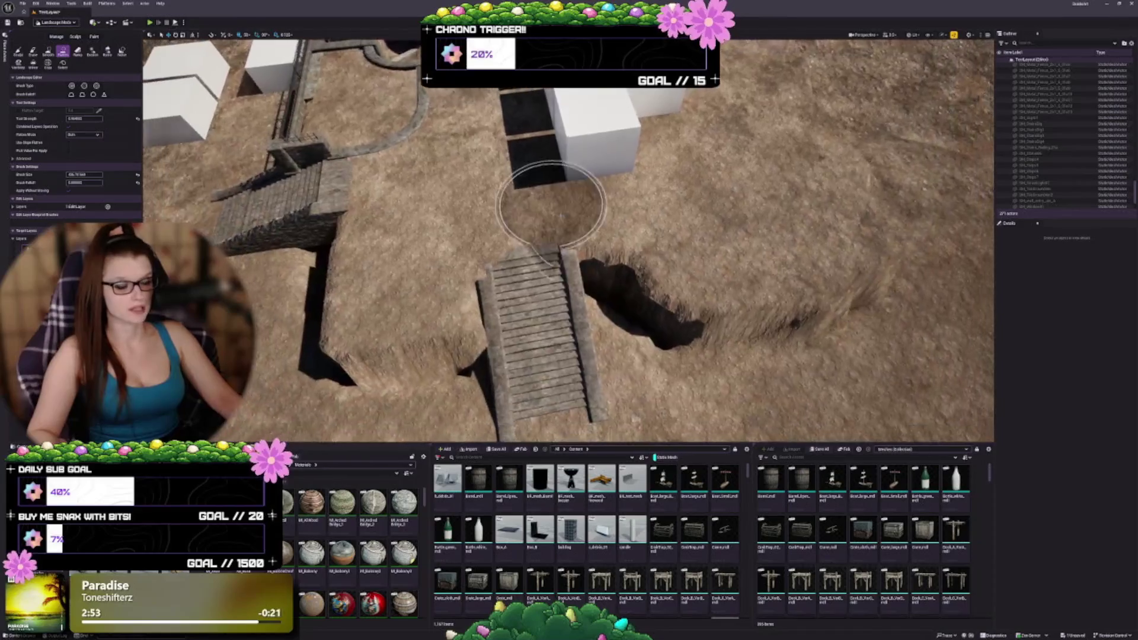
click(94, 36)
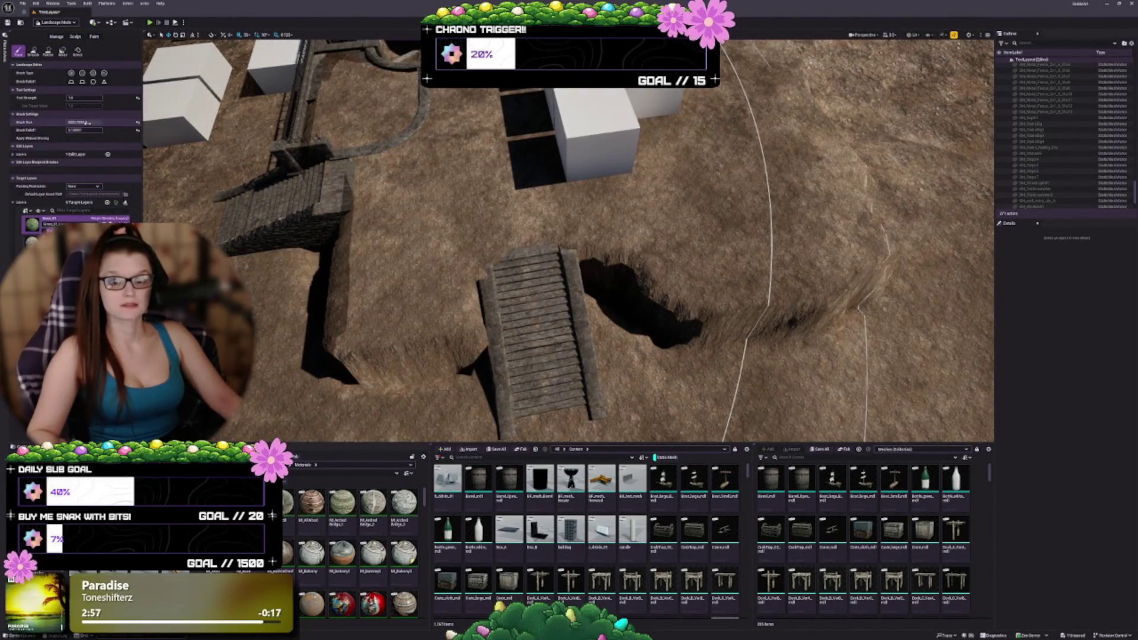
Shrink the brush and paint a round grass patch below the stairs, covering stray grass with dirt.
drag(87, 123, 64, 125)
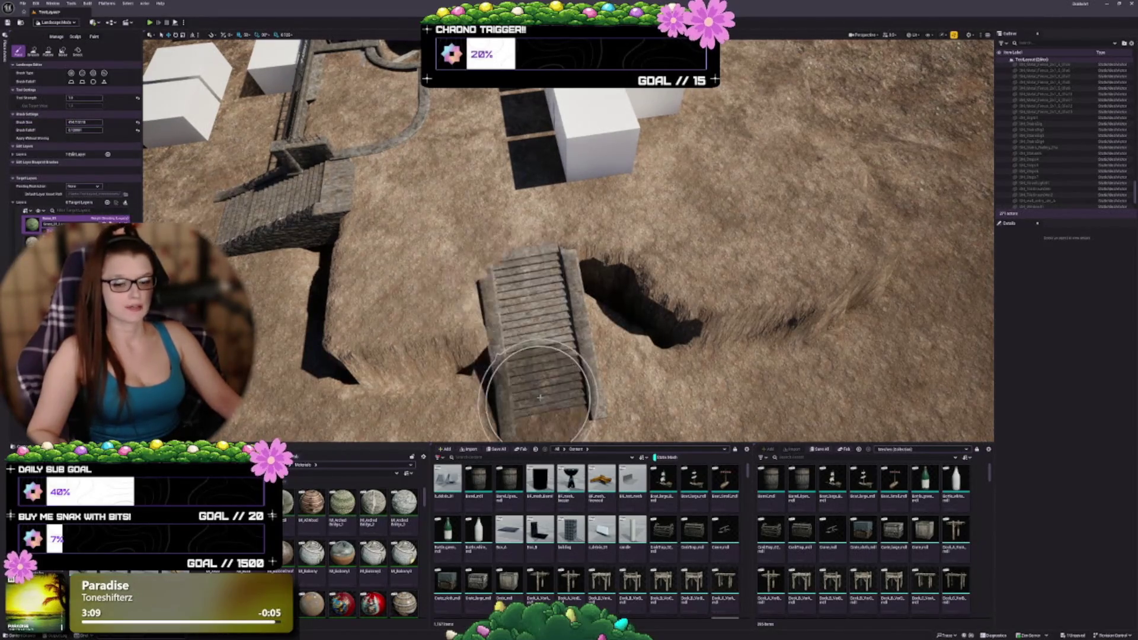
key(w)
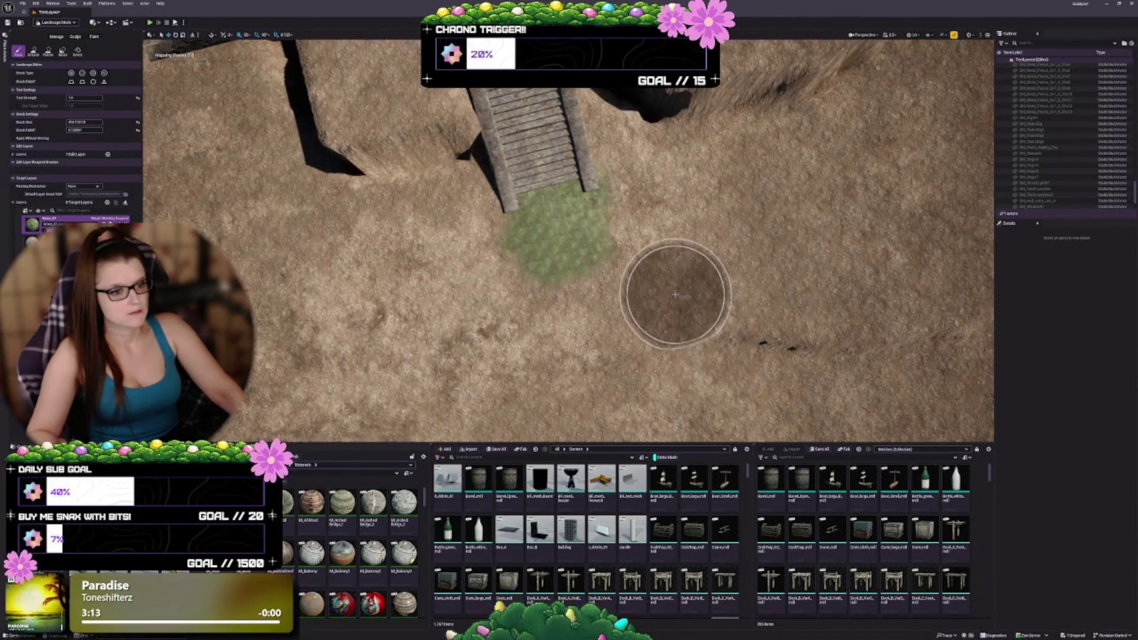
scroll(622, 267, up, 3)
scroll(569, 240, up, 5)
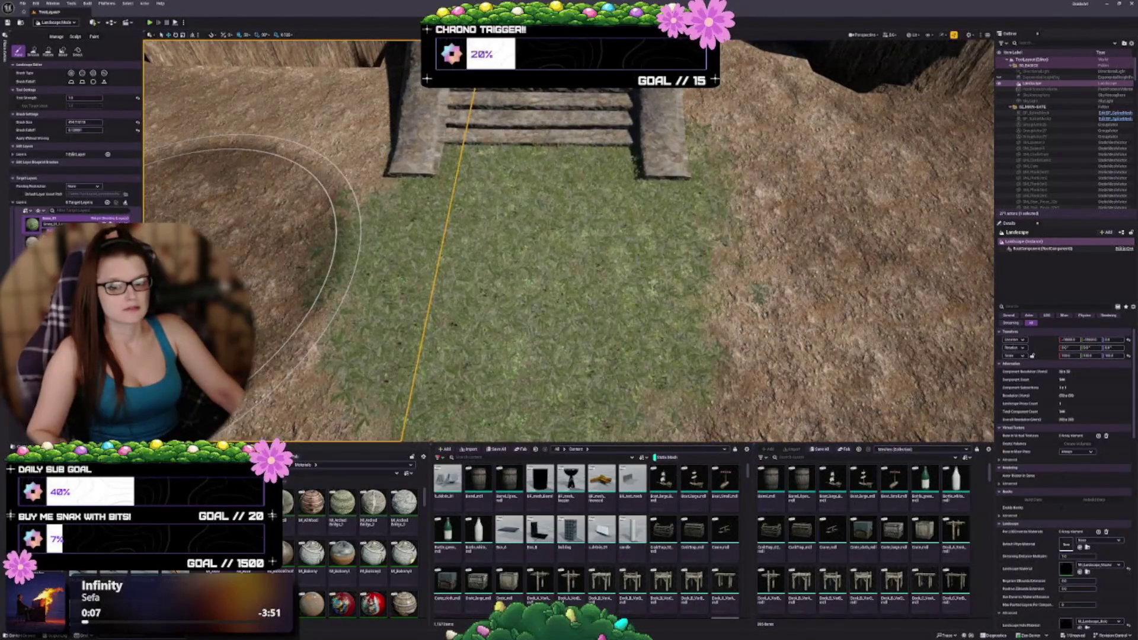
mouse_move(459, 248)
mouse_down()
mouse_move(556, 370)
mouse_move(701, 207)
mouse_move(344, 165)
mouse_move(592, 414)
mouse_up()
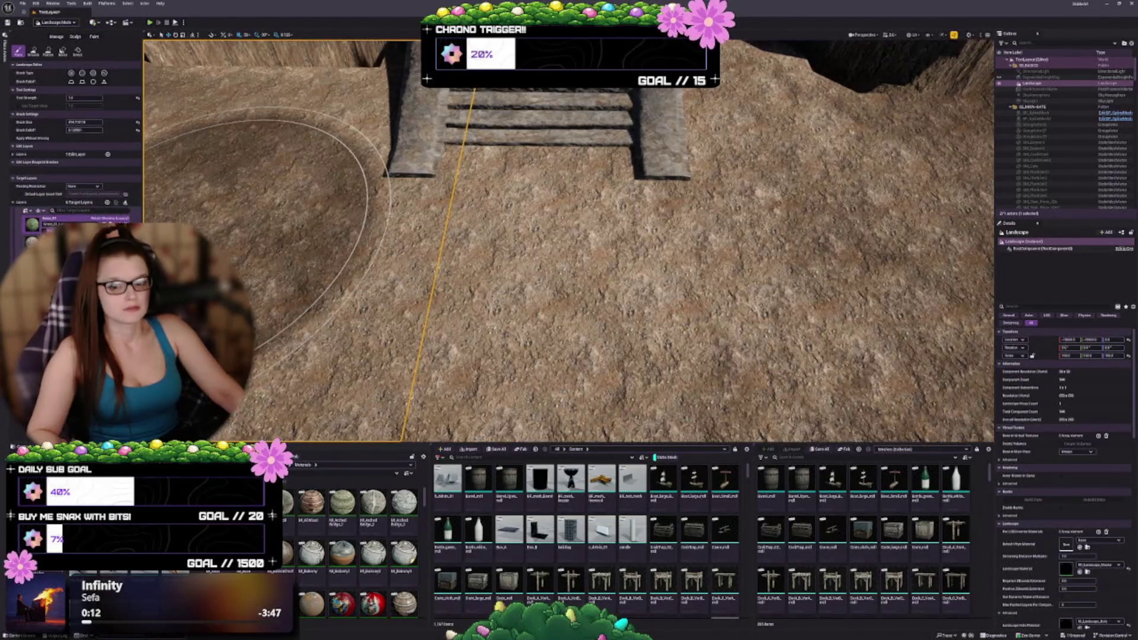
drag(470, 241, 483, 267)
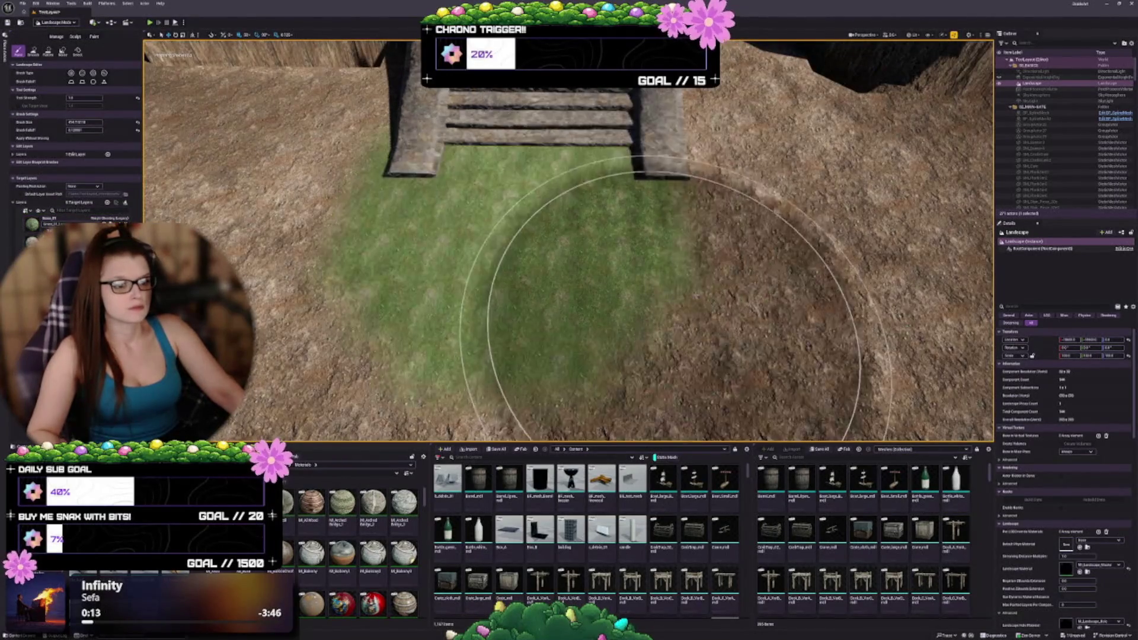
key(s)
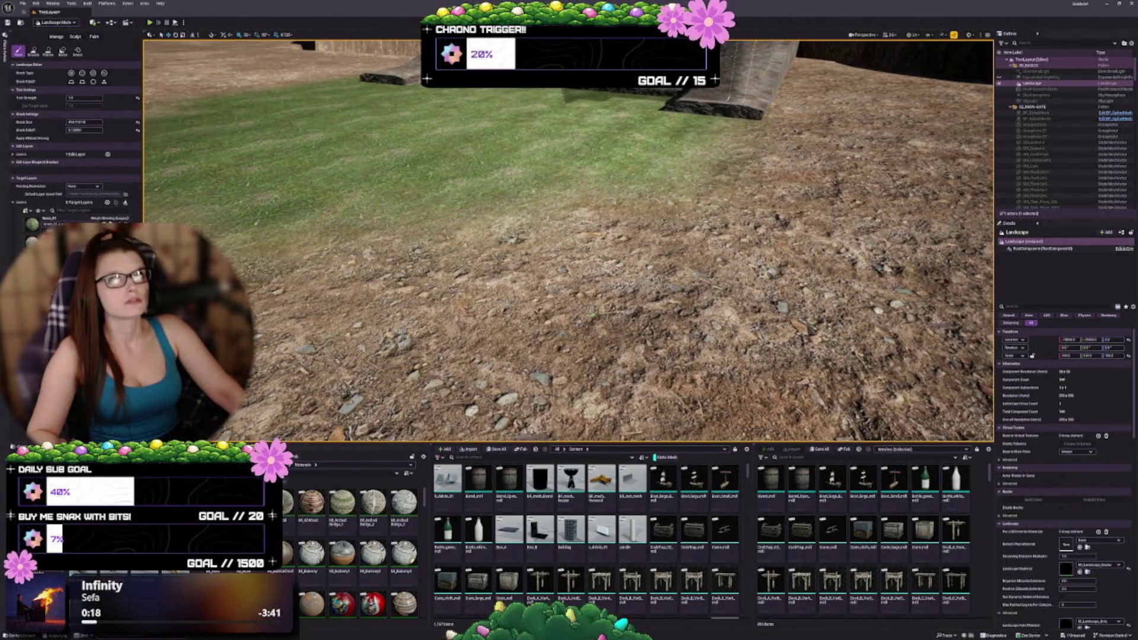
key(s)
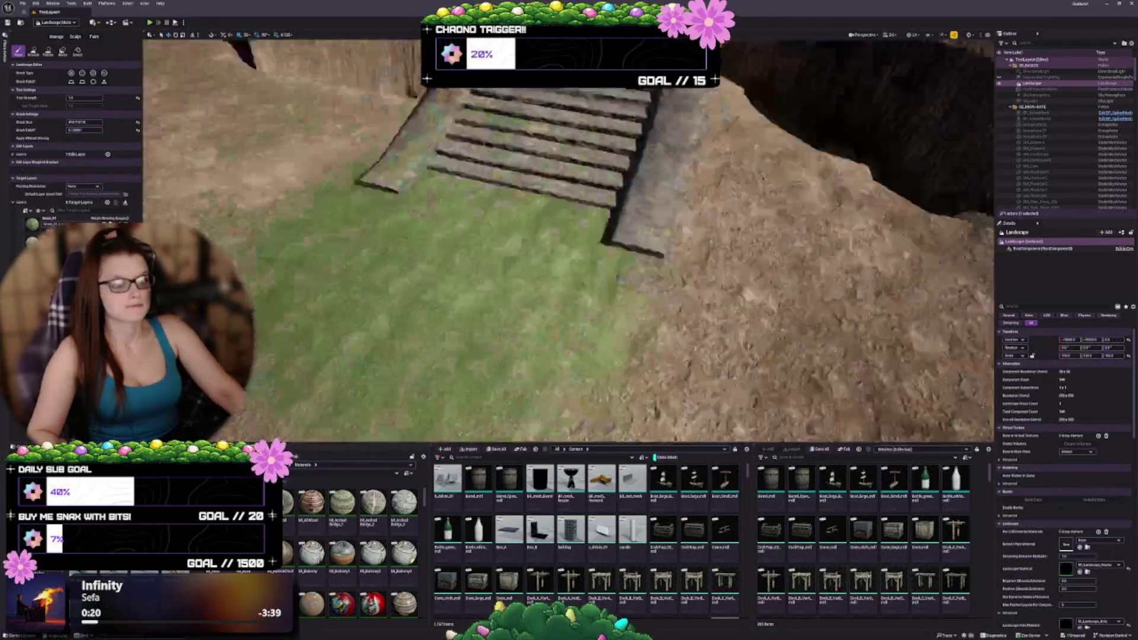
key(s)
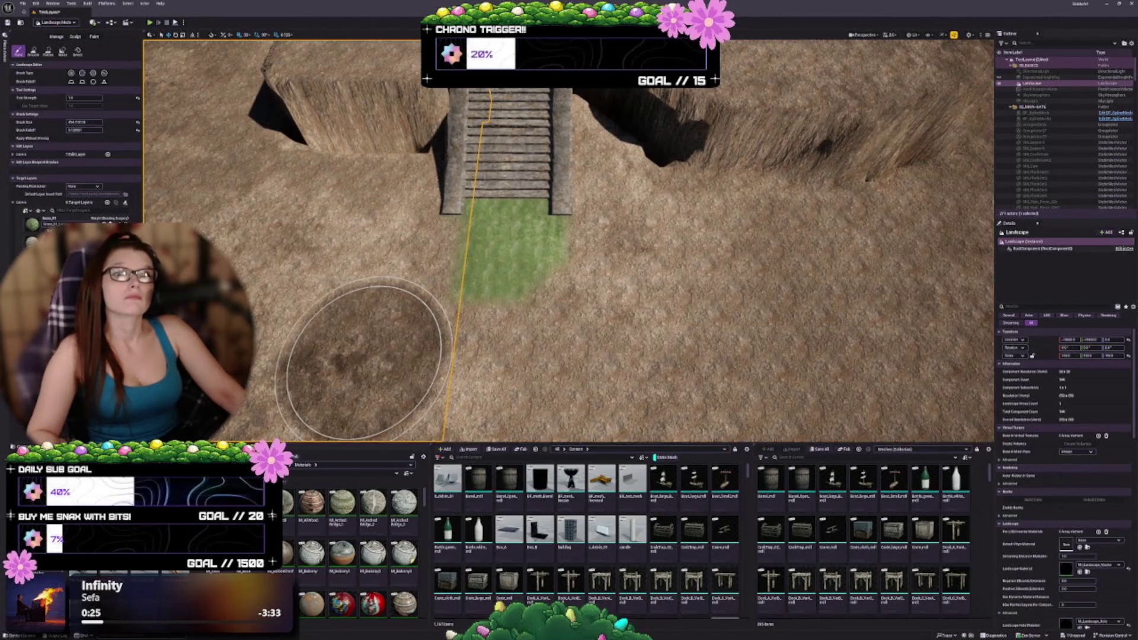
drag(507, 279, 770, 279)
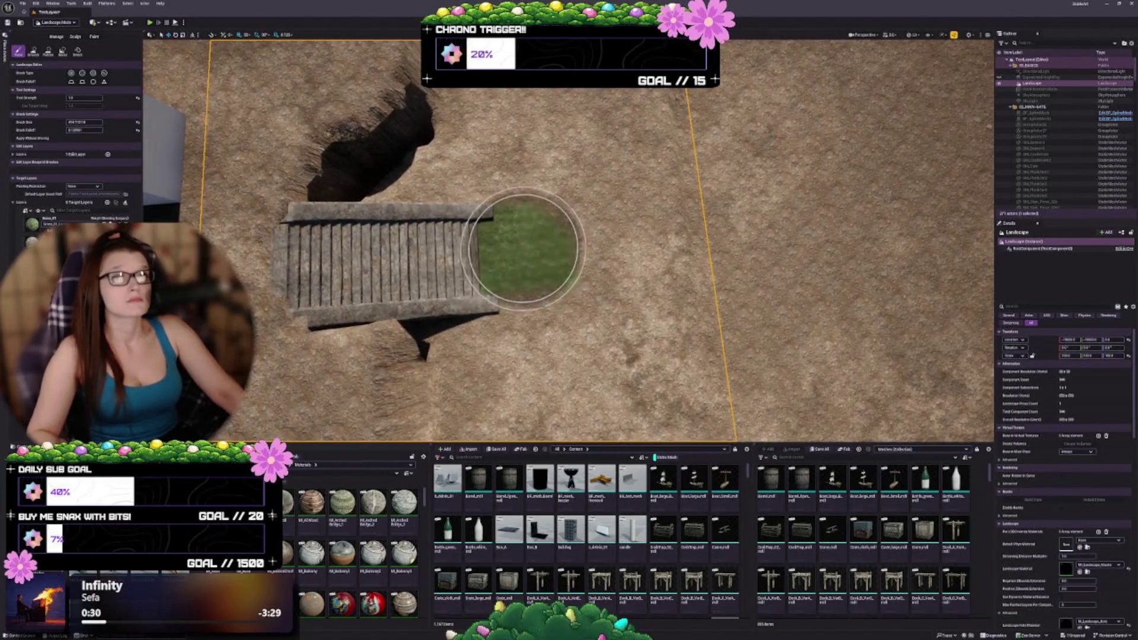
drag(552, 255, 579, 249)
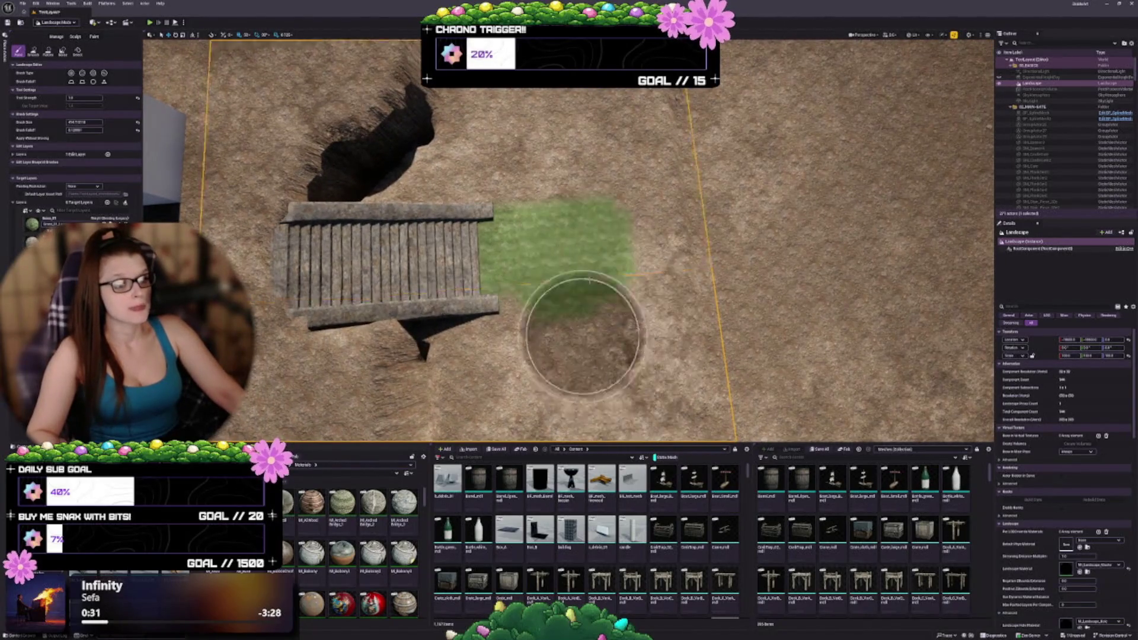
mouse_move(639, 270)
mouse_down()
mouse_move(610, 234)
mouse_move(610, 127)
mouse_move(644, 157)
mouse_move(639, 214)
mouse_move(610, 261)
mouse_up()
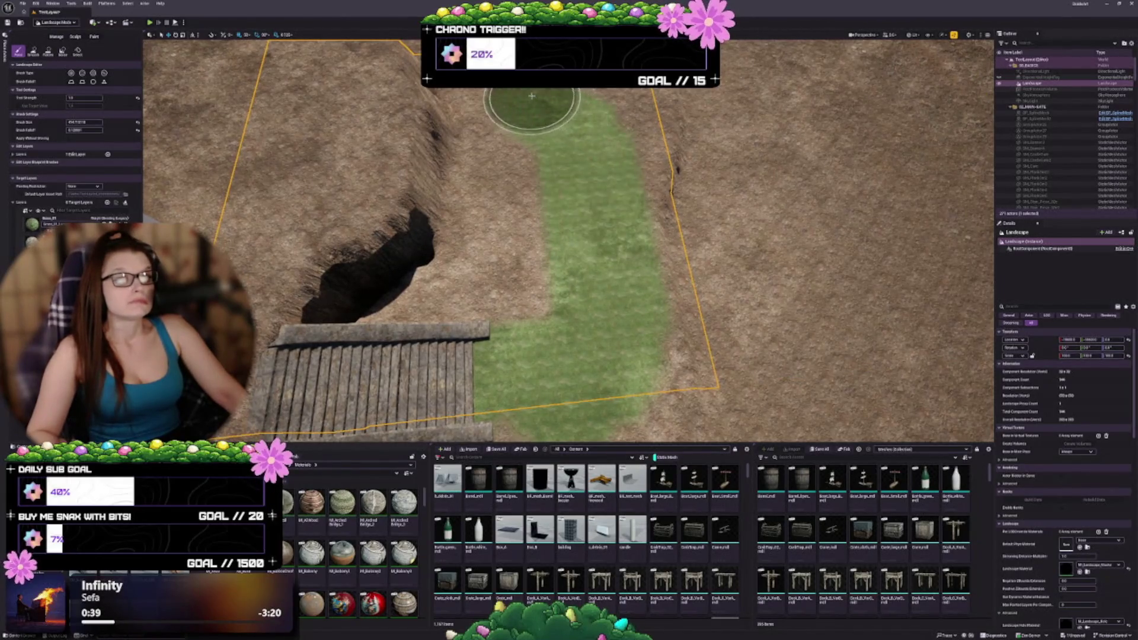
mouse_move(528, 107)
mouse_down()
mouse_move(670, 140)
mouse_move(657, 143)
mouse_up()
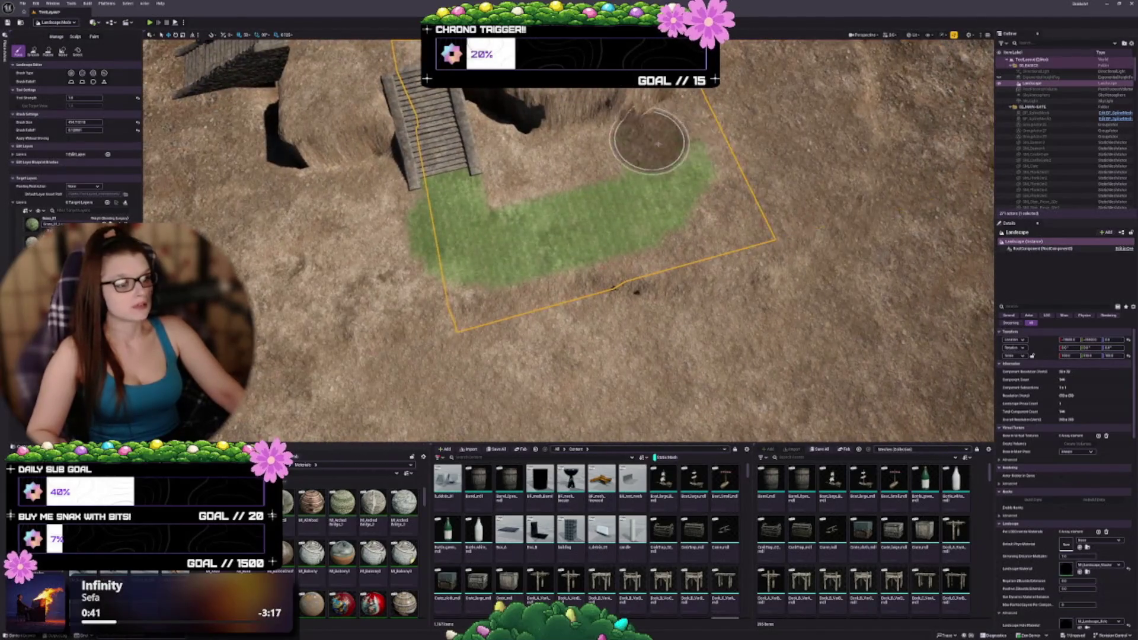
drag(699, 191, 787, 101)
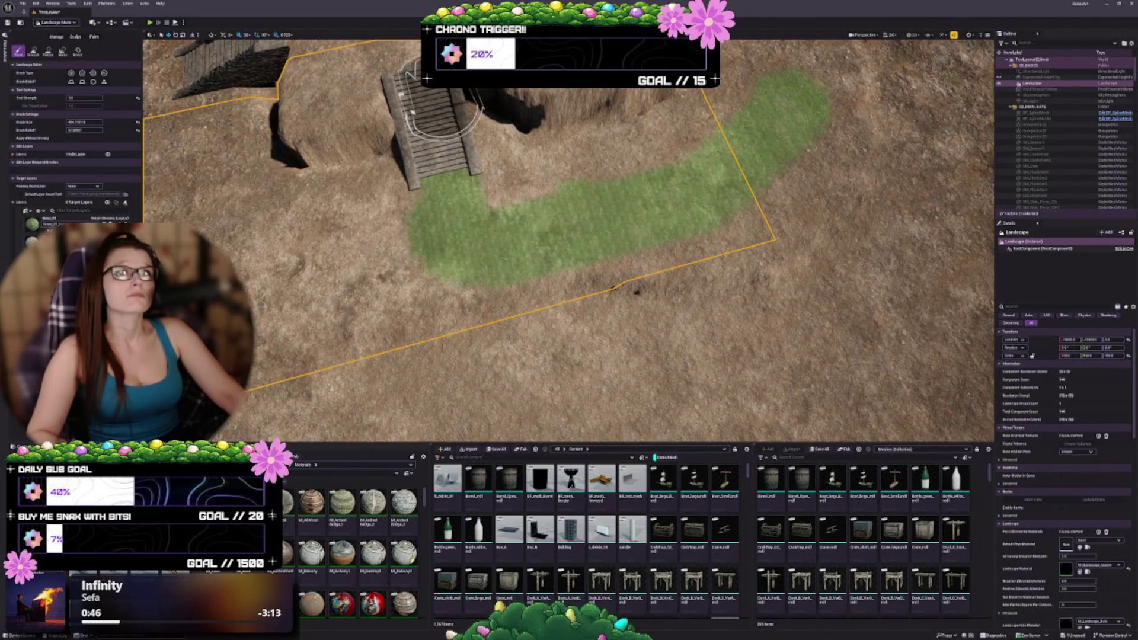
scroll(571, 203, down, 15)
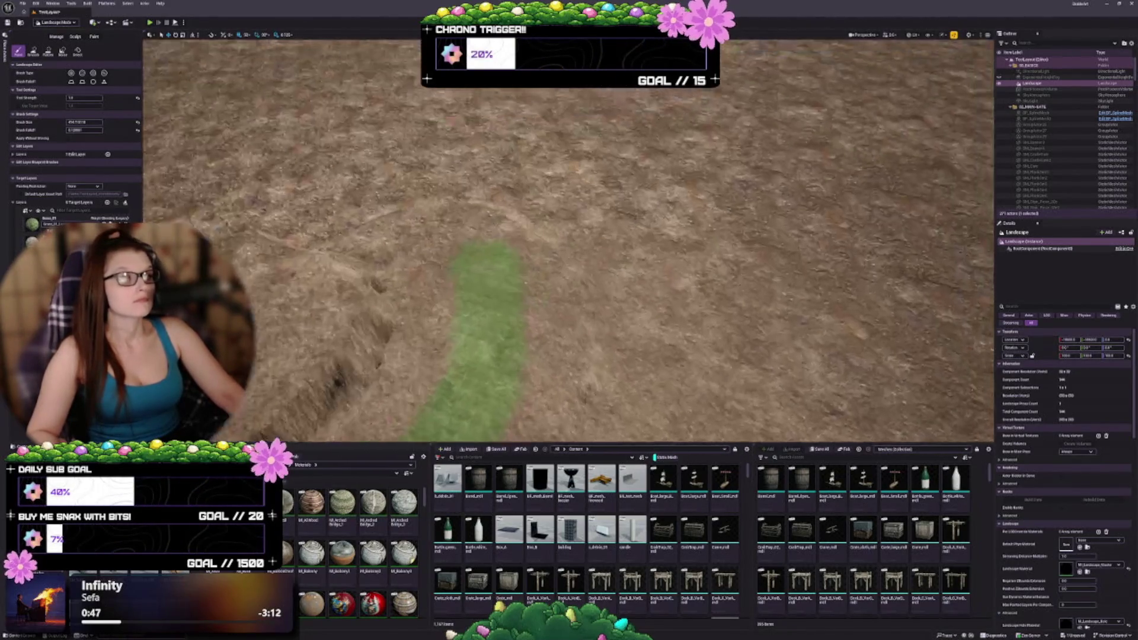
scroll(536, 241, up, 5)
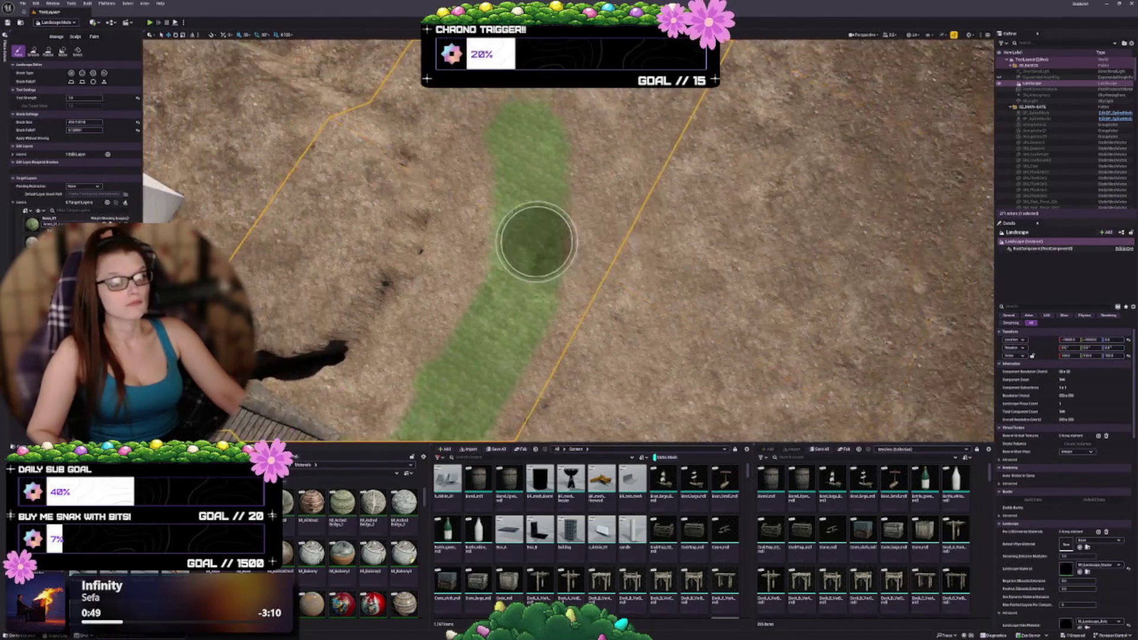
scroll(498, 110, down, 3)
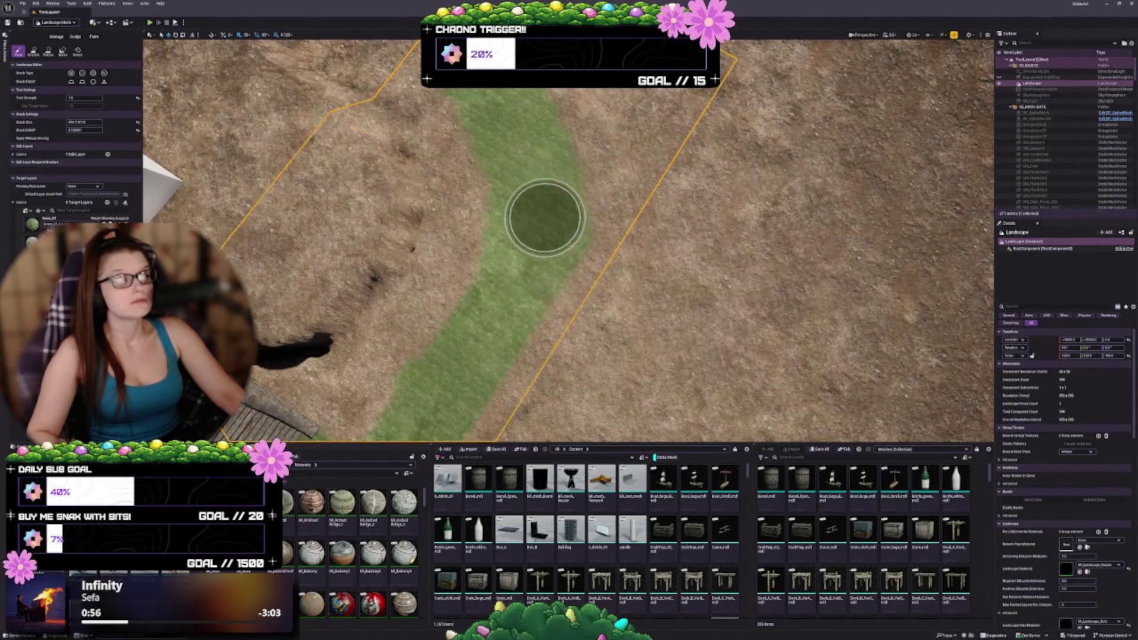
scroll(545, 218, down, 5)
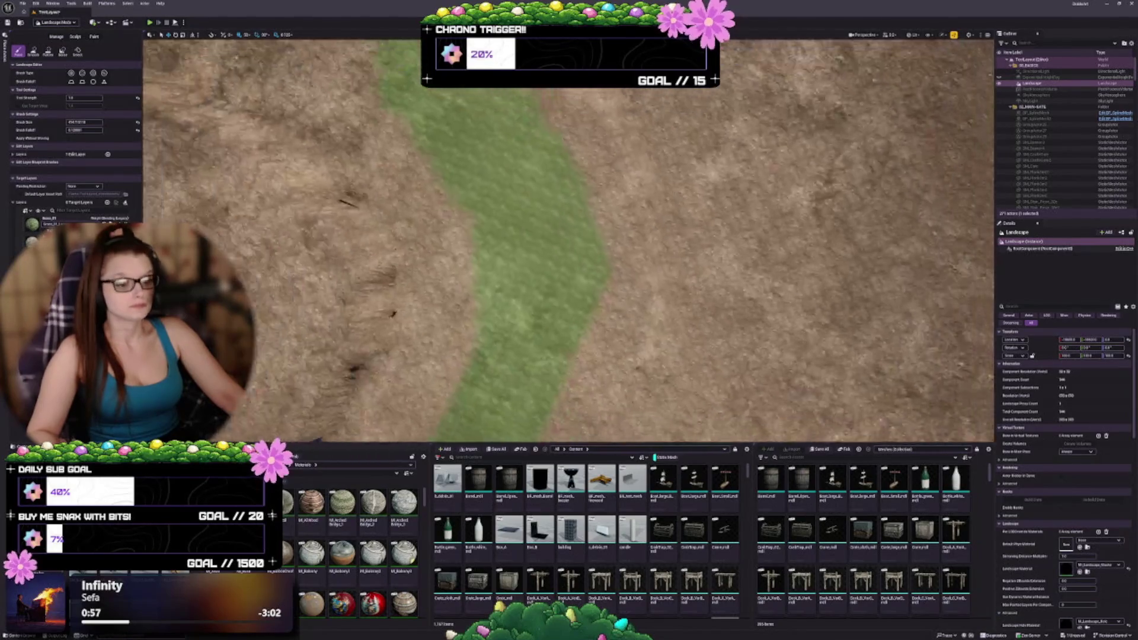
scroll(568, 240, down, 5)
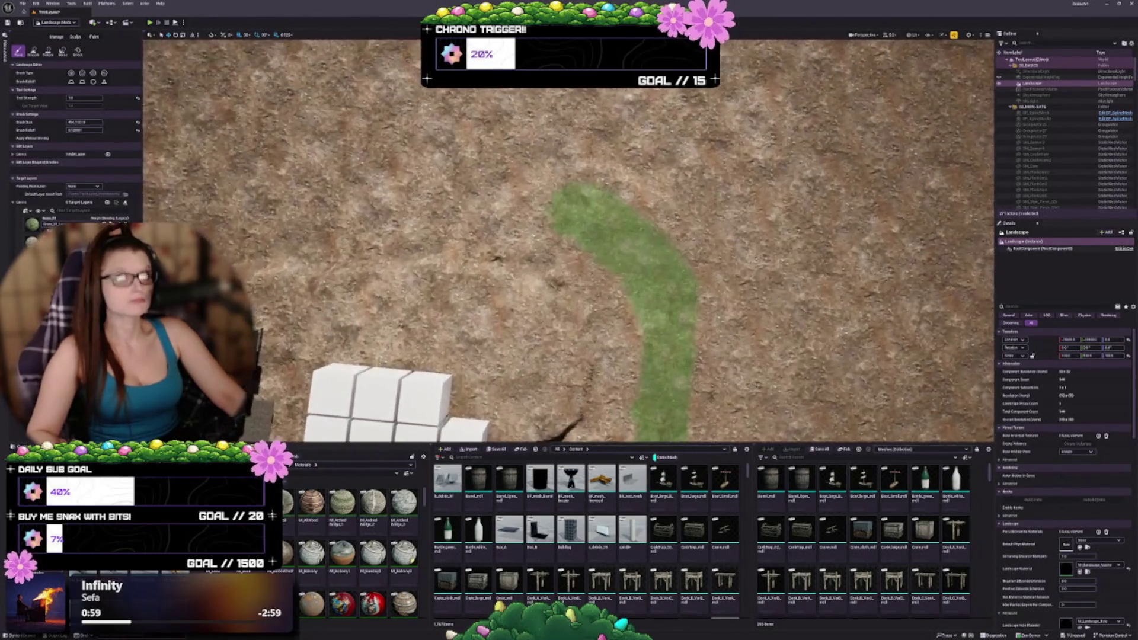
Extend the grass strip upward and widen it near its top.
scroll(553, 141, down, 2)
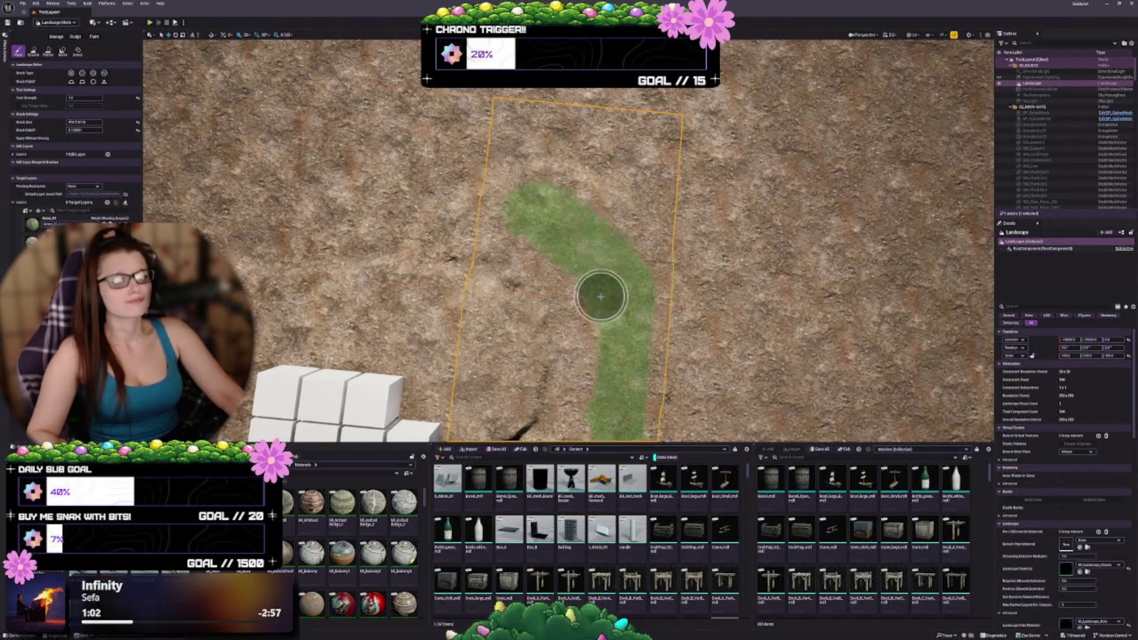
drag(599, 295, 628, 296)
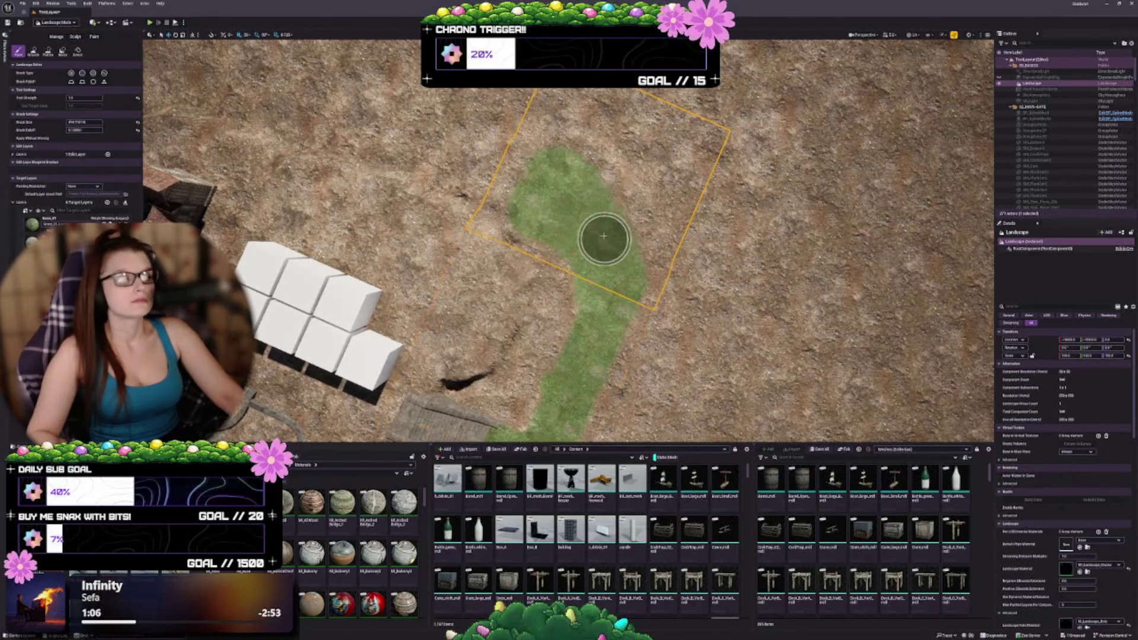
drag(570, 162, 568, 211)
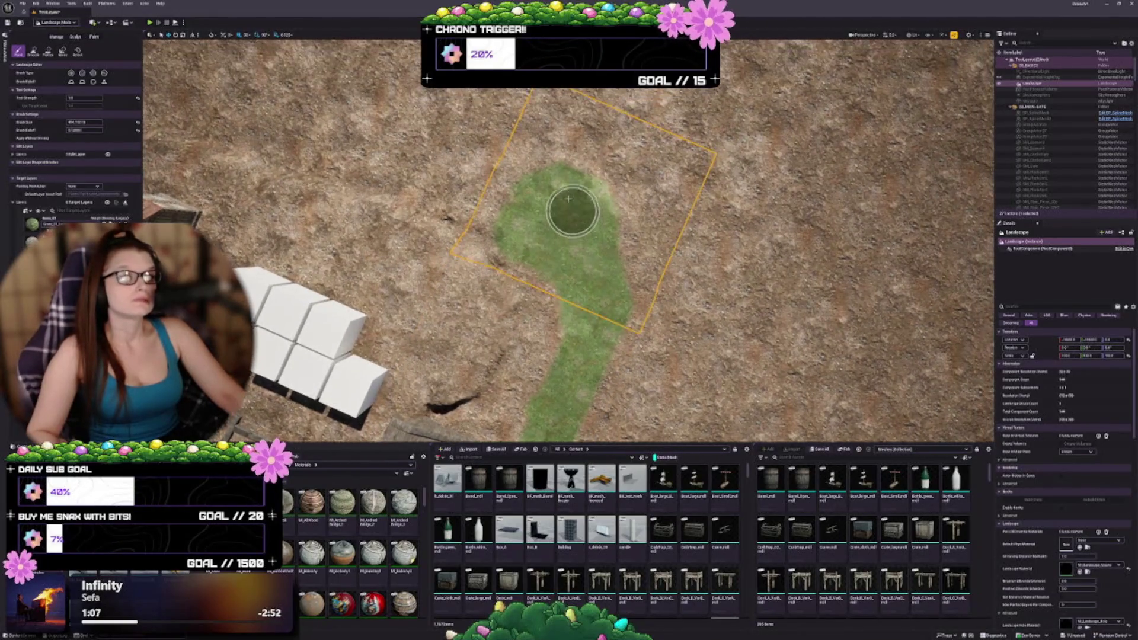
drag(551, 98, 551, 177)
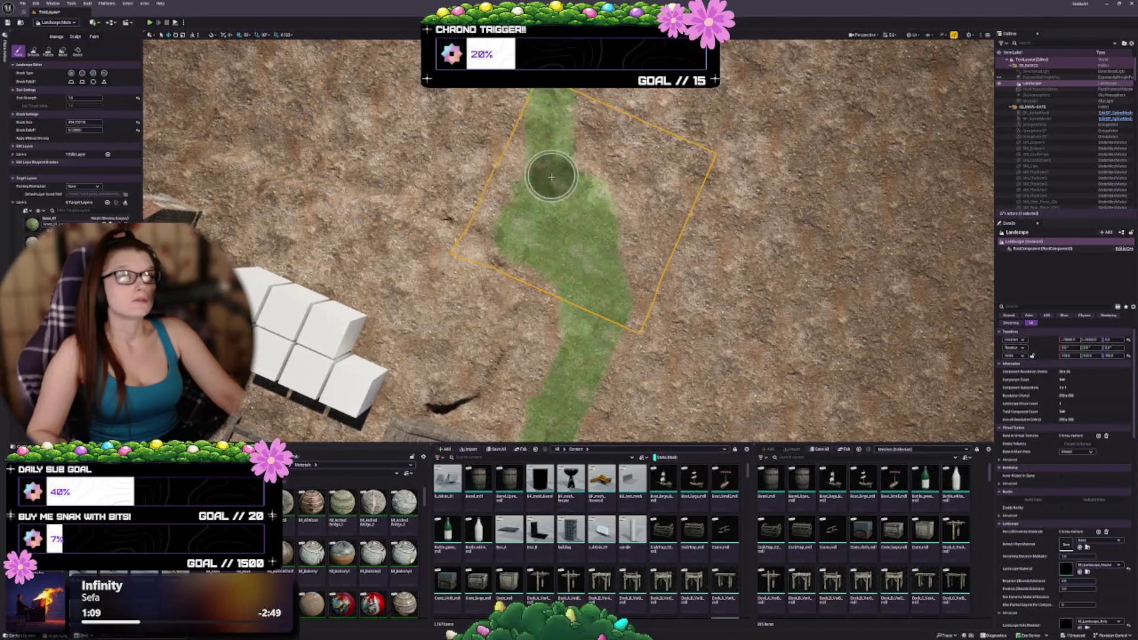
mouse_move(566, 99)
mouse_down()
mouse_move(544, 204)
mouse_move(538, 119)
mouse_up()
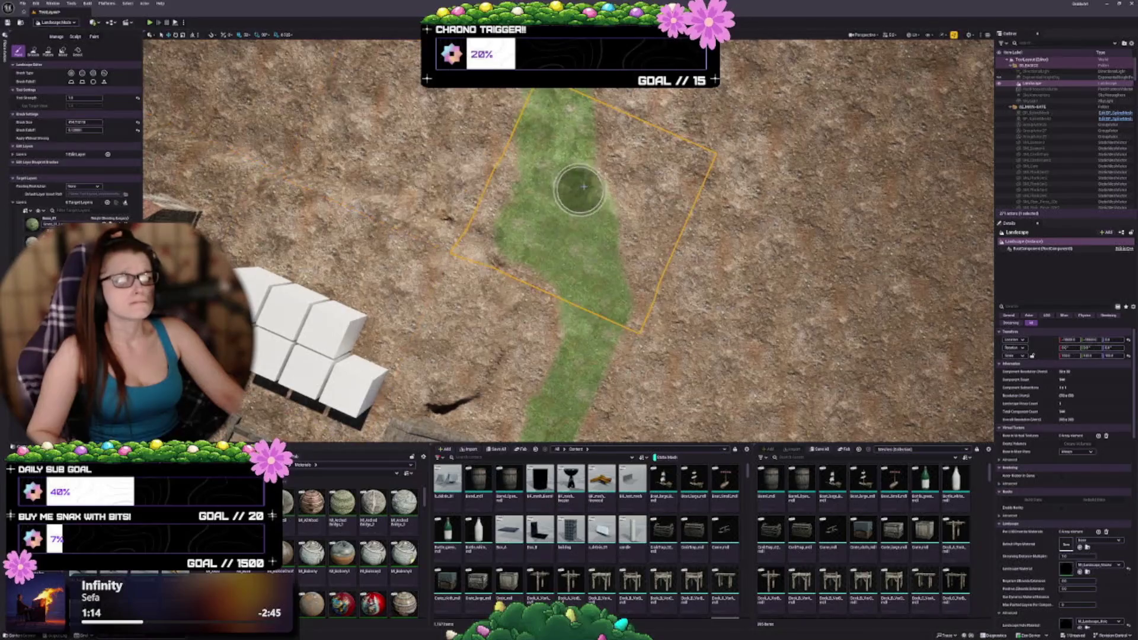
Paint dirt over the strip's upper end and widen the grass further down.
mouse_move(590, 206)
mouse_down()
mouse_move(599, 237)
mouse_move(539, 240)
mouse_up()
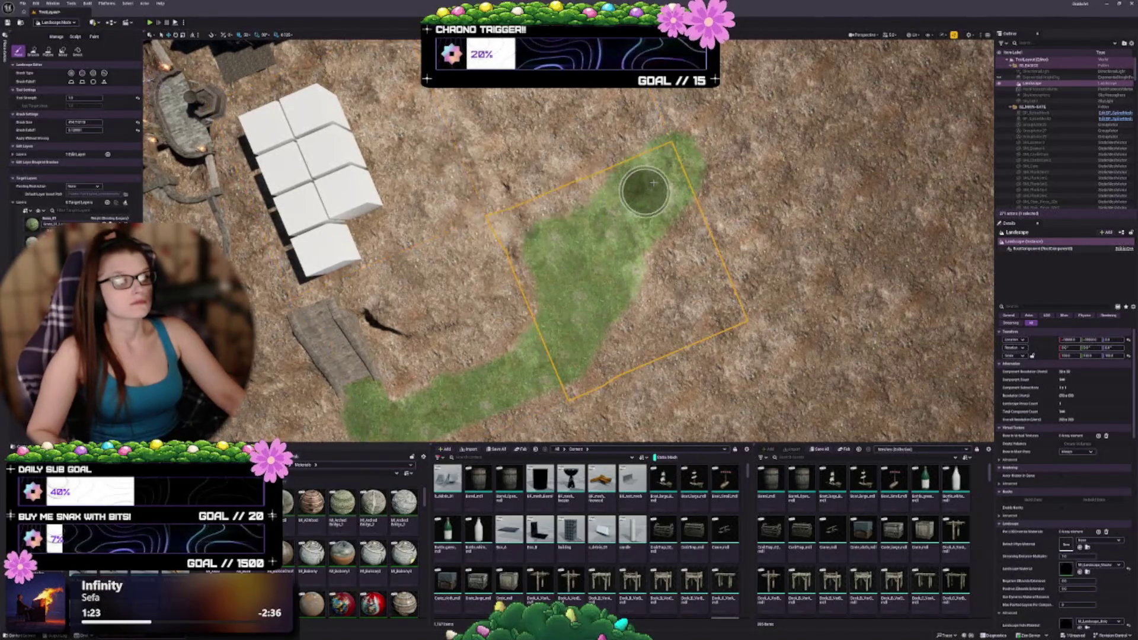
mouse_move(640, 191)
mouse_down()
mouse_move(674, 145)
mouse_move(647, 174)
mouse_move(599, 160)
mouse_move(673, 236)
mouse_move(594, 201)
mouse_up()
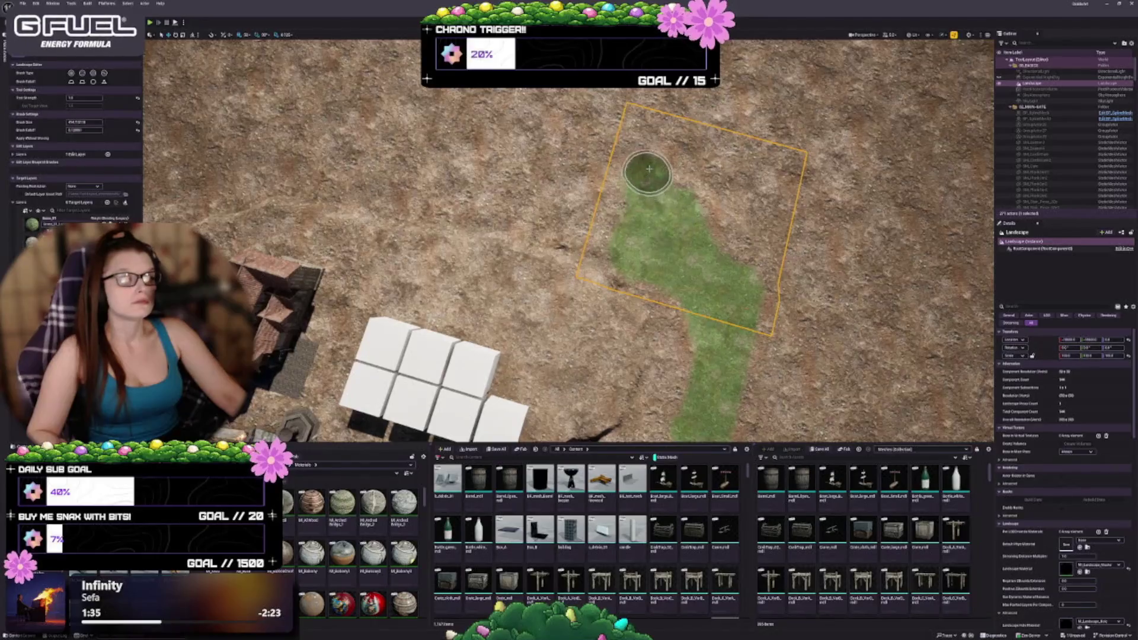
mouse_move(725, 270)
mouse_down()
mouse_move(754, 363)
mouse_move(748, 341)
mouse_move(659, 318)
mouse_move(681, 361)
mouse_move(691, 338)
mouse_up()
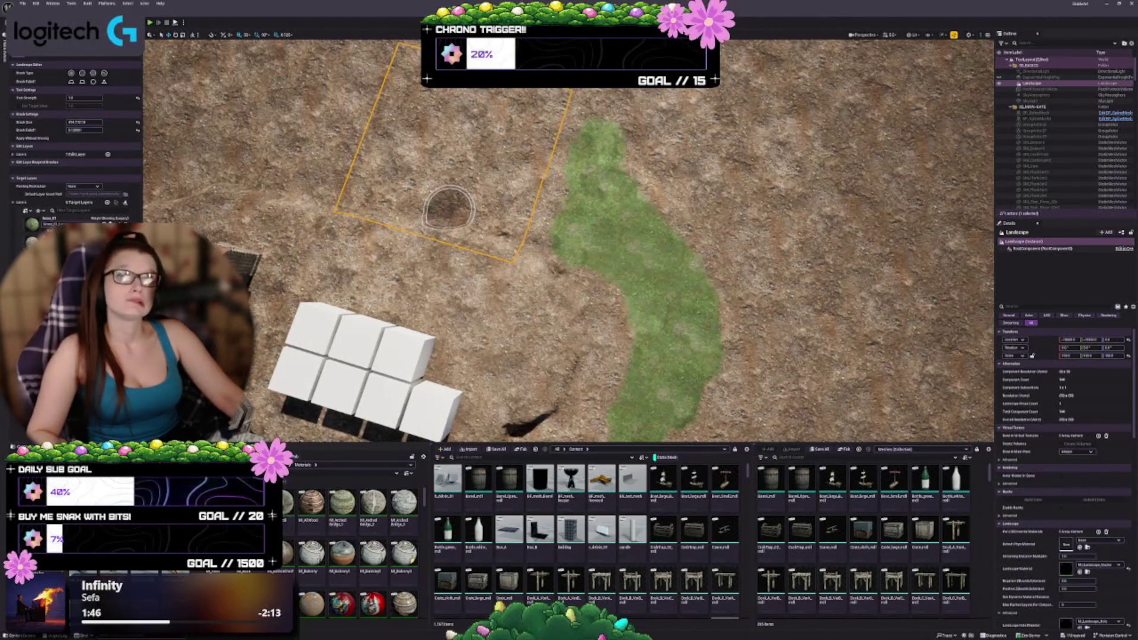
drag(500, 246, 207, 142)
mouse_move(673, 173)
mouse_down()
mouse_move(652, 178)
mouse_move(673, 172)
mouse_up()
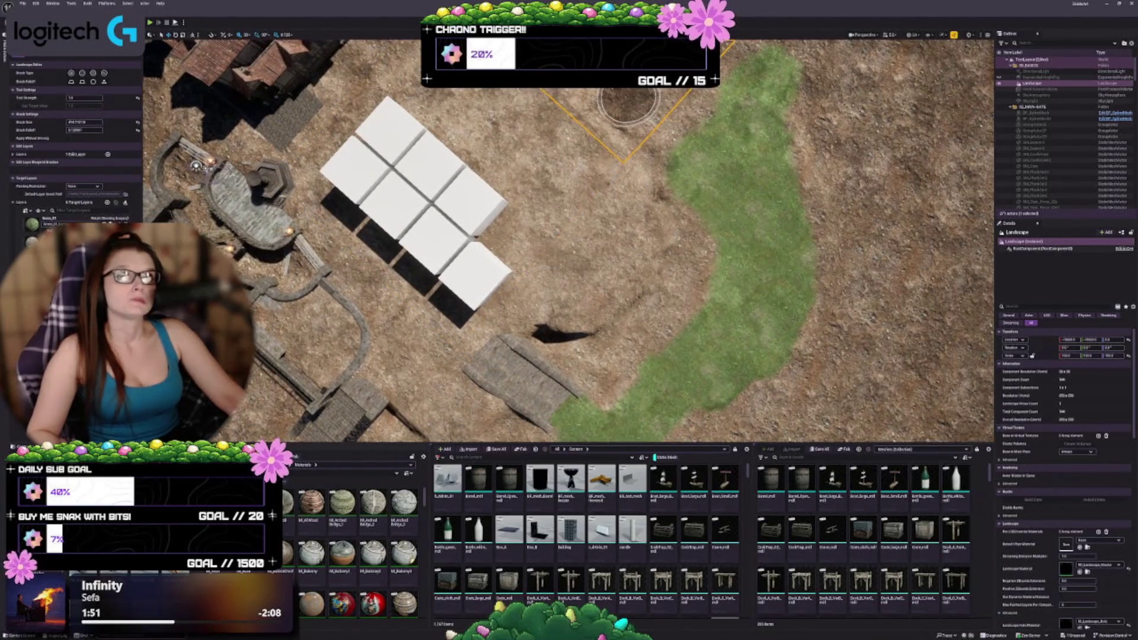
Paint grass beside the house and in a band across the dirt above the white blocks.
drag(628, 101, 533, 119)
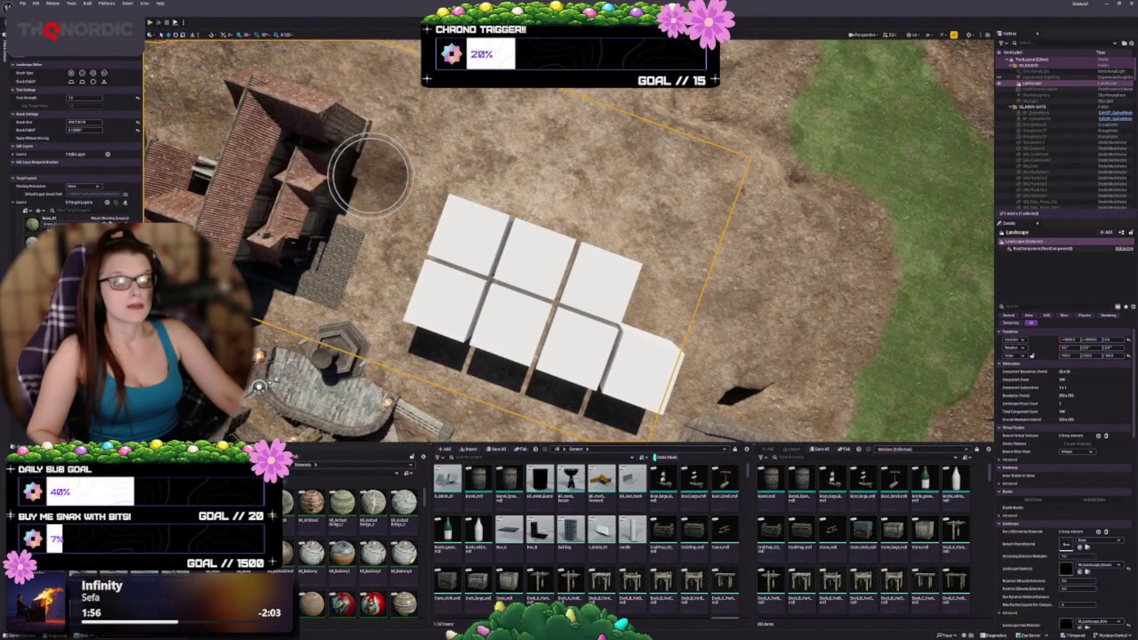
drag(389, 205, 437, 154)
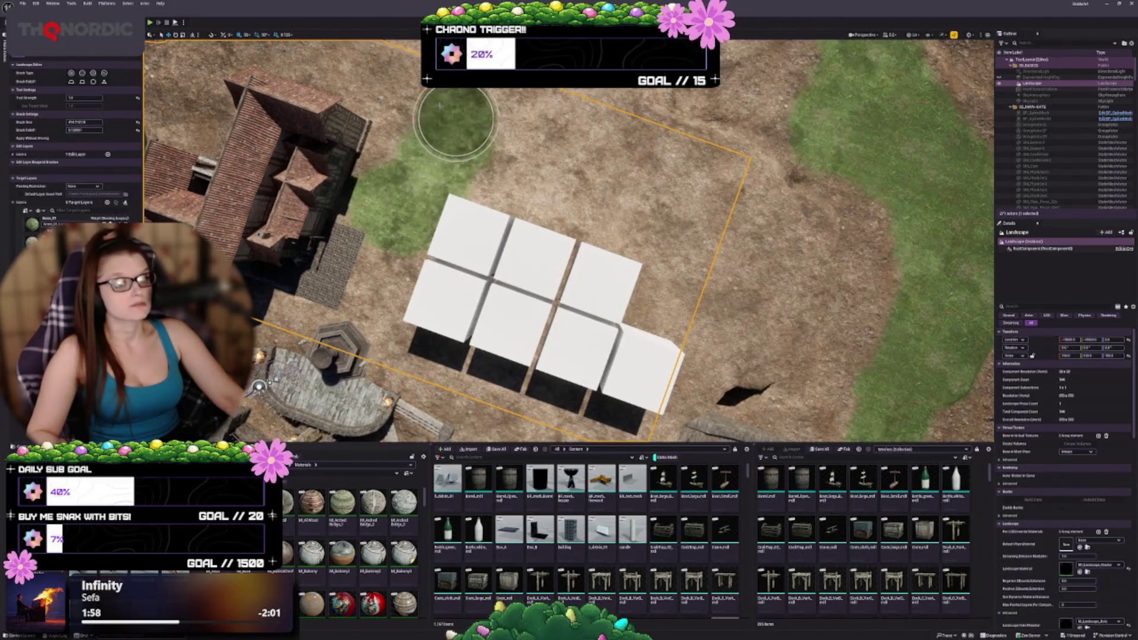
mouse_move(440, 105)
mouse_down()
mouse_move(409, 116)
mouse_move(394, 151)
mouse_move(457, 142)
mouse_move(475, 122)
mouse_move(472, 135)
mouse_move(414, 152)
mouse_move(414, 178)
mouse_up()
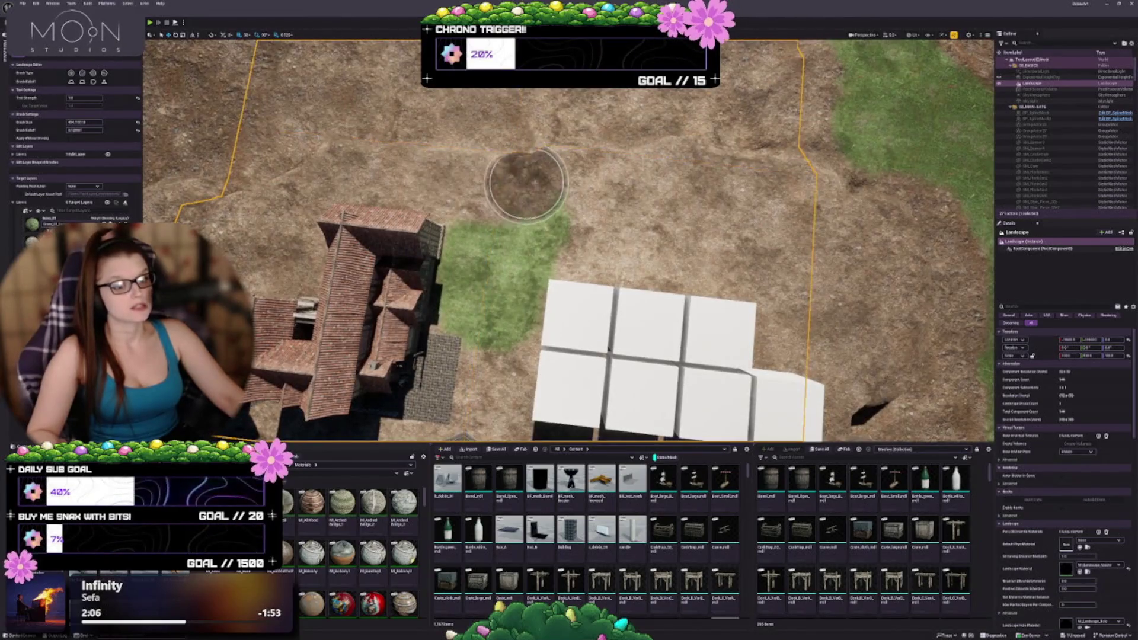
mouse_move(525, 184)
mouse_down()
mouse_move(533, 284)
mouse_move(479, 246)
mouse_move(511, 256)
mouse_move(550, 126)
mouse_move(545, 198)
mouse_up()
key(Right)
key(Up)
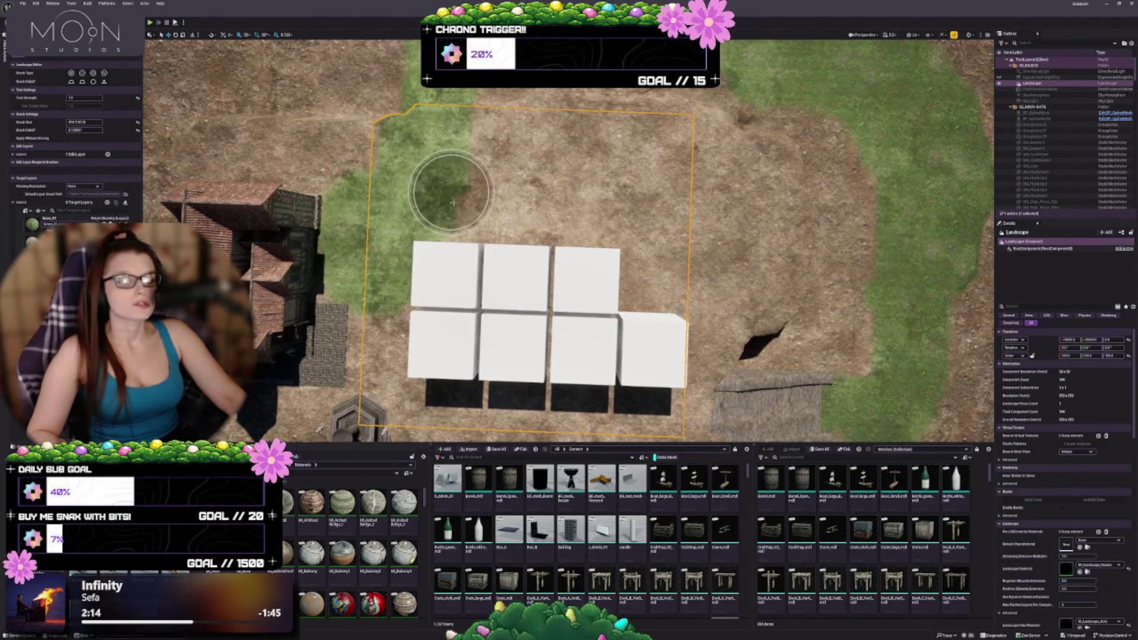
drag(472, 203, 587, 207)
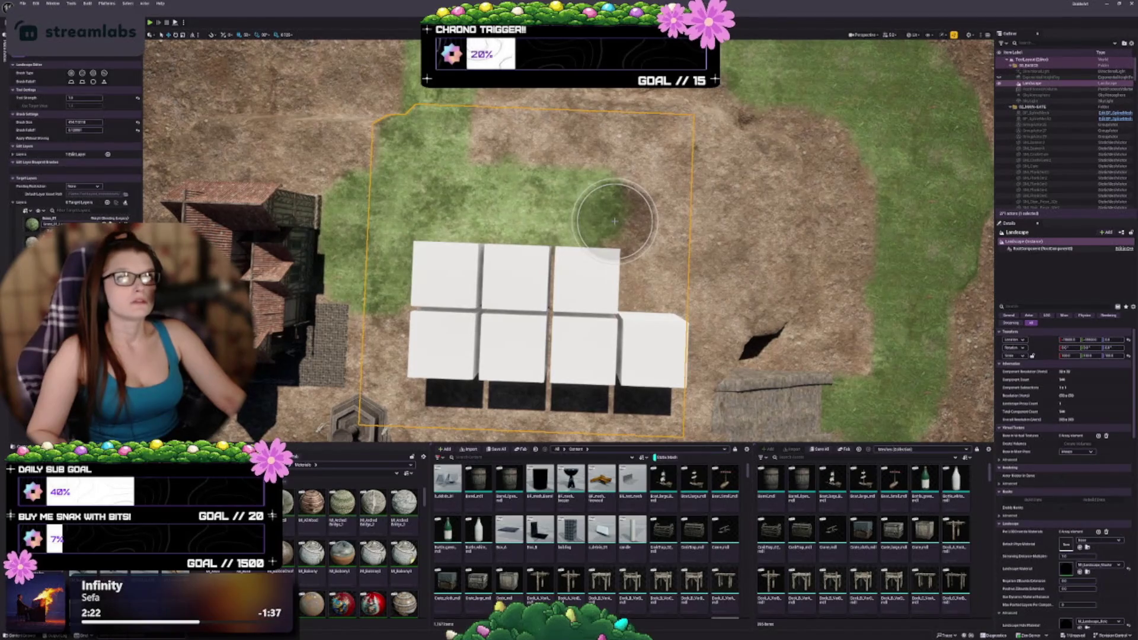
mouse_move(602, 232)
mouse_down()
mouse_move(539, 232)
mouse_move(637, 266)
mouse_up()
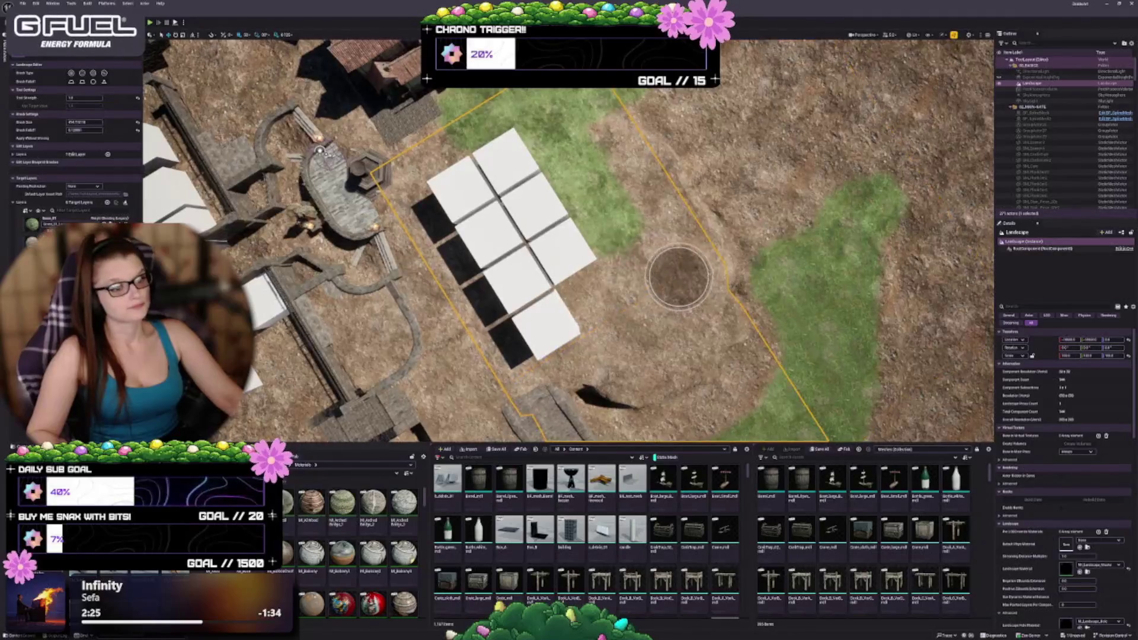
Dab a spot of grass onto the dirt next to the white blockout cubes.
click(623, 239)
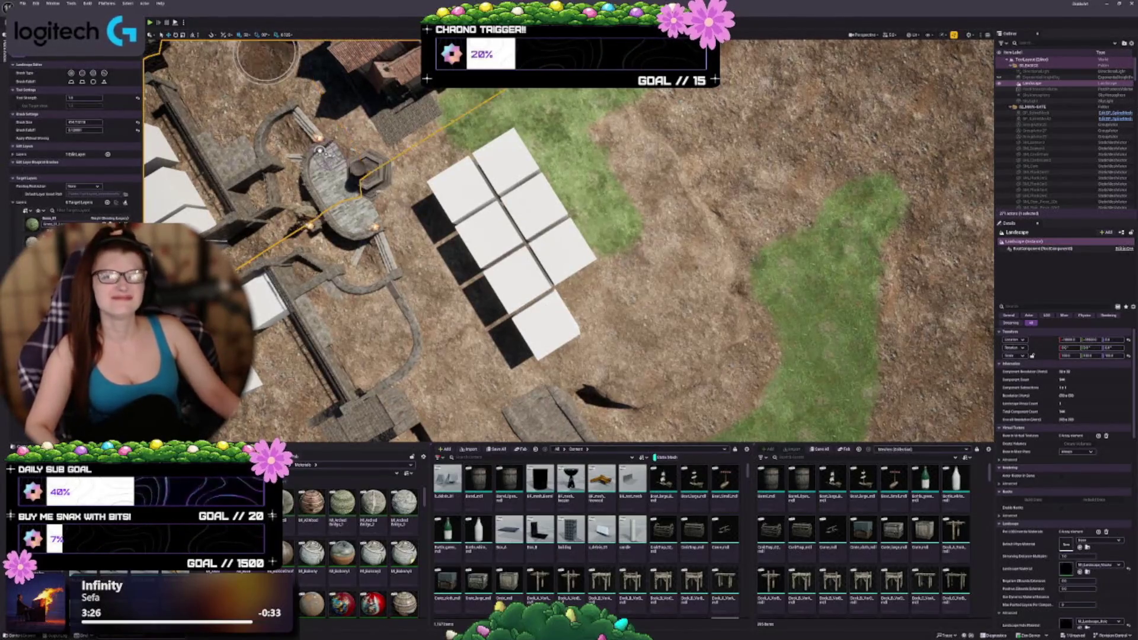
Paint grass over the dirt right of the blocks and trim its edge back with dirt.
mouse_move(320, 151)
mouse_down()
mouse_move(356, 429)
mouse_move(509, 296)
mouse_move(590, 245)
mouse_up()
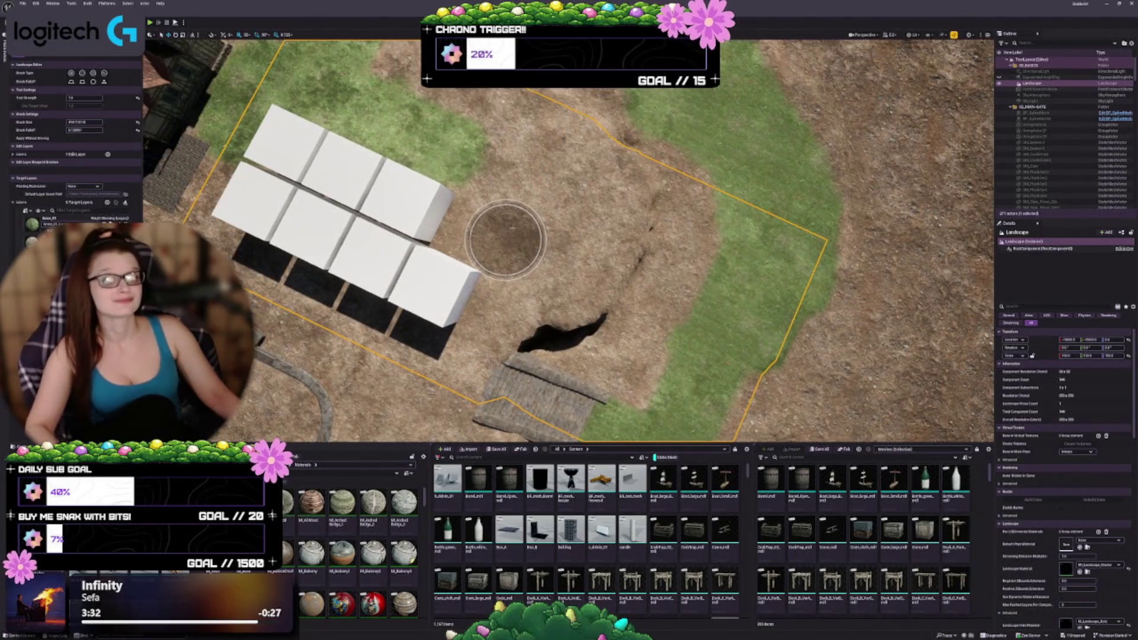
mouse_move(513, 228)
mouse_down()
mouse_move(308, 189)
mouse_move(776, 288)
mouse_up()
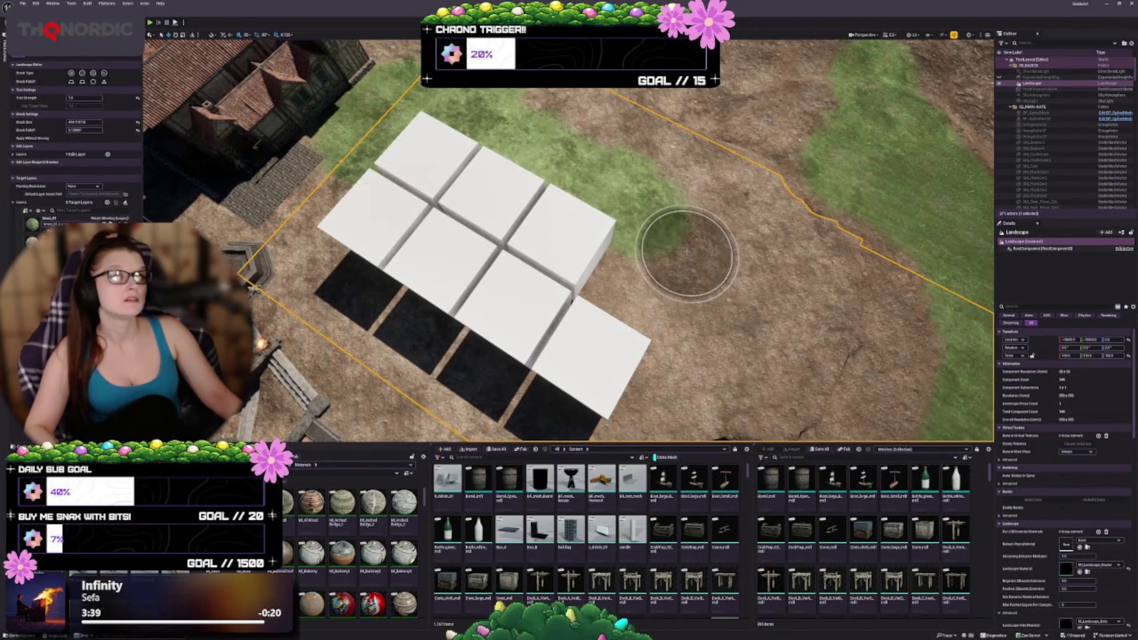
mouse_move(686, 252)
mouse_down()
mouse_move(678, 236)
mouse_move(904, 254)
mouse_move(674, 236)
mouse_up()
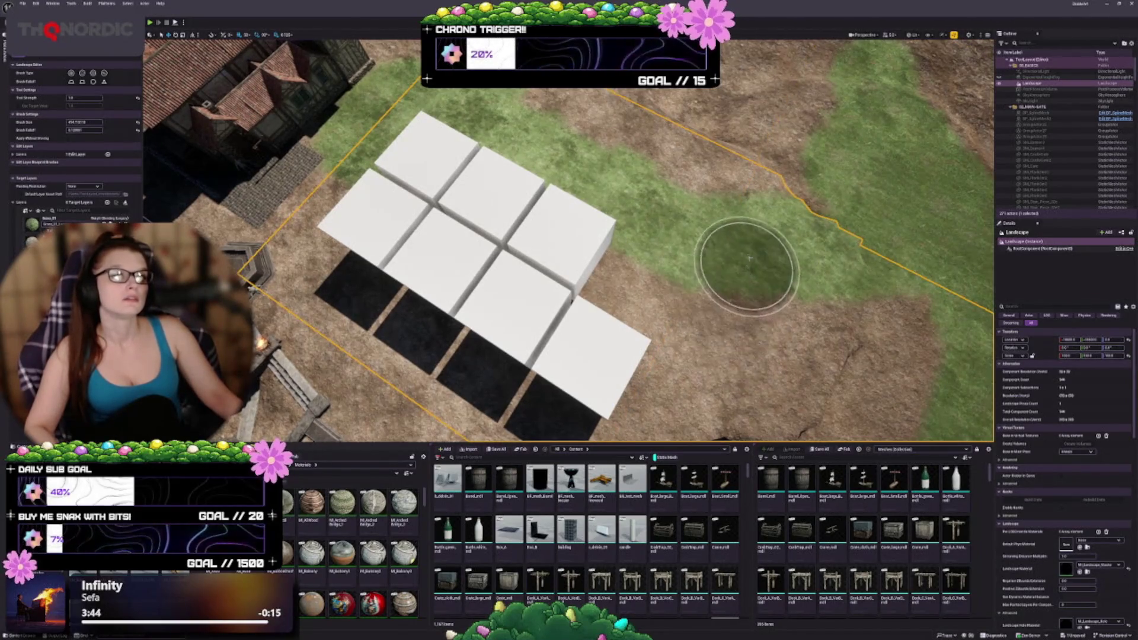
scroll(749, 258, up, 5)
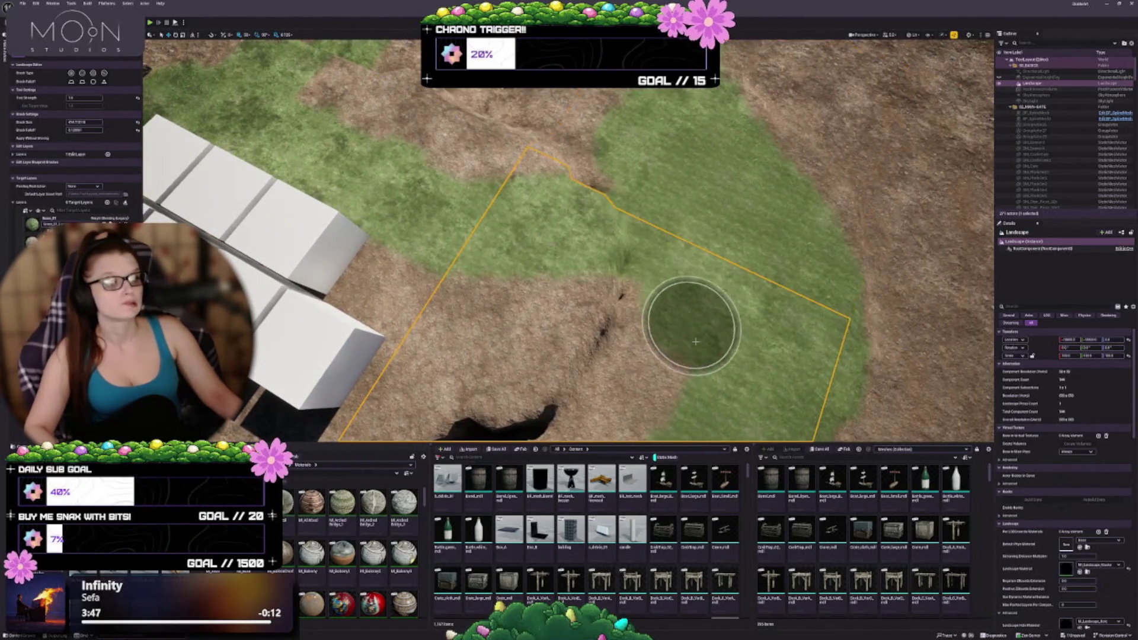
mouse_move(811, 122)
mouse_down()
mouse_move(799, 186)
mouse_move(838, 381)
mouse_move(727, 160)
mouse_move(728, 213)
mouse_move(776, 386)
mouse_move(708, 163)
mouse_move(573, 196)
mouse_up()
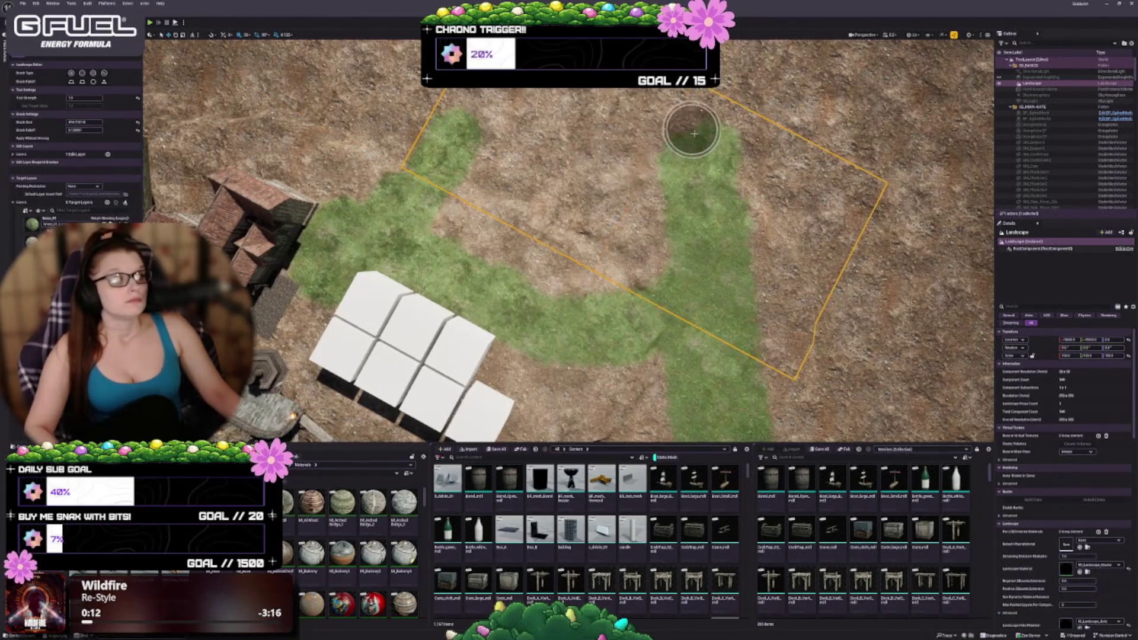
Extend both grass strips upward and paint grass joining the tops of the U's arms.
mouse_move(690, 131)
mouse_down()
mouse_move(681, 145)
mouse_move(673, 114)
mouse_move(676, 88)
mouse_move(706, 109)
mouse_move(695, 83)
mouse_up()
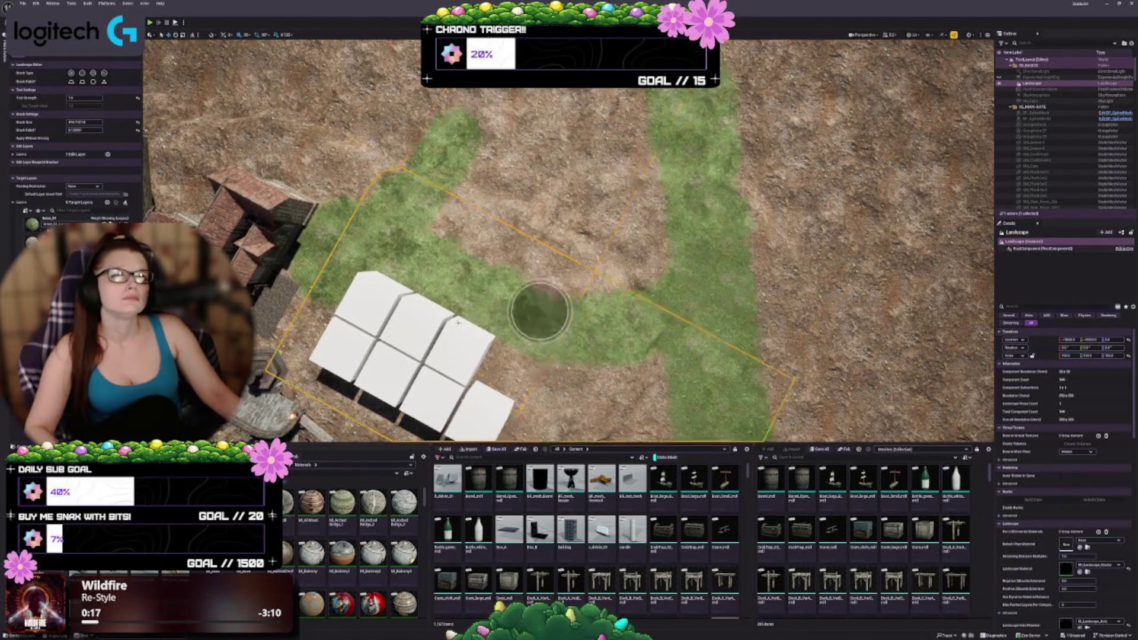
key(Left)
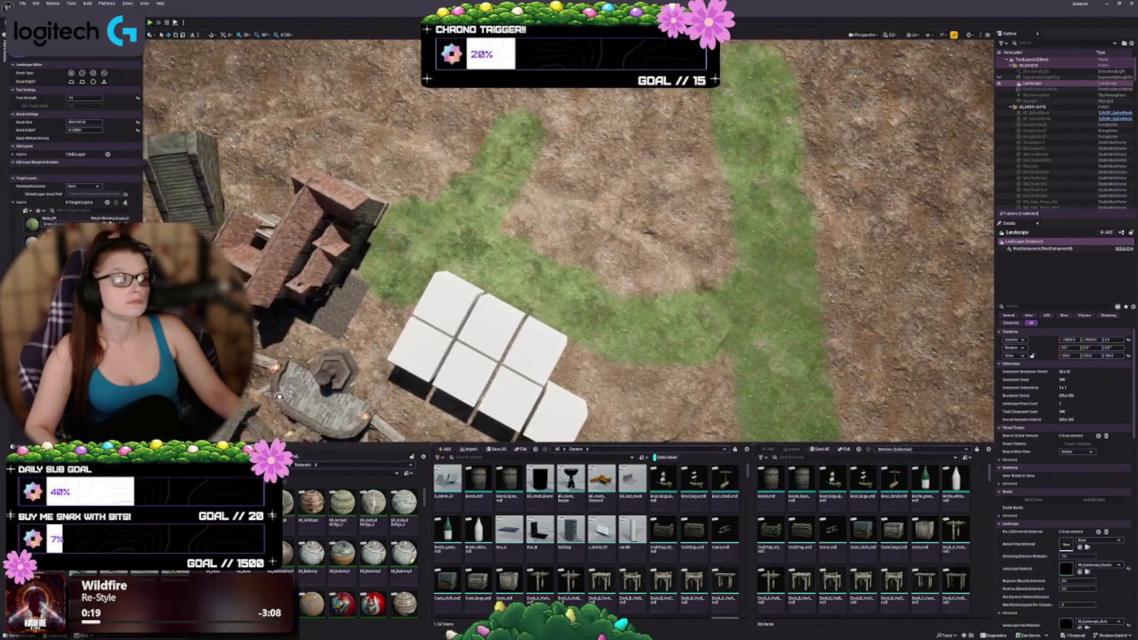
key(Up)
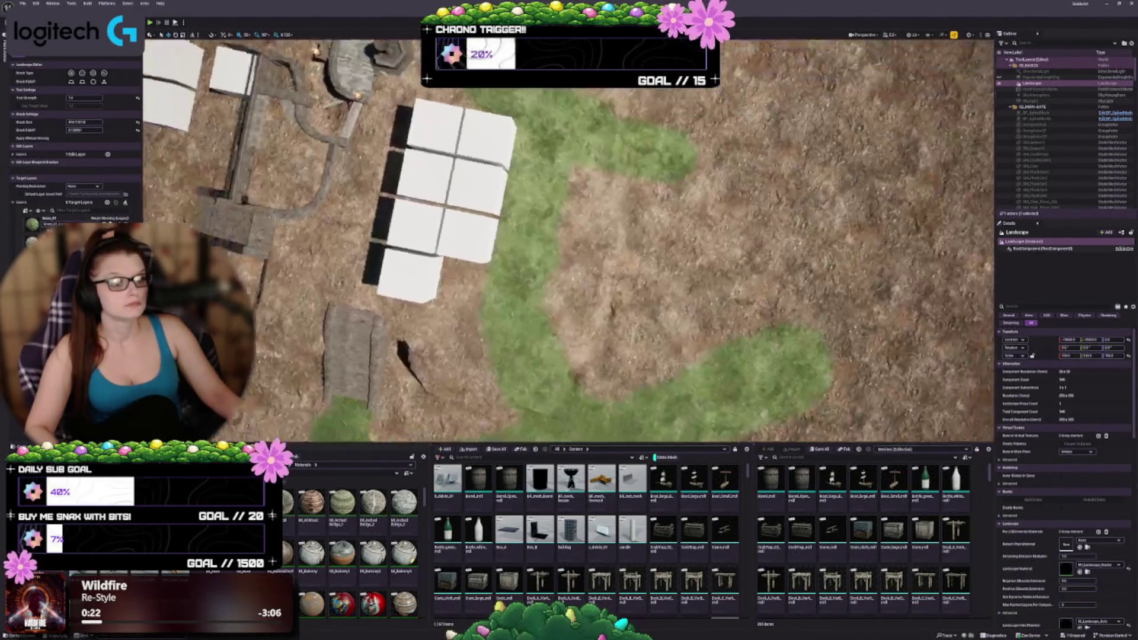
key(Down)
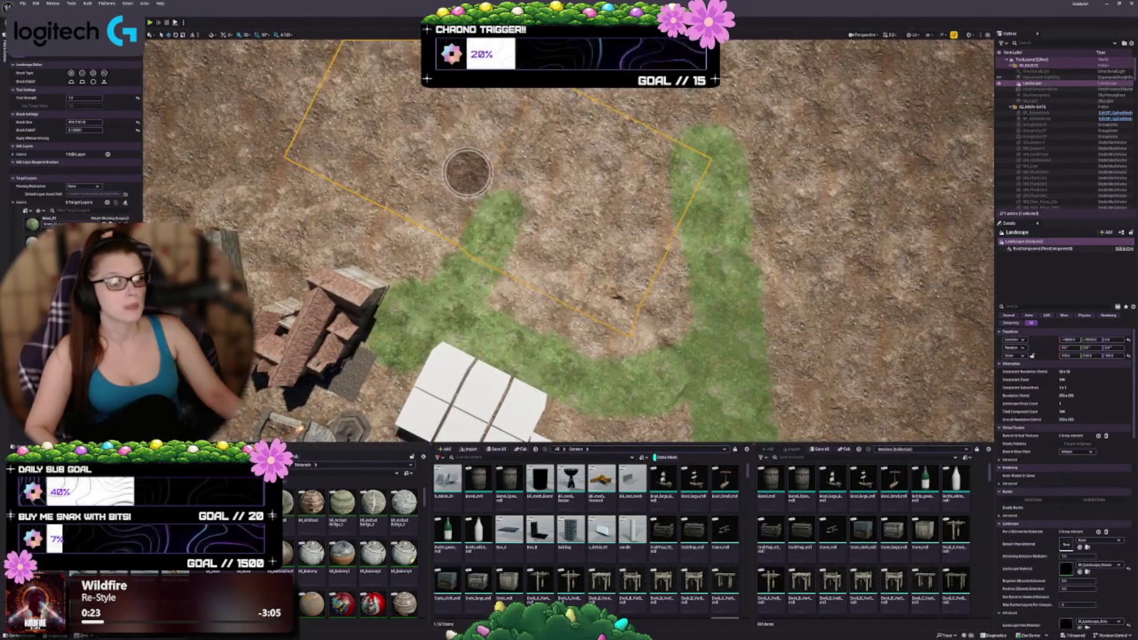
mouse_move(465, 172)
mouse_down()
mouse_move(450, 267)
mouse_move(505, 154)
mouse_move(521, 152)
mouse_move(485, 197)
mouse_move(396, 197)
mouse_up()
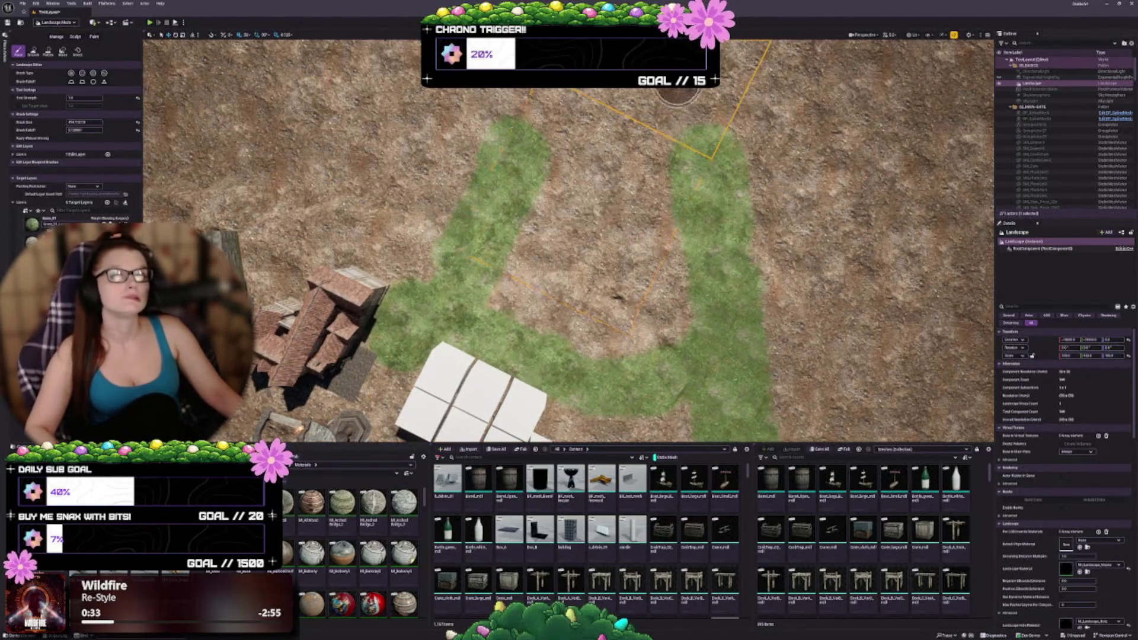
mouse_move(571, 116)
mouse_down()
mouse_move(539, 124)
mouse_move(693, 203)
mouse_move(570, 98)
mouse_move(597, 204)
mouse_move(610, 160)
mouse_move(541, 116)
mouse_move(686, 153)
mouse_move(585, 112)
mouse_move(681, 237)
mouse_move(628, 260)
mouse_move(539, 224)
mouse_move(663, 214)
mouse_up()
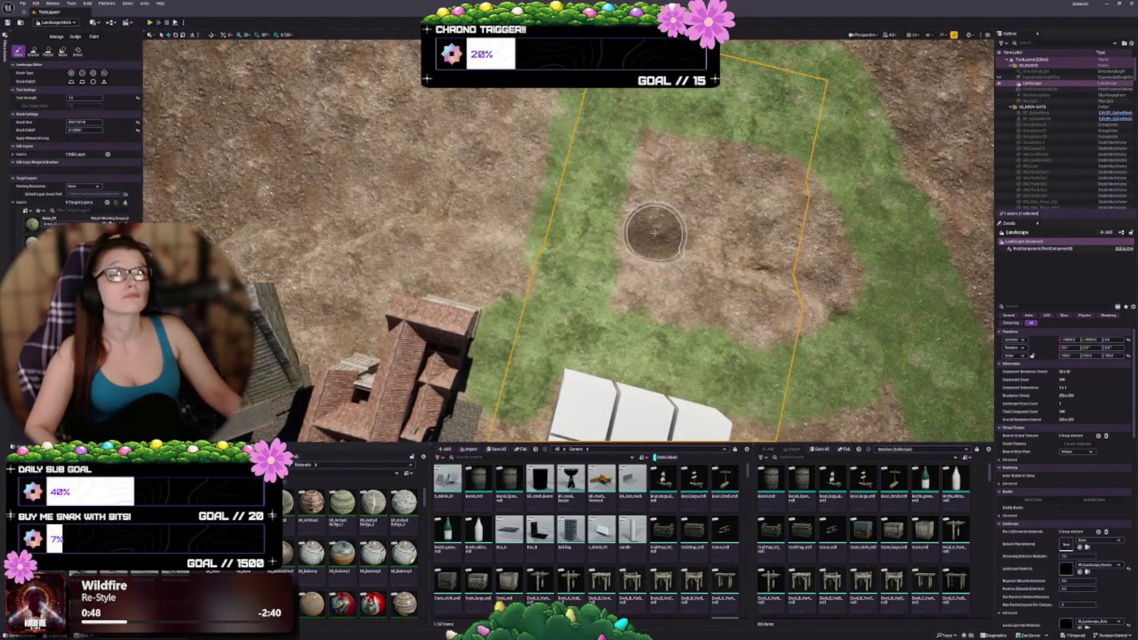
Paint a new grass band branching from the top of the loop toward the upper left.
key(Right)
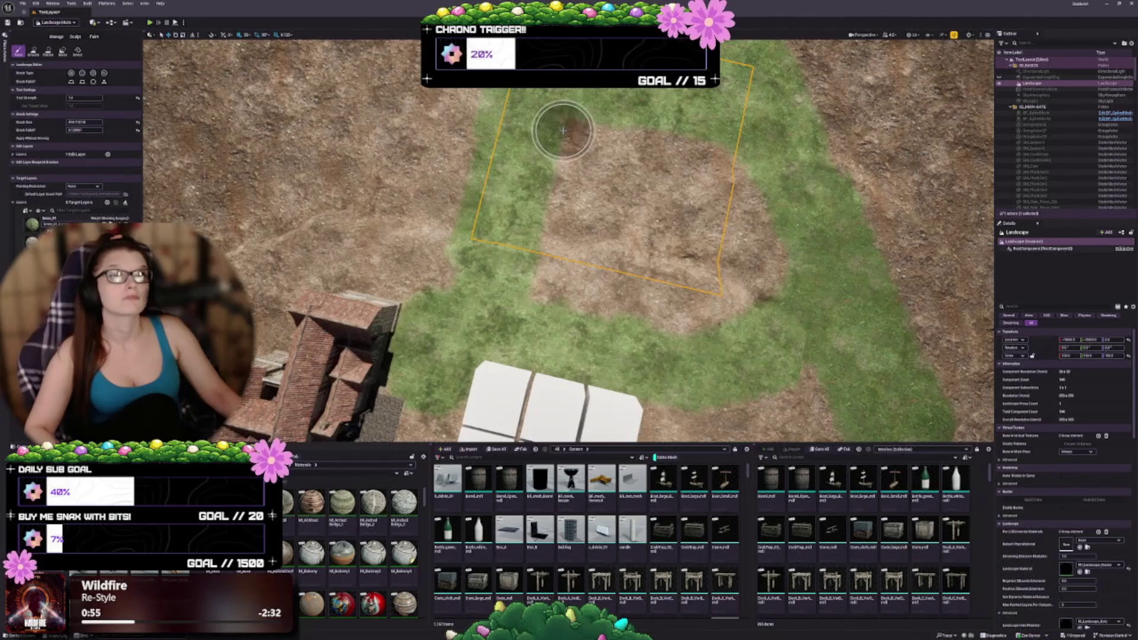
key(Up)
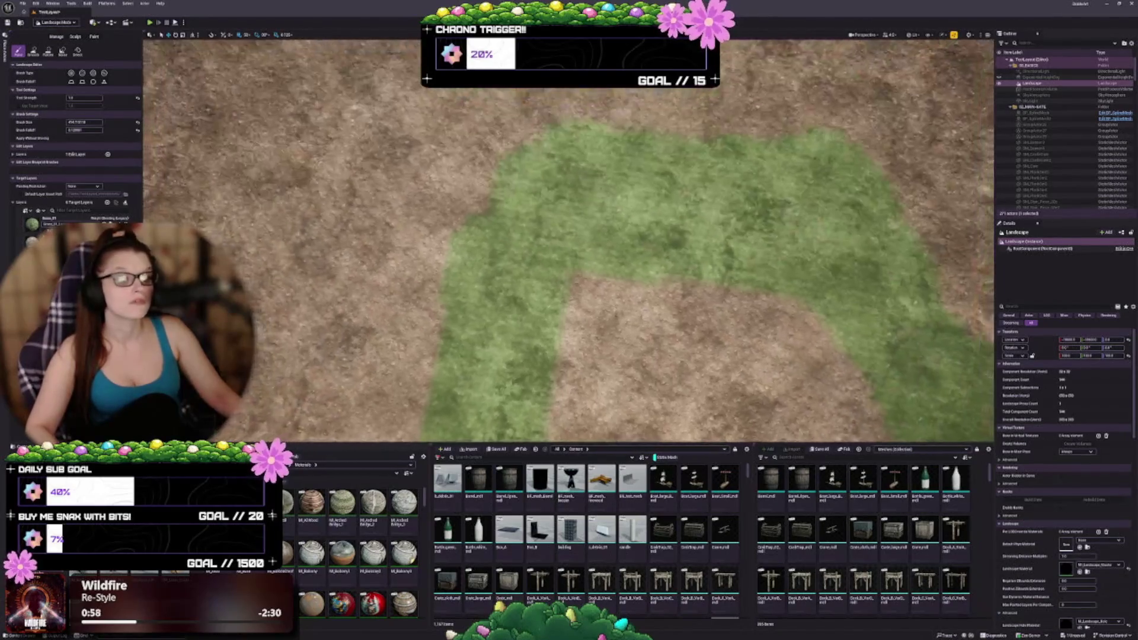
key(Down)
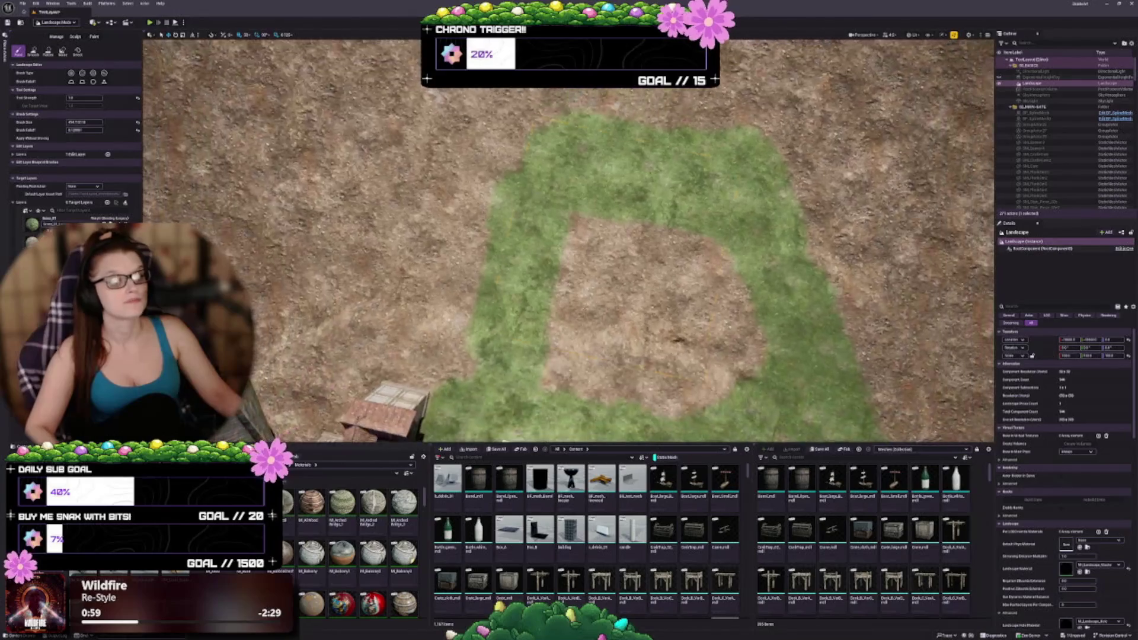
key(Left)
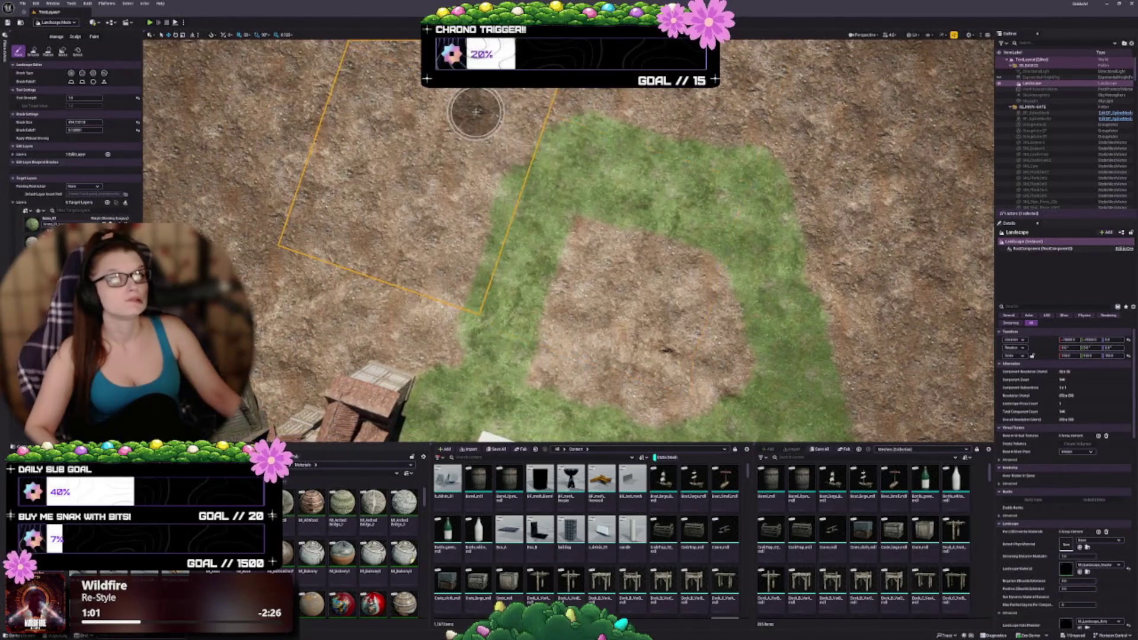
key(Up)
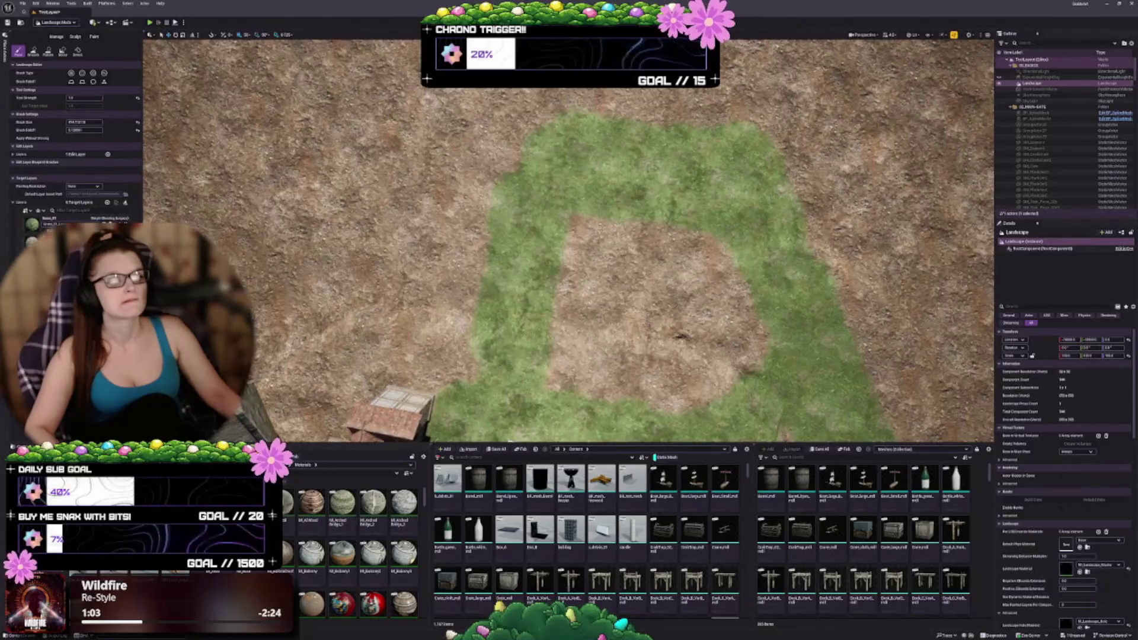
key(Left)
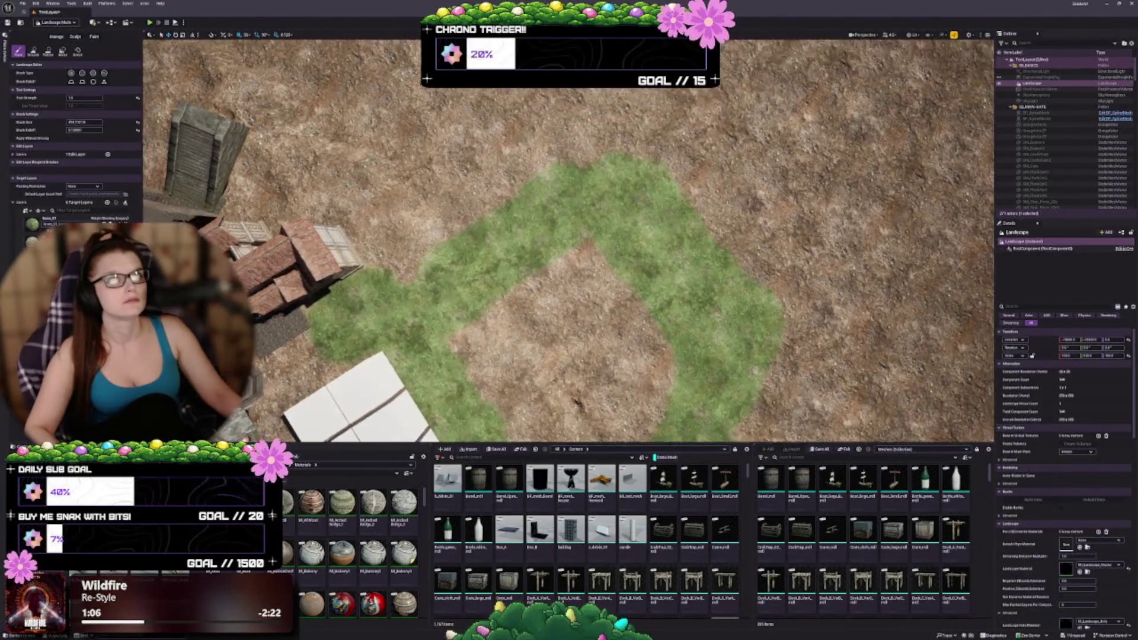
key(Up)
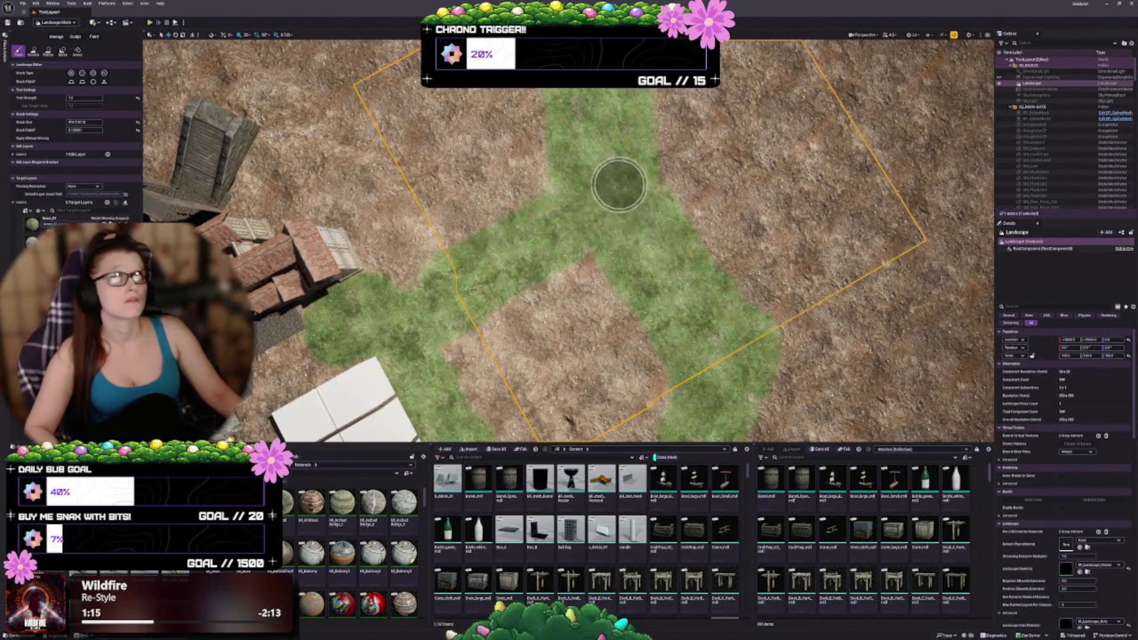
key(Up)
key(Up)
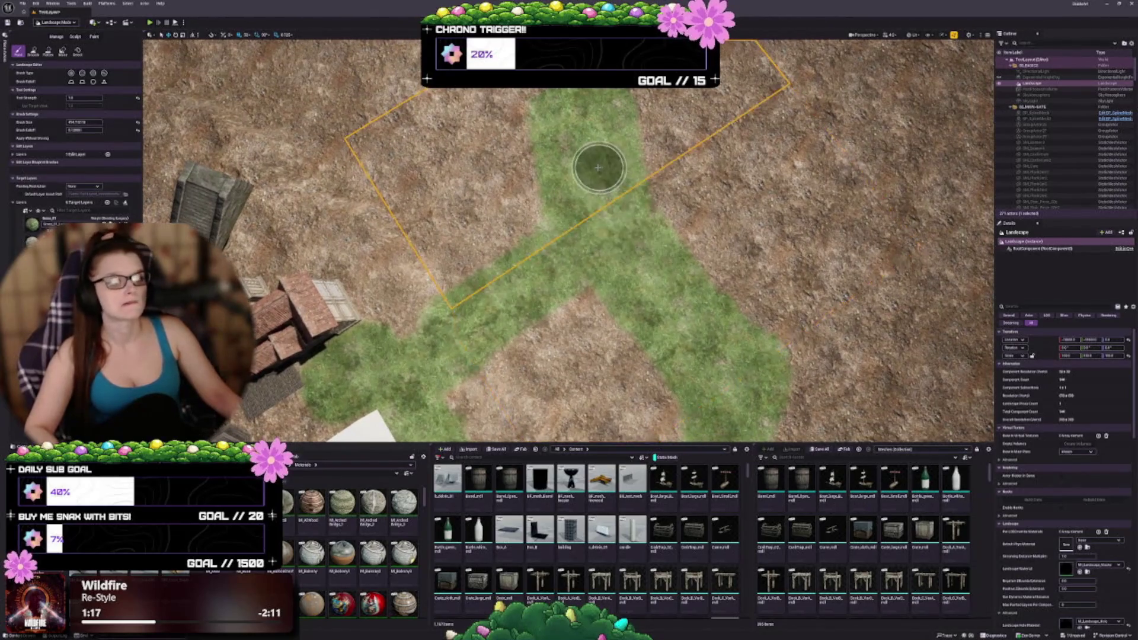
mouse_move(600, 190)
mouse_down()
mouse_move(592, 144)
mouse_move(554, 109)
mouse_move(423, 92)
mouse_up()
key(Up)
key(Up)
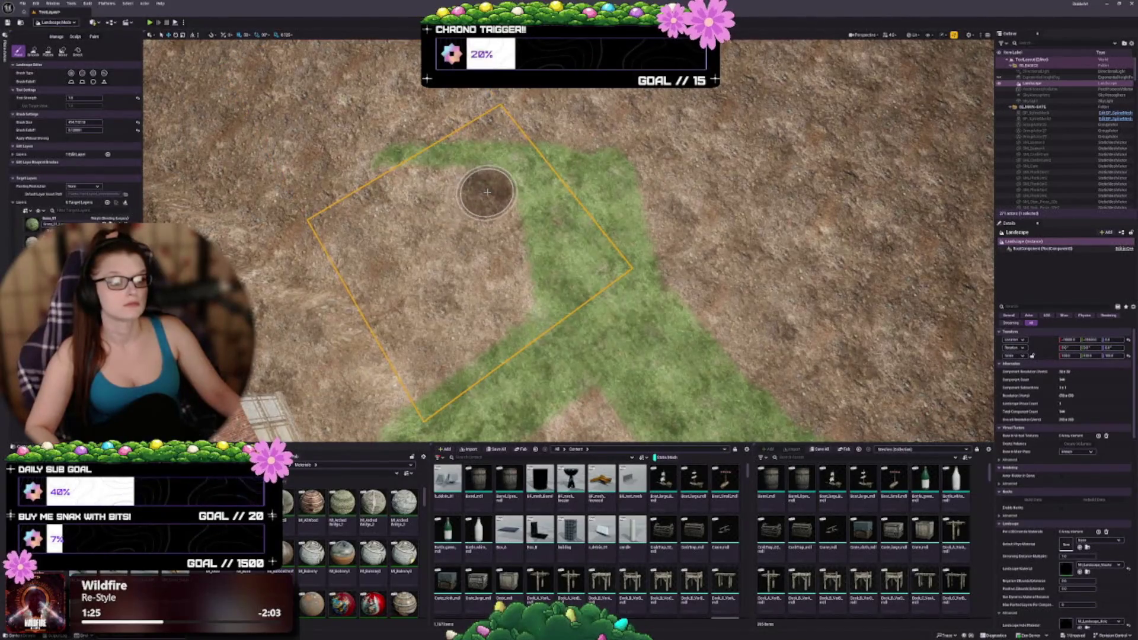
mouse_move(596, 192)
mouse_down()
mouse_move(602, 126)
mouse_move(431, 115)
mouse_move(395, 128)
mouse_move(546, 163)
mouse_up()
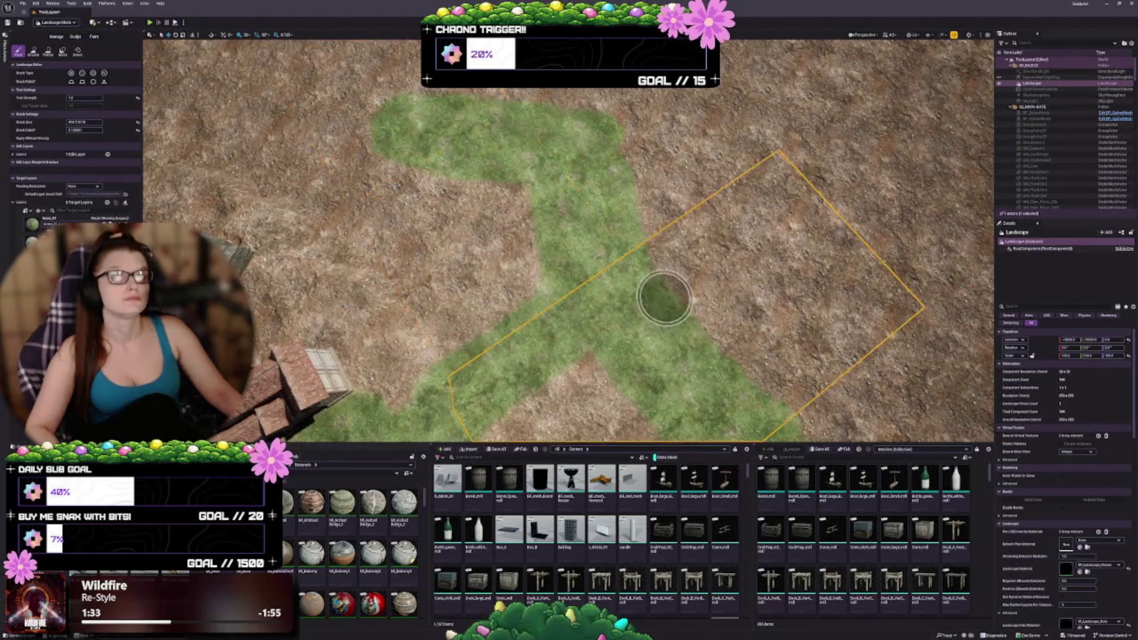
scroll(664, 298, down, 5)
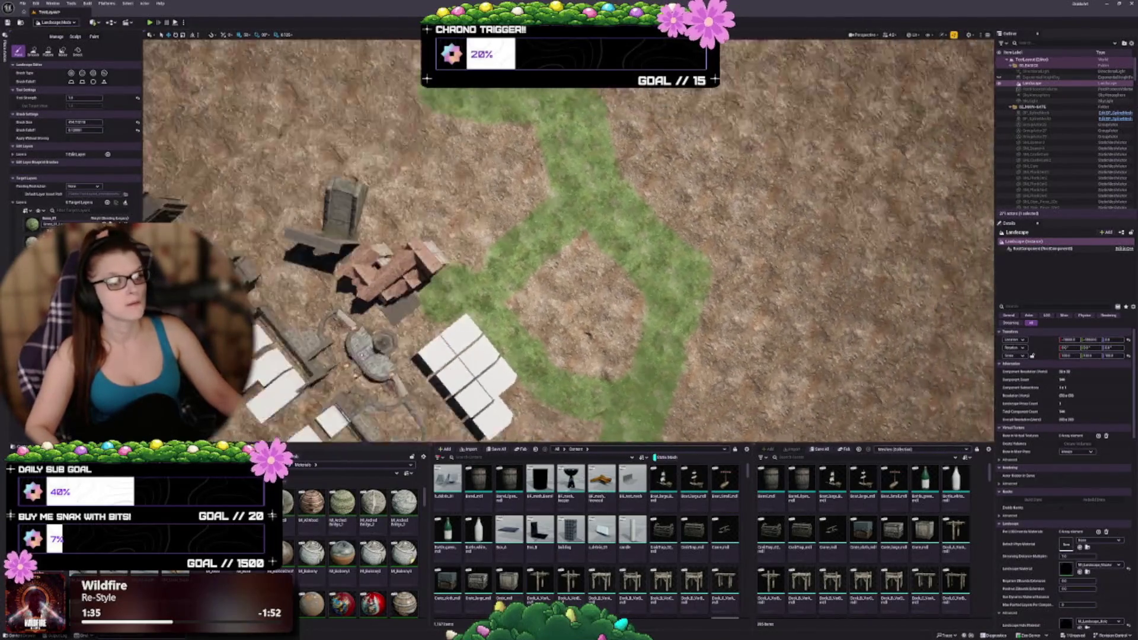
scroll(711, 313, up, 5)
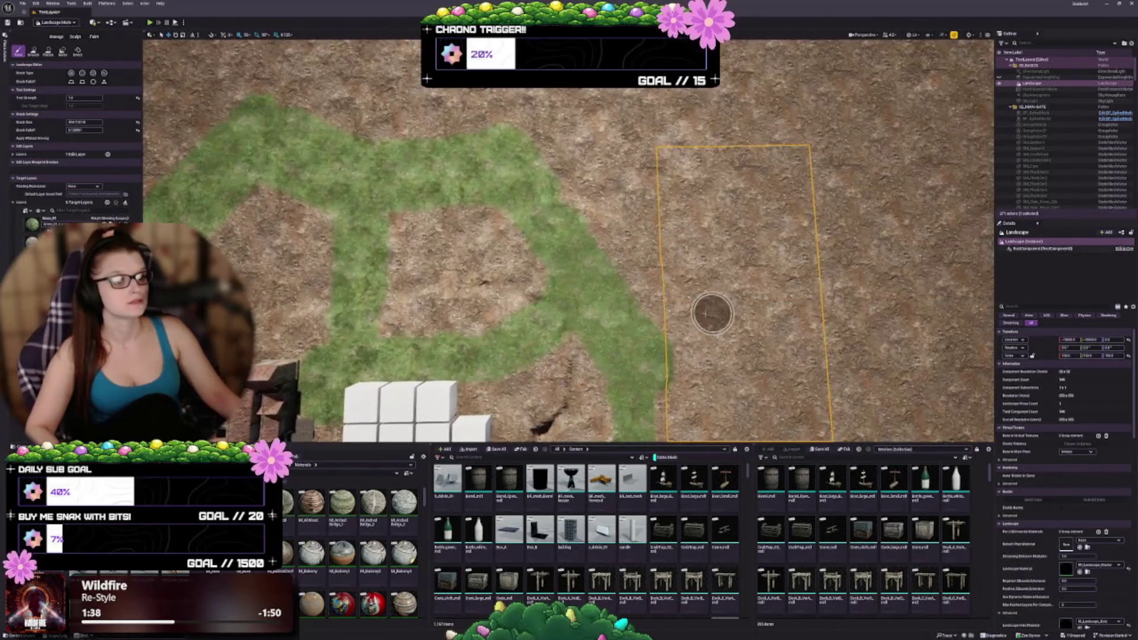
Extend and widen the grass band up and across the top-right terrain.
scroll(679, 372, down, 2)
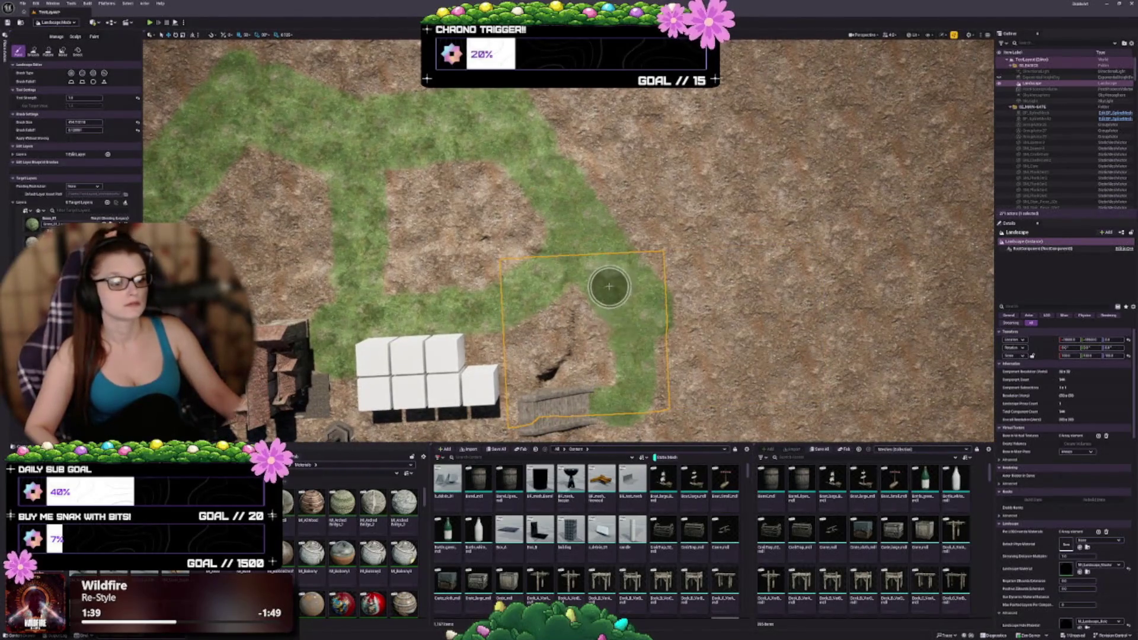
mouse_move(624, 324)
mouse_down()
mouse_move(560, 328)
mouse_move(560, 299)
mouse_up()
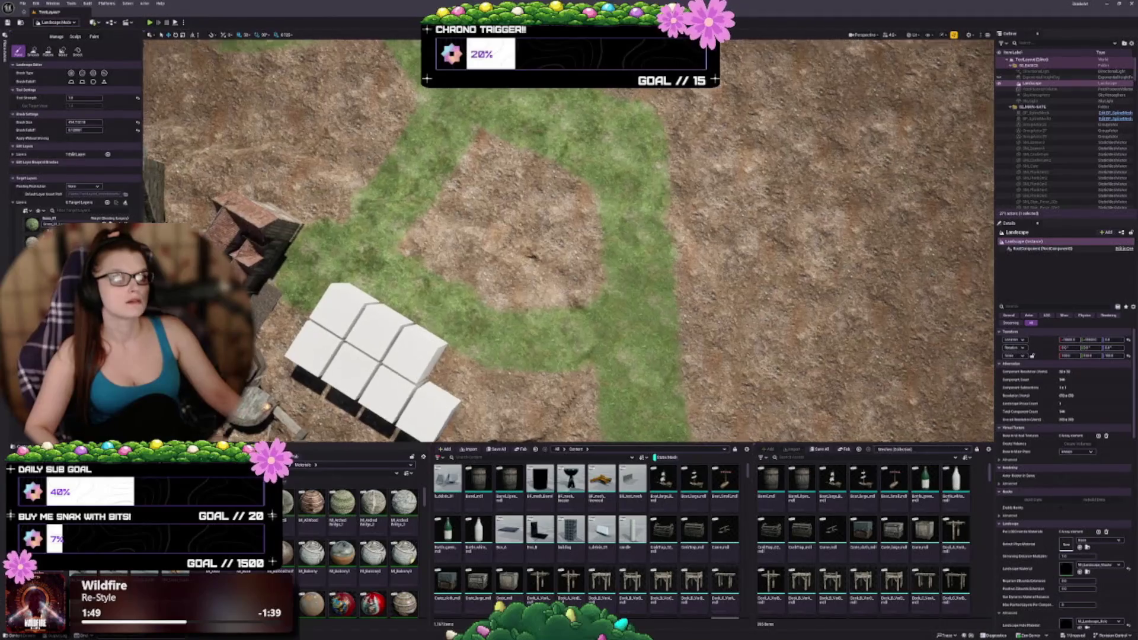
mouse_move(618, 169)
mouse_down()
mouse_move(650, 165)
mouse_move(673, 137)
mouse_move(723, 119)
mouse_move(711, 148)
mouse_move(676, 157)
mouse_move(716, 127)
mouse_move(926, 116)
mouse_up()
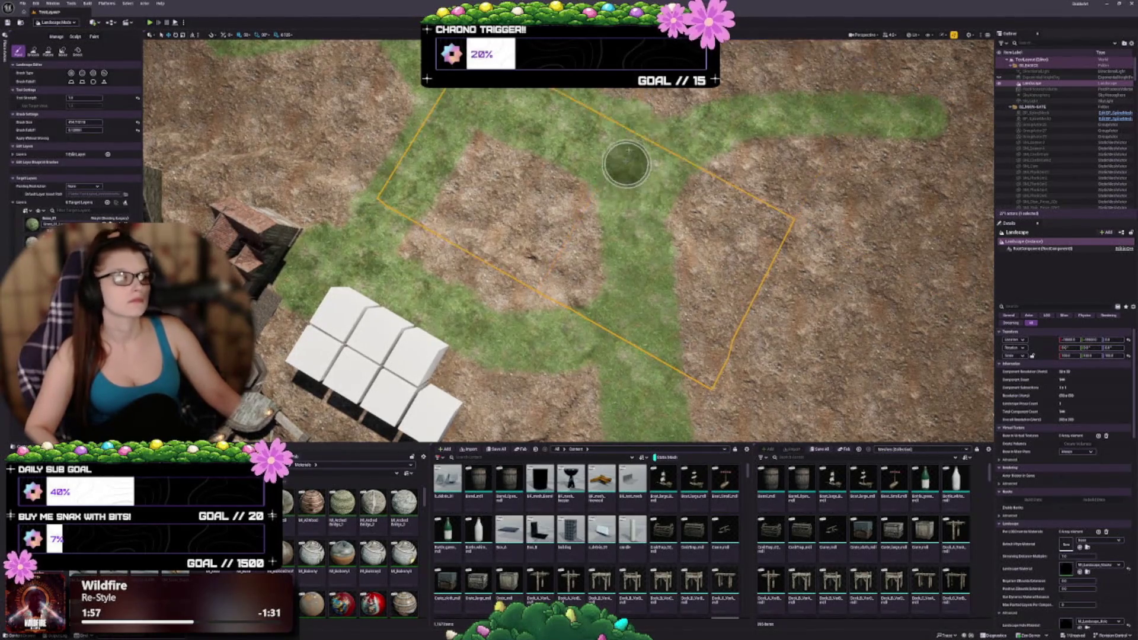
scroll(658, 170, up, 2)
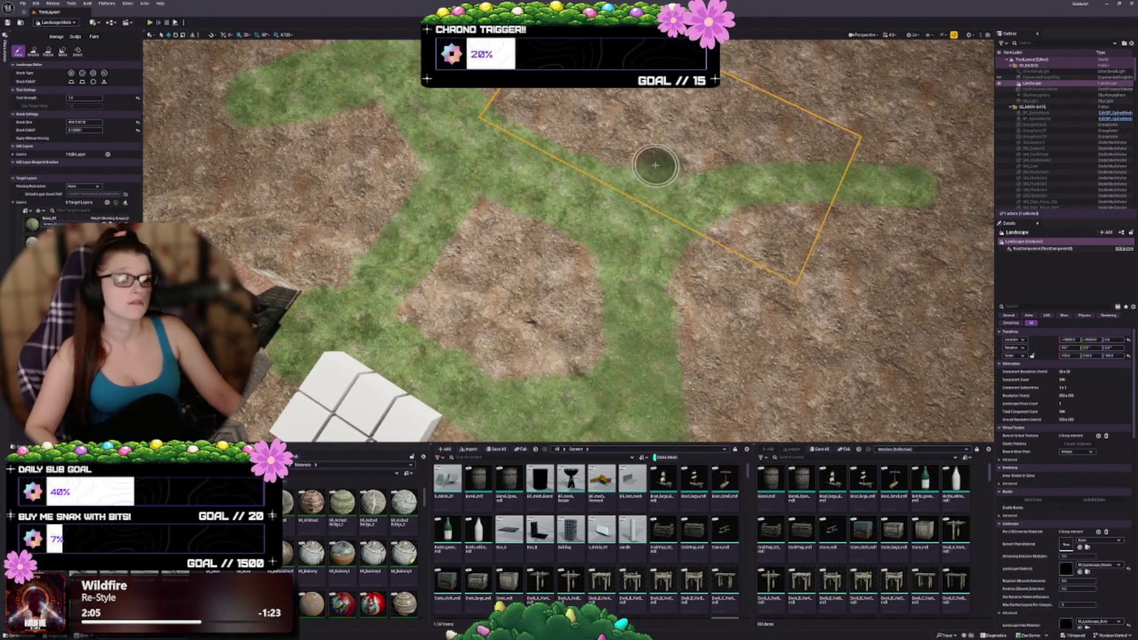
mouse_move(673, 171)
mouse_down()
mouse_move(756, 152)
mouse_move(928, 148)
mouse_move(744, 140)
mouse_move(698, 144)
mouse_move(963, 166)
mouse_up()
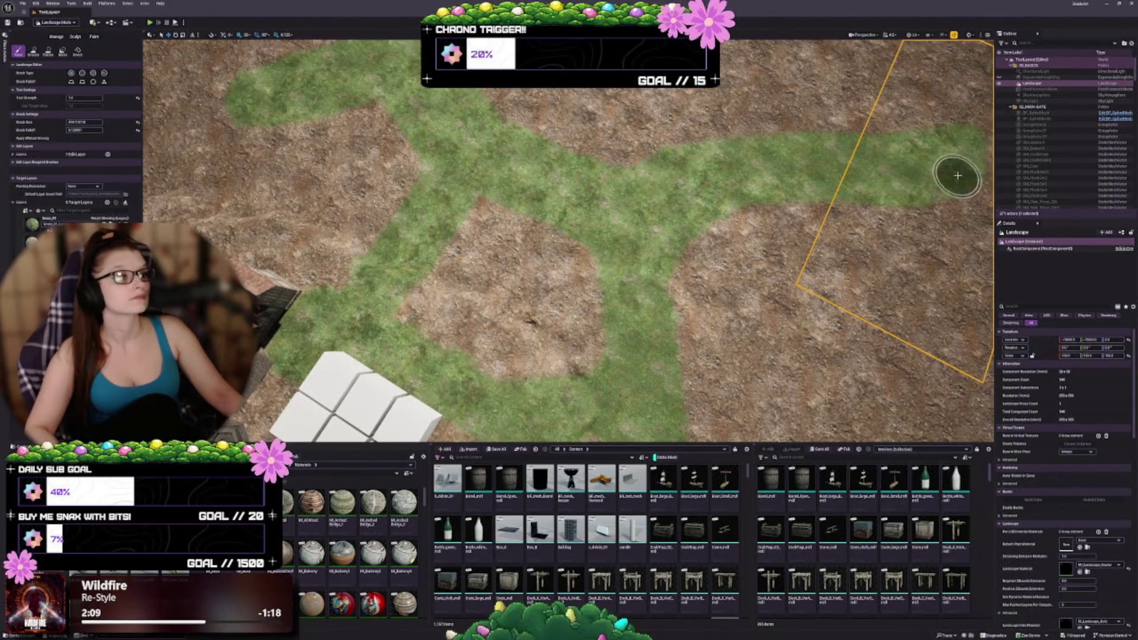
mouse_move(954, 118)
mouse_down()
mouse_move(909, 55)
mouse_move(794, 65)
mouse_move(660, 103)
mouse_move(688, 138)
mouse_move(744, 89)
mouse_move(945, 122)
mouse_up()
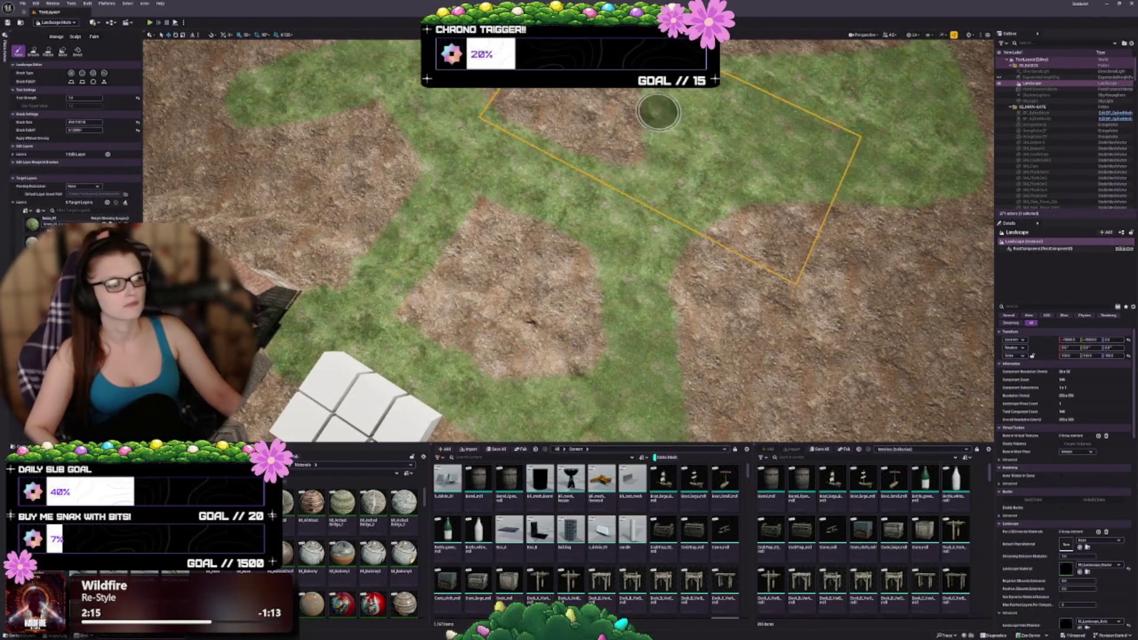
Fill the dirt patch between the grass paths with grass.
mouse_move(627, 127)
mouse_down()
mouse_move(635, 193)
mouse_move(563, 135)
mouse_up()
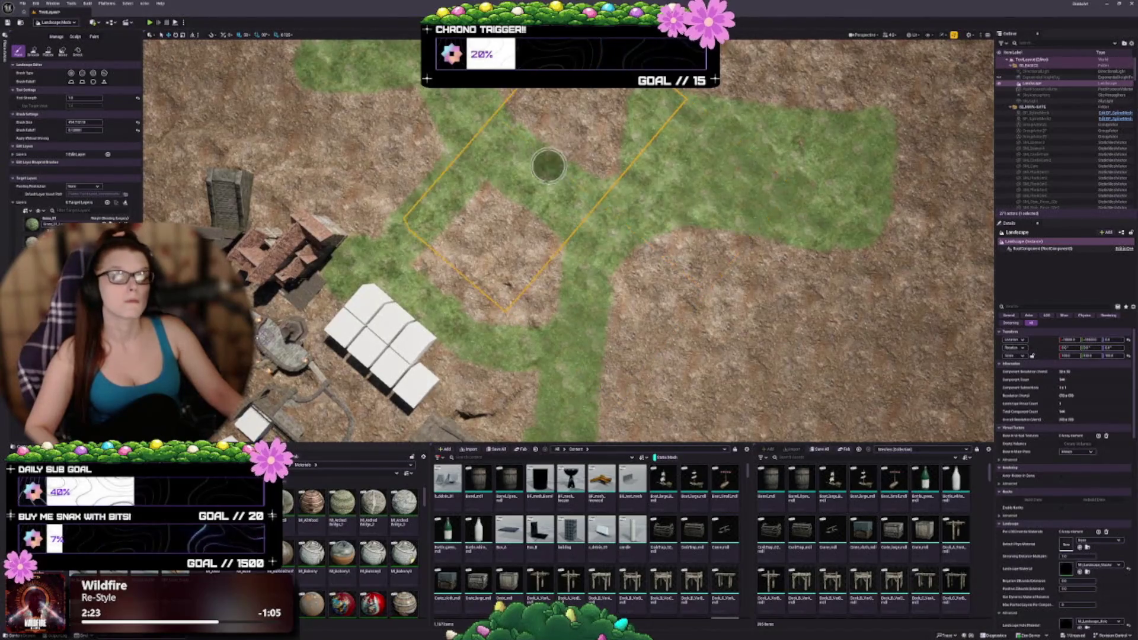
mouse_move(546, 160)
mouse_down()
mouse_move(508, 148)
mouse_move(599, 158)
mouse_move(585, 167)
mouse_up()
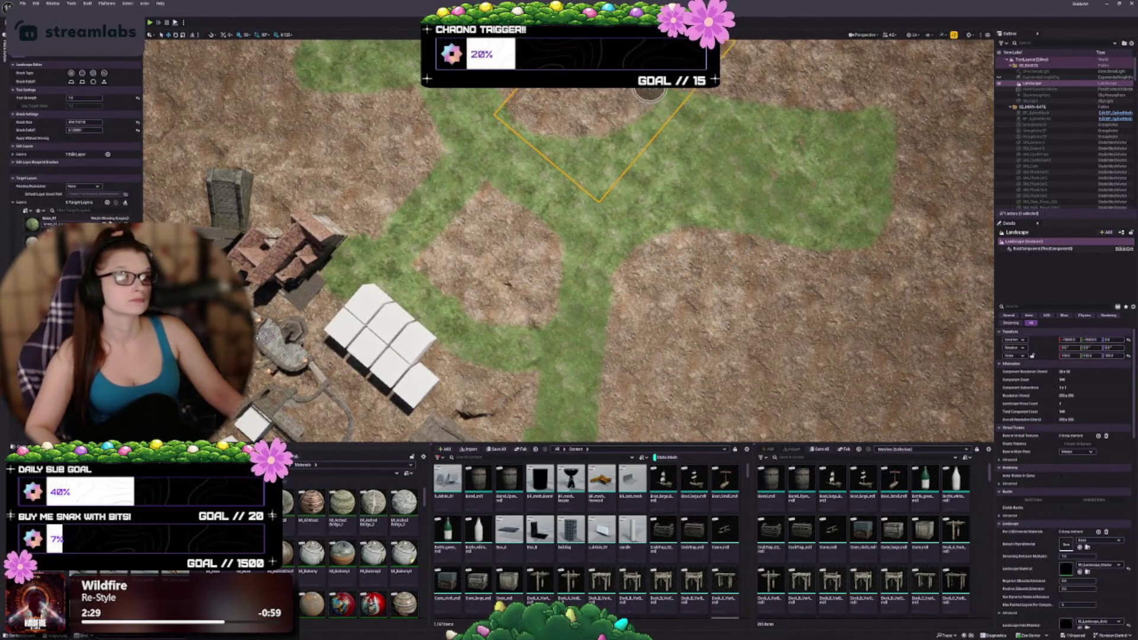
scroll(696, 239, up, 5)
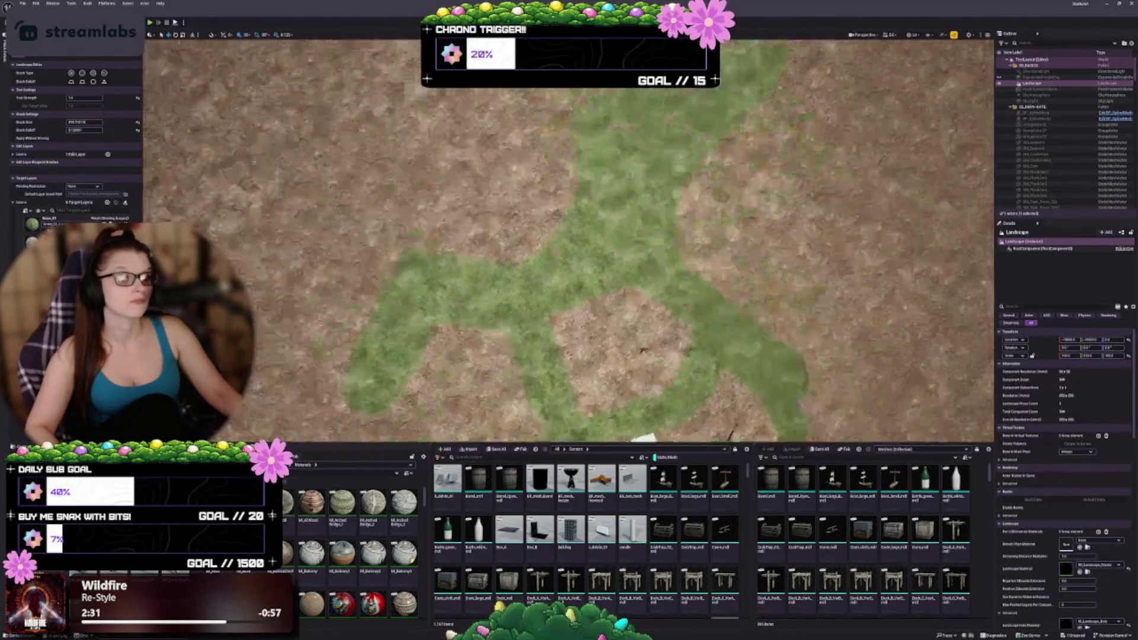
Erase parts of the broad grass patch back to dirt, repainting grass along the dirt islands' edges.
scroll(642, 349, down, 5)
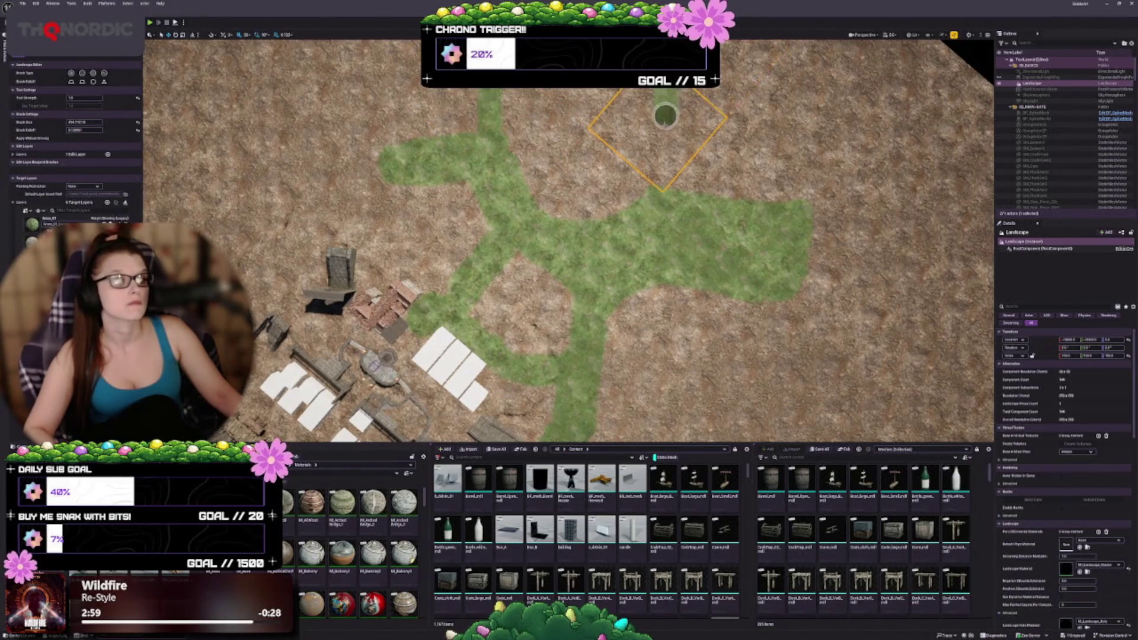
mouse_move(659, 156)
mouse_down()
mouse_move(643, 170)
mouse_move(681, 167)
mouse_up()
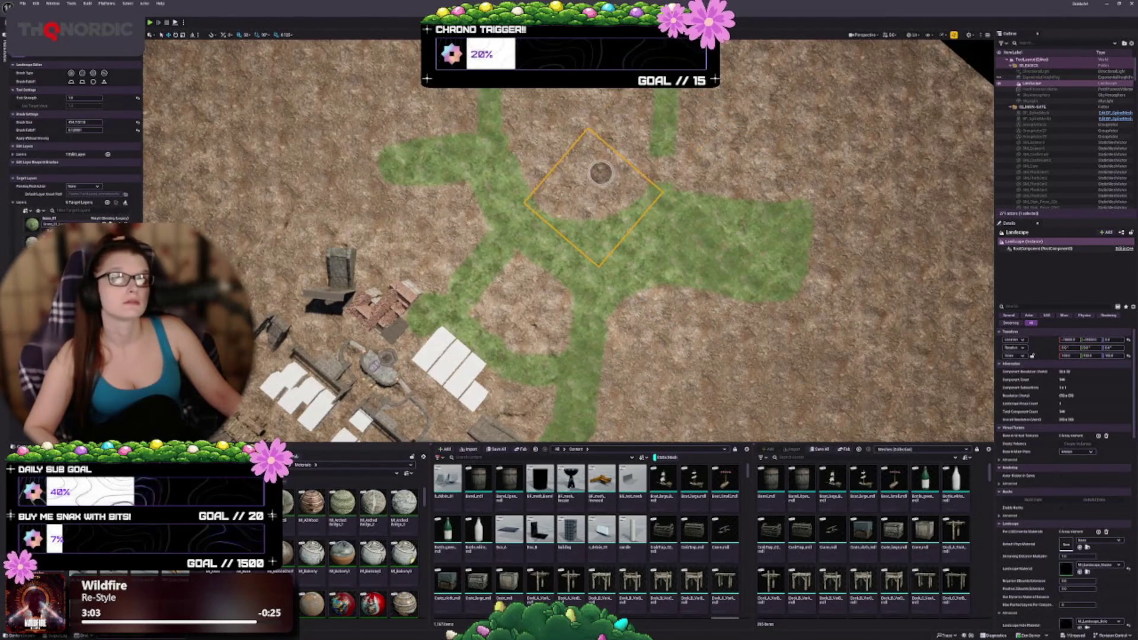
mouse_move(601, 173)
mouse_down()
mouse_move(634, 148)
mouse_move(681, 145)
mouse_up()
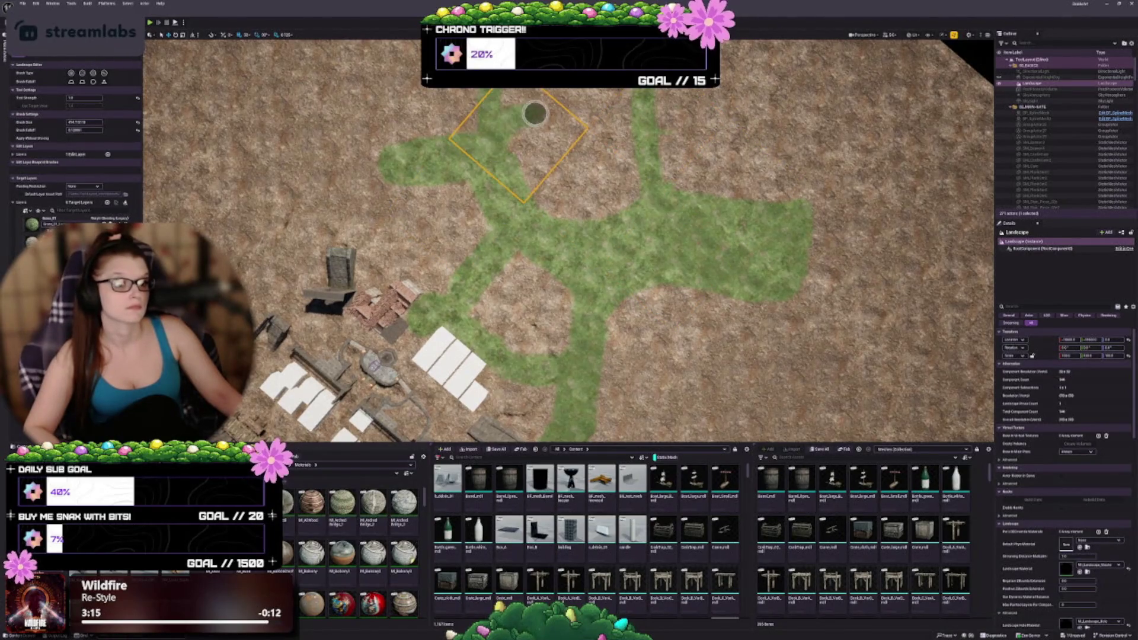
mouse_move(619, 128)
mouse_down()
mouse_move(500, 145)
mouse_move(597, 125)
mouse_move(494, 101)
mouse_move(613, 104)
mouse_move(512, 91)
mouse_up()
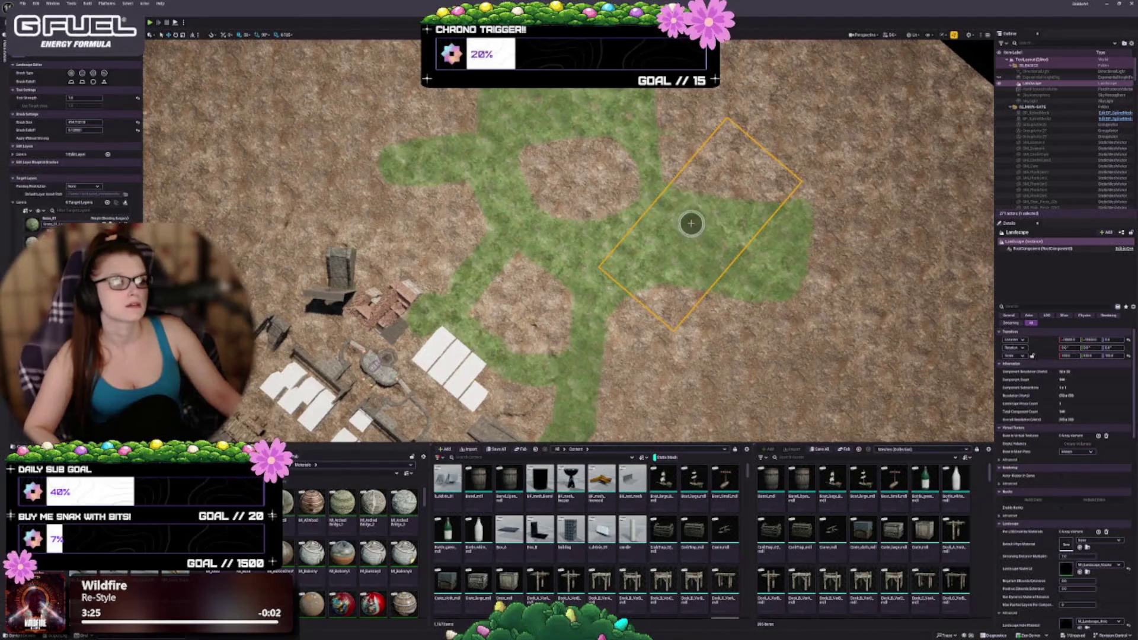
mouse_move(788, 195)
mouse_down()
mouse_move(665, 286)
mouse_move(776, 289)
mouse_move(706, 282)
mouse_move(764, 279)
mouse_move(693, 343)
mouse_move(677, 267)
mouse_up()
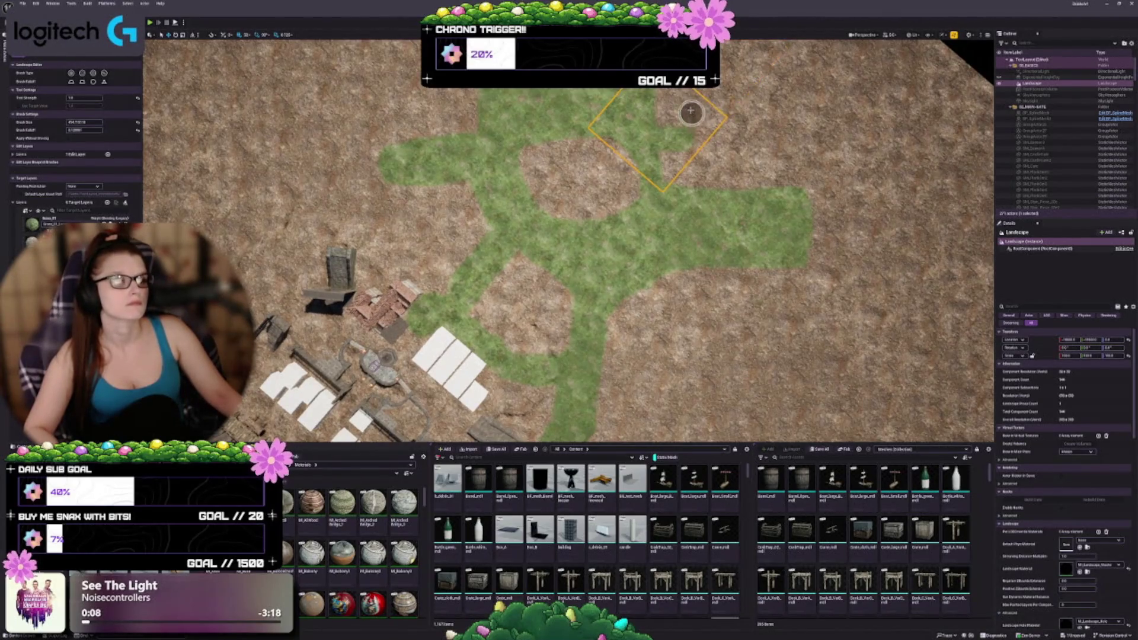
drag(695, 115, 761, 102)
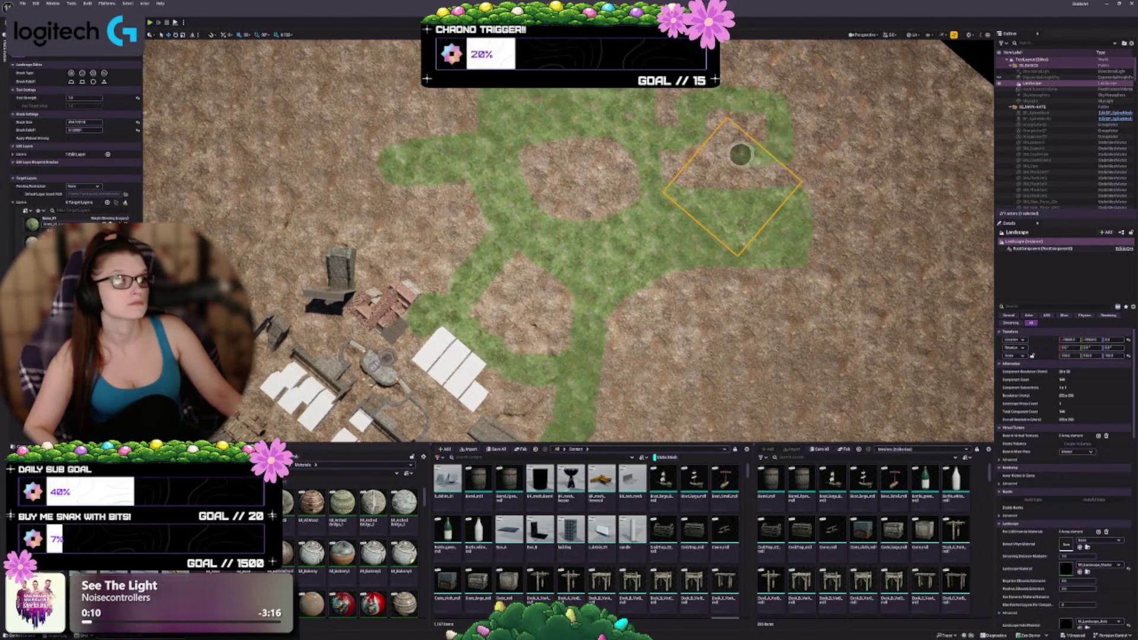
mouse_move(700, 152)
mouse_down()
mouse_move(759, 122)
mouse_move(699, 120)
mouse_up()
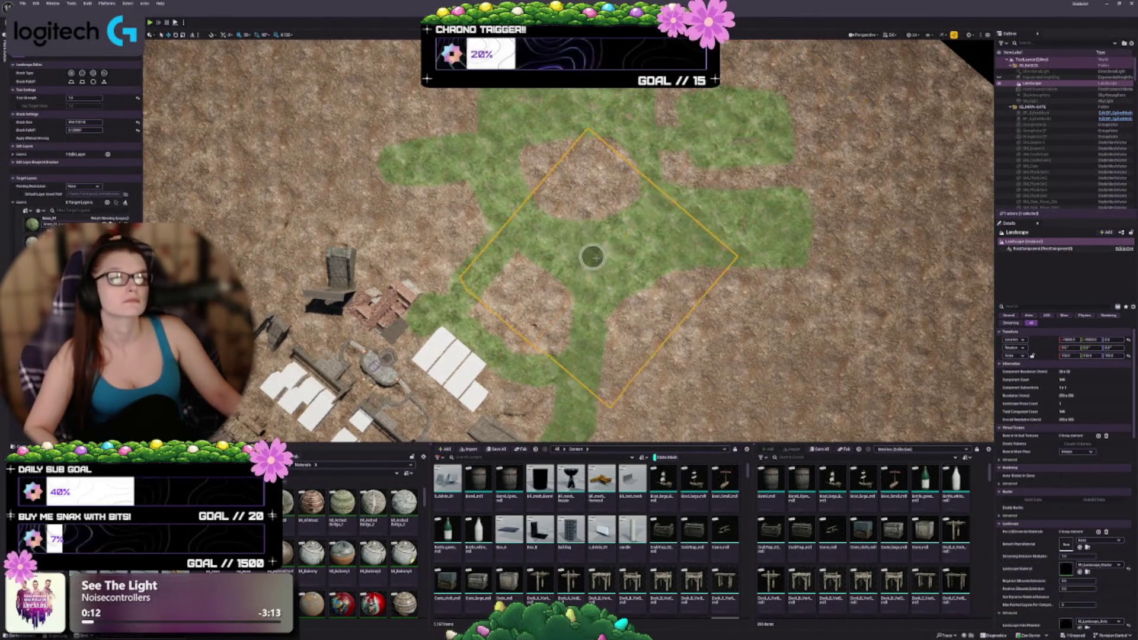
key(Left)
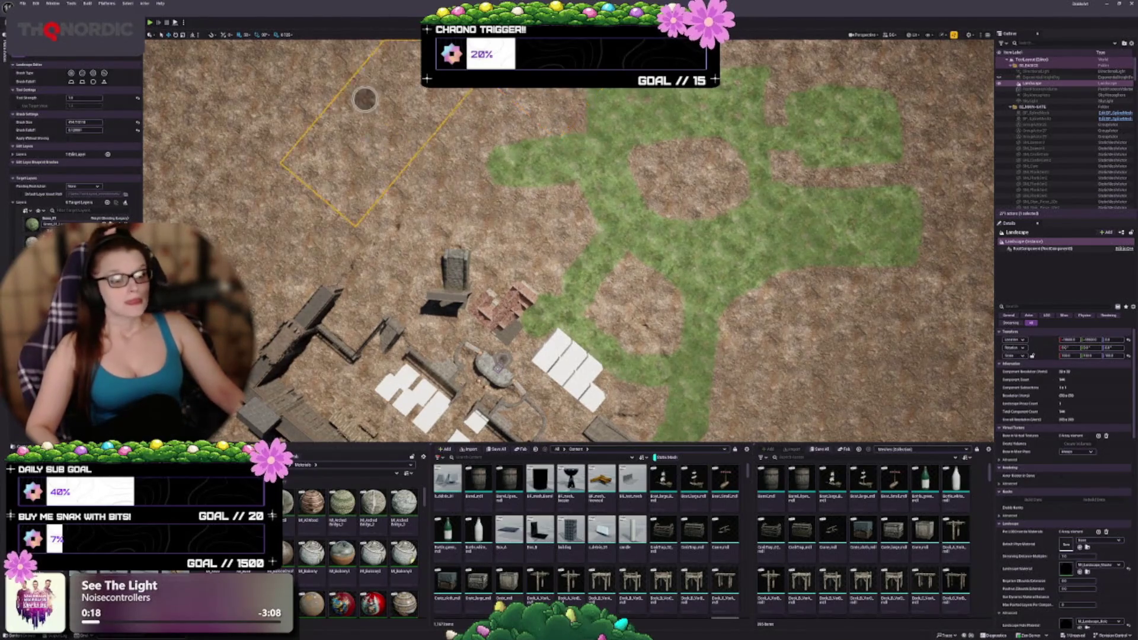
Paint dirt over the grass to the right of the tower.
key(Up)
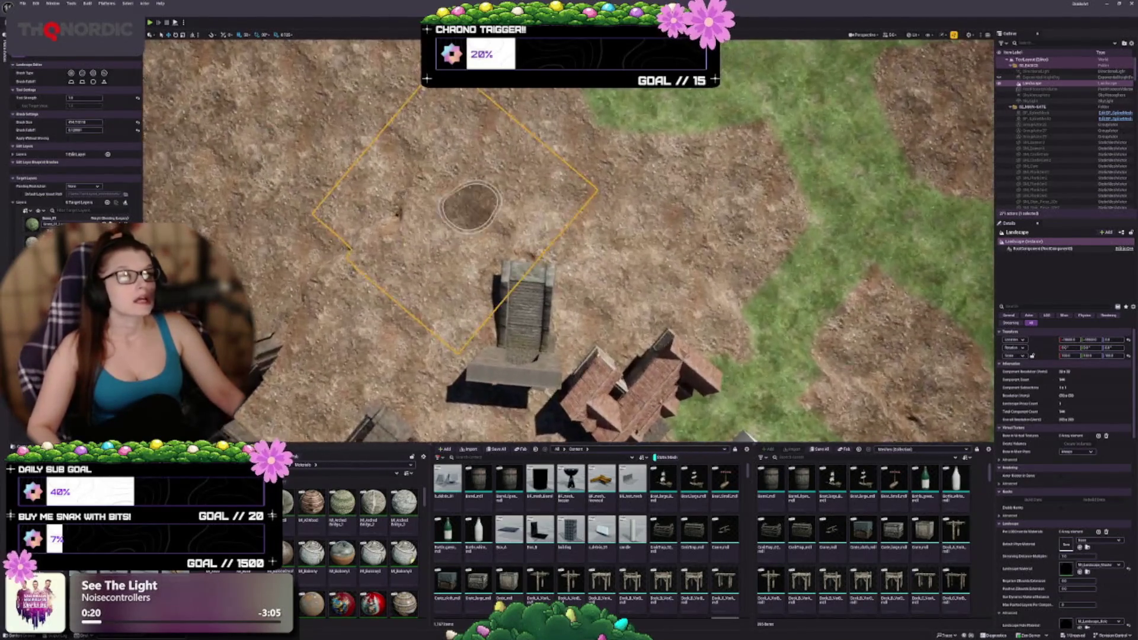
key(Down)
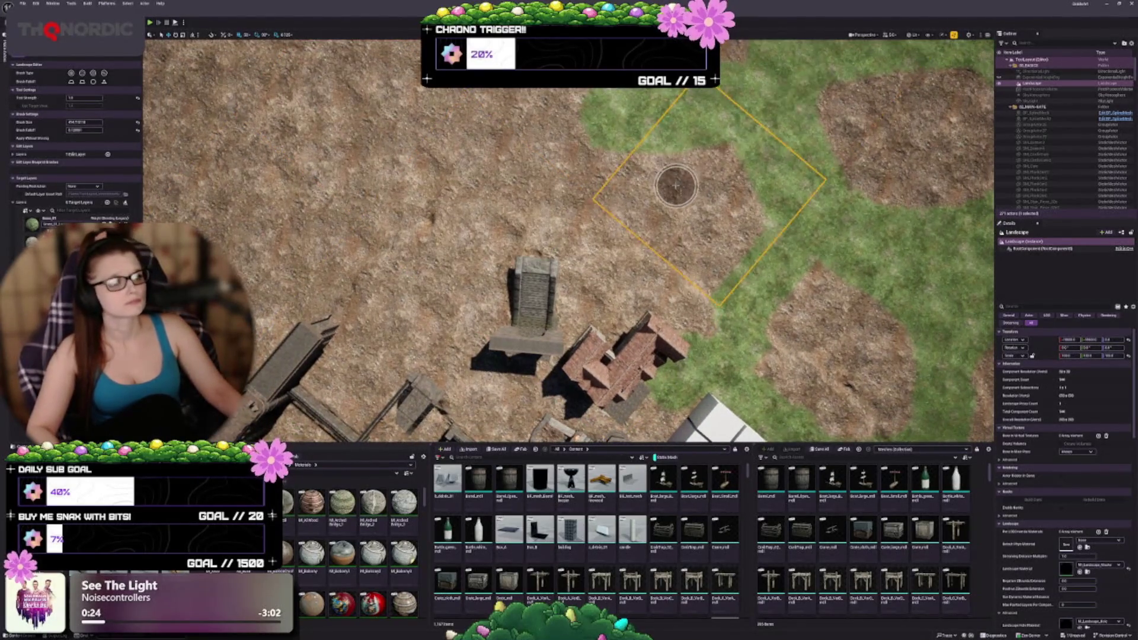
key(Up)
key(Down)
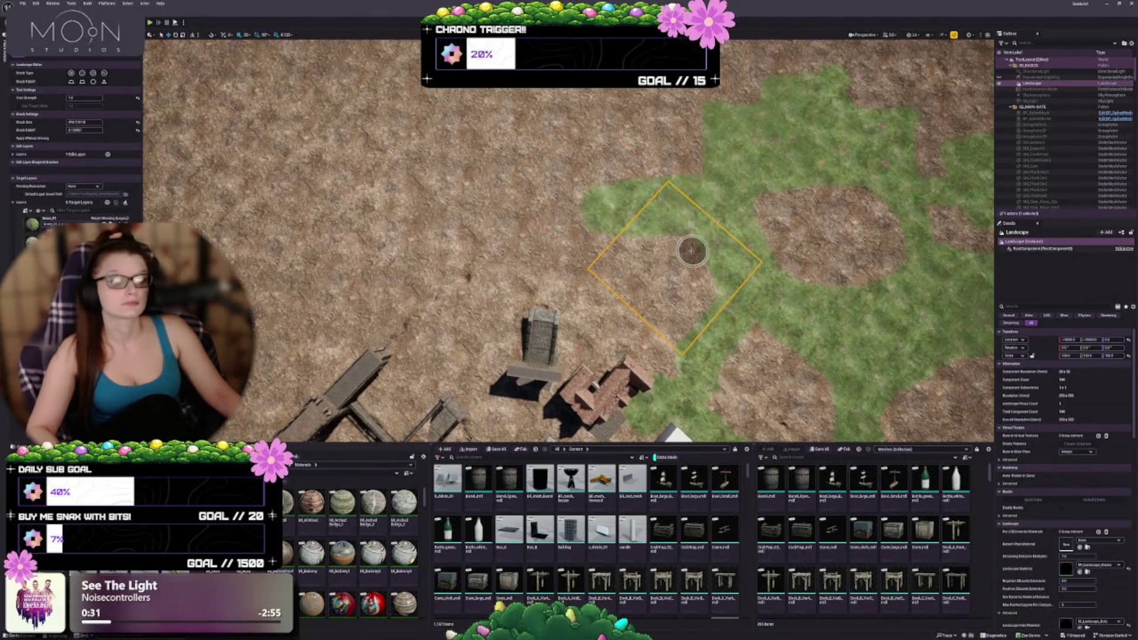
key(Down)
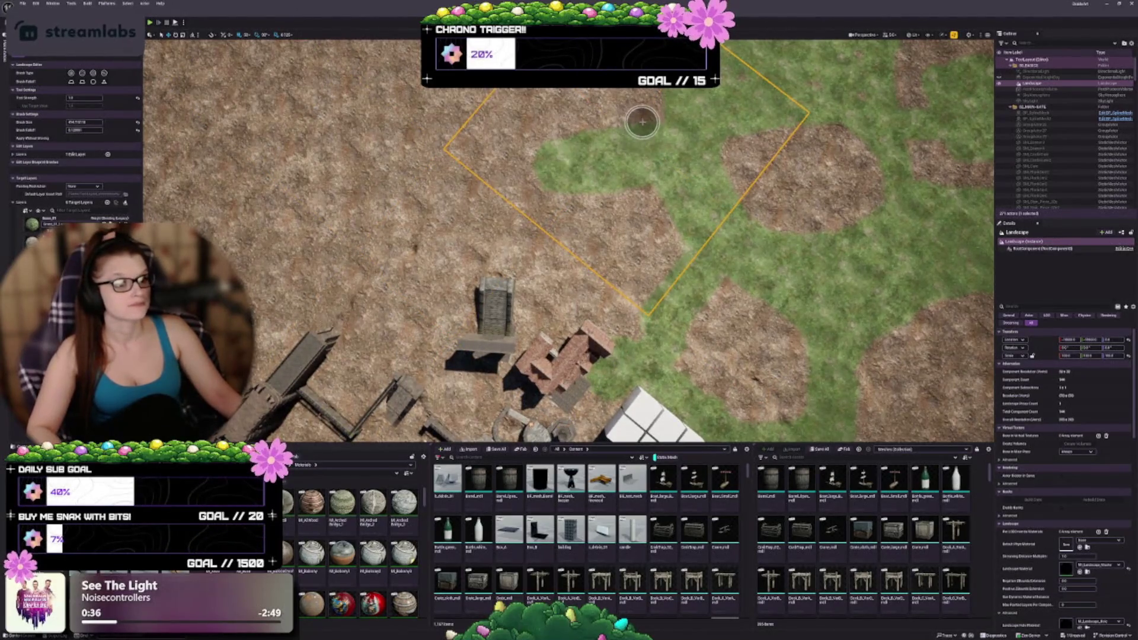
mouse_move(638, 168)
mouse_down()
mouse_move(520, 119)
mouse_move(518, 155)
mouse_up()
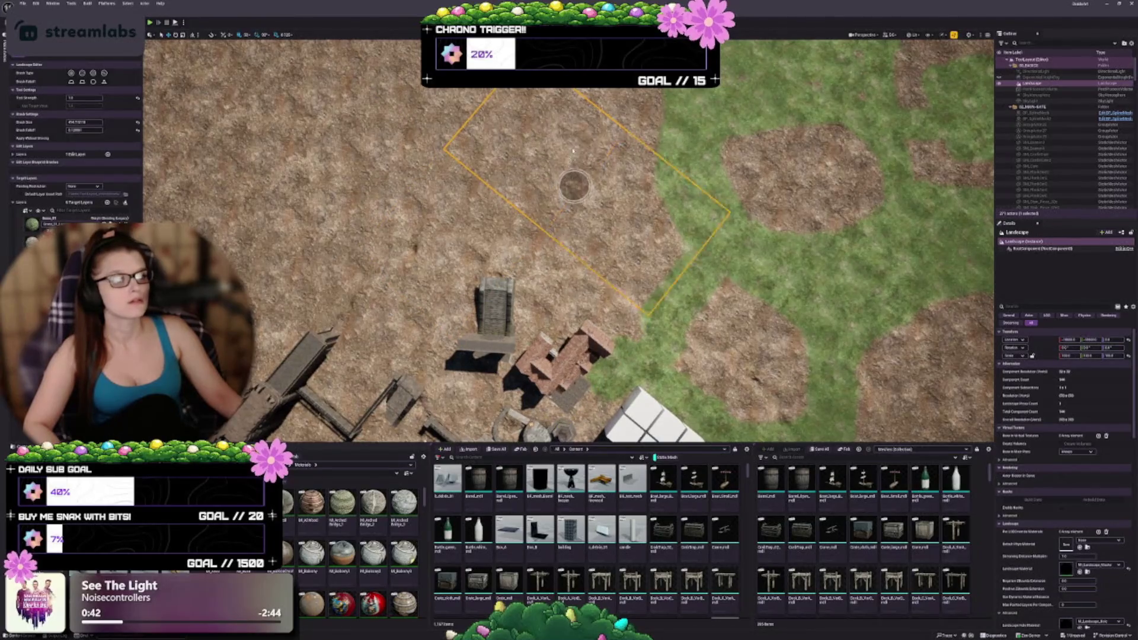
Paint a new grass strip toward the upper left and extend it further left.
key(Escape)
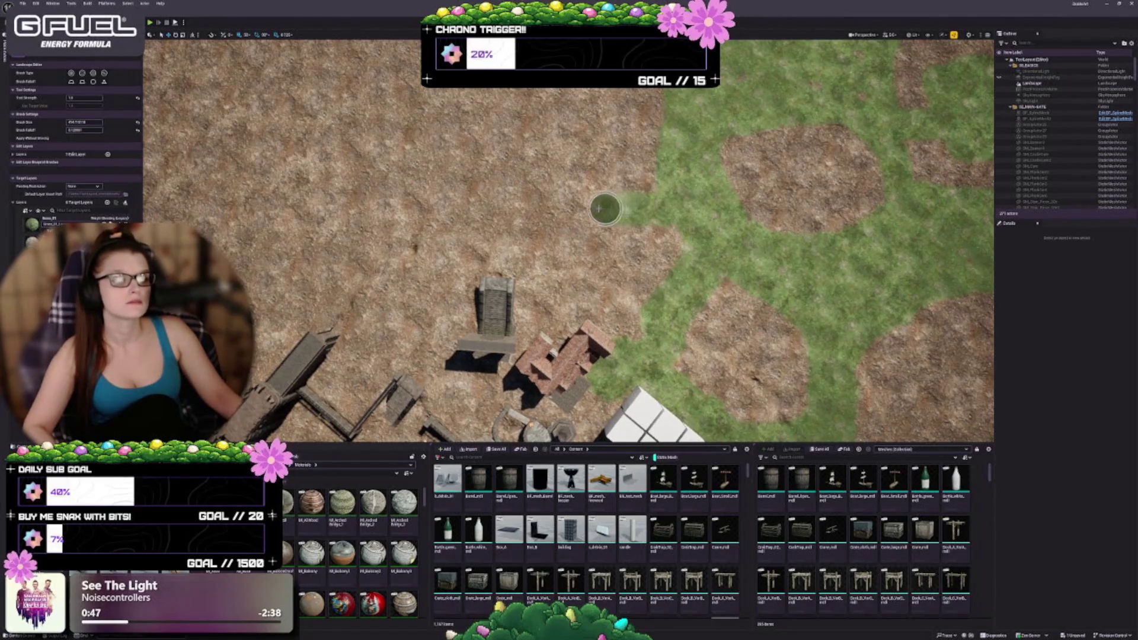
mouse_move(535, 200)
mouse_down()
mouse_move(524, 163)
mouse_move(452, 160)
mouse_move(719, 160)
mouse_move(578, 176)
mouse_move(548, 157)
mouse_move(541, 124)
mouse_move(452, 137)
mouse_move(596, 166)
mouse_move(444, 178)
mouse_move(466, 164)
mouse_up()
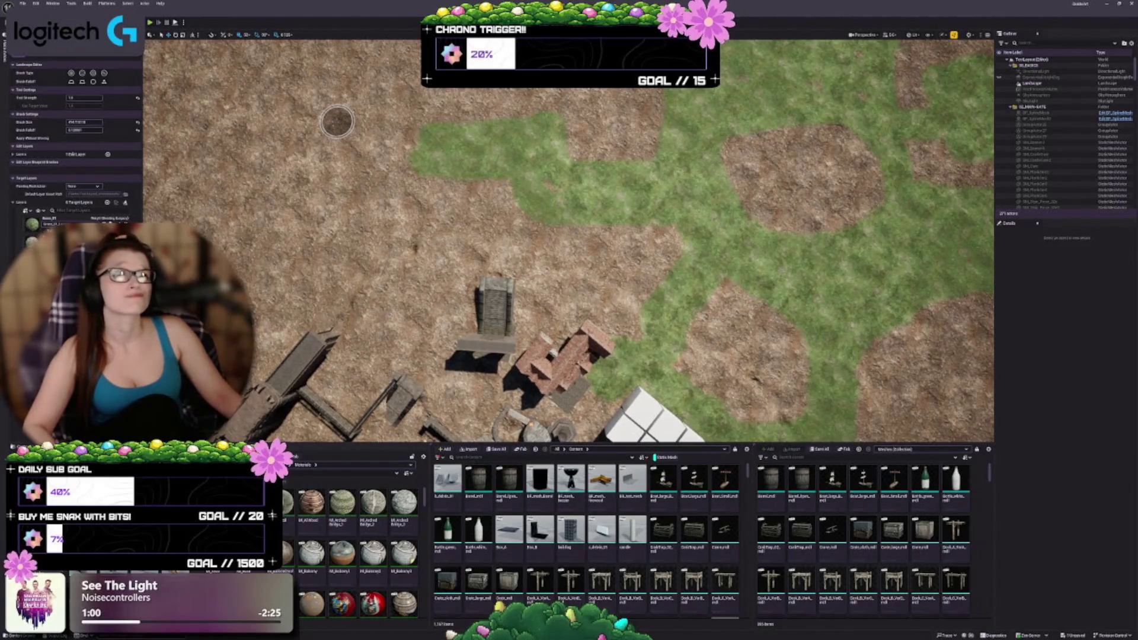
key(a)
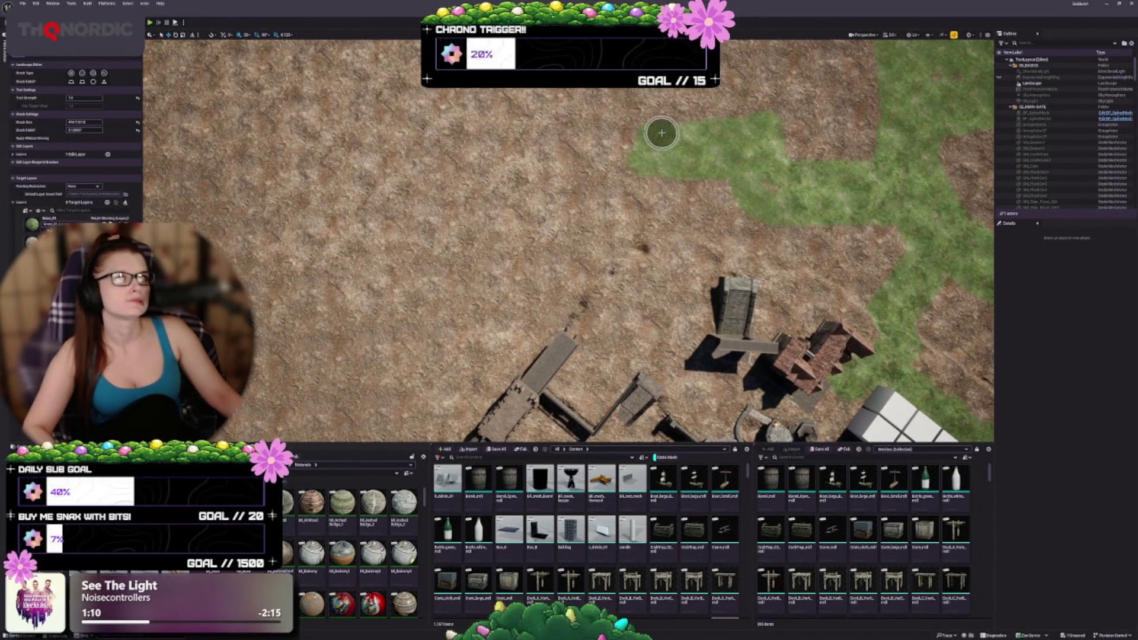
mouse_move(655, 133)
mouse_down()
mouse_move(526, 135)
mouse_move(528, 158)
mouse_move(573, 163)
mouse_up()
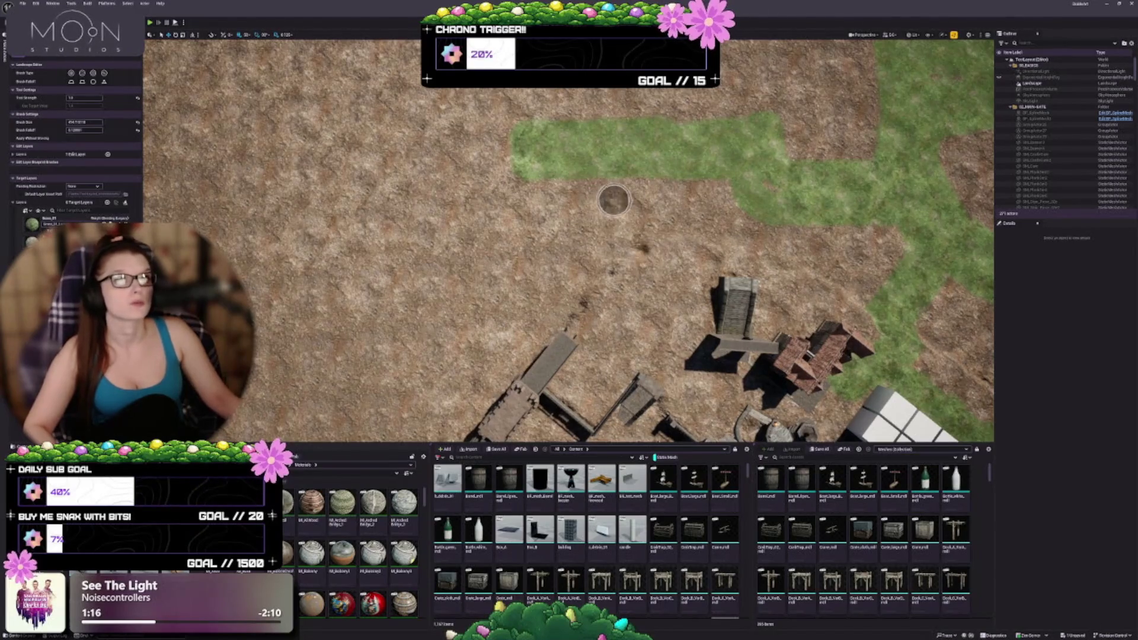
scroll(536, 304, down, 5)
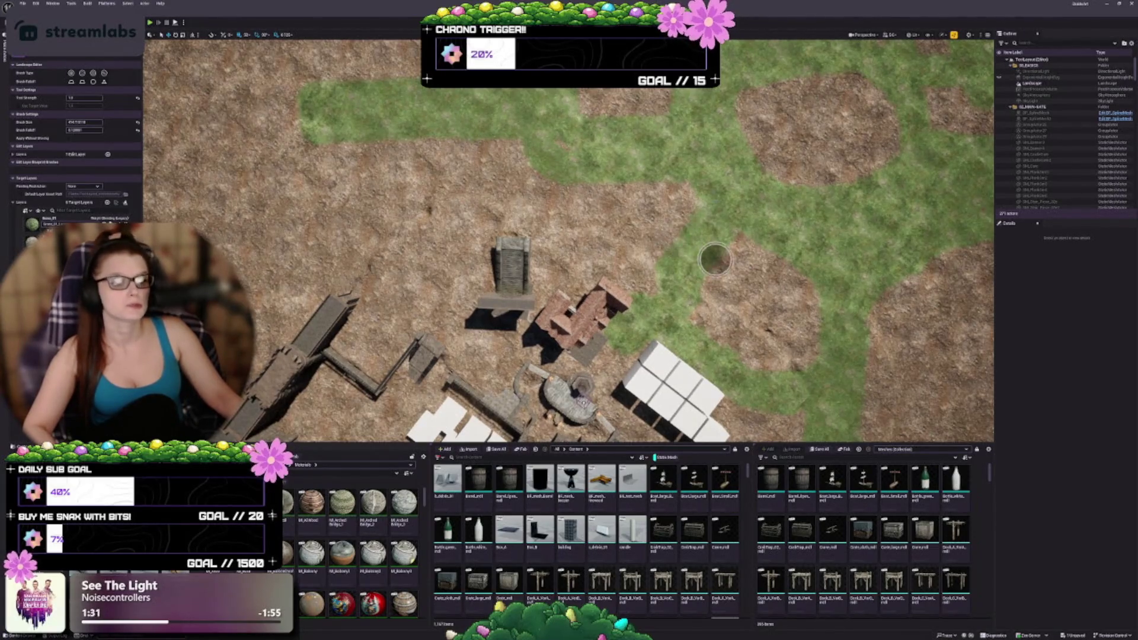
scroll(526, 341, up, 3)
scroll(526, 341, up, 5)
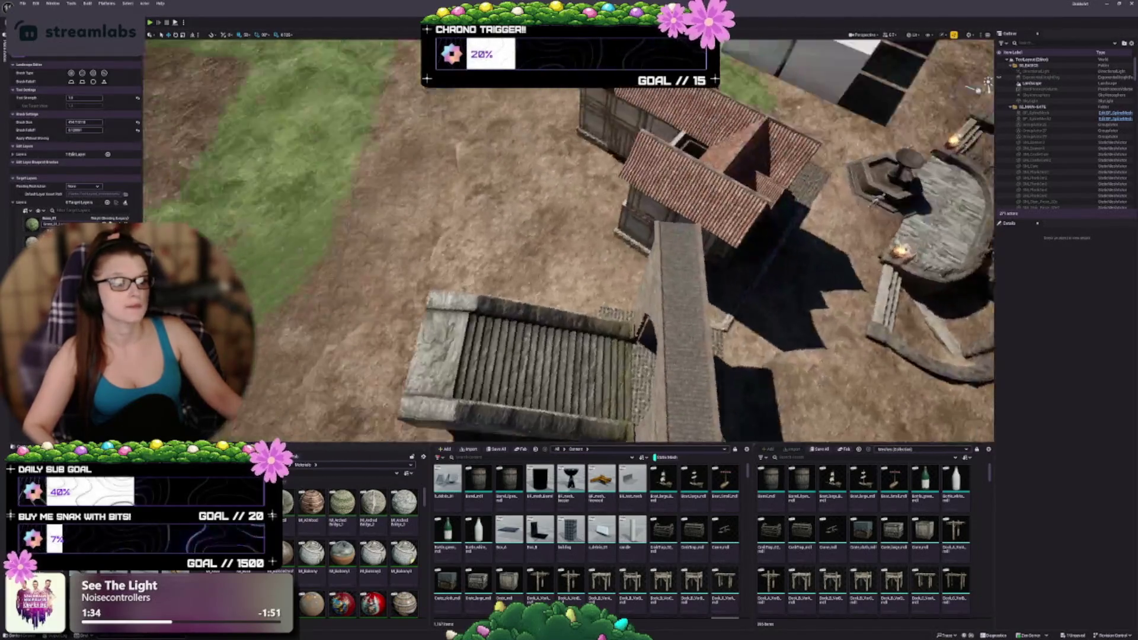
Look over the stairs and houses, then return from Landscape mode to Selection mode.
drag(526, 342, 496, 356)
drag(482, 208, 482, 208)
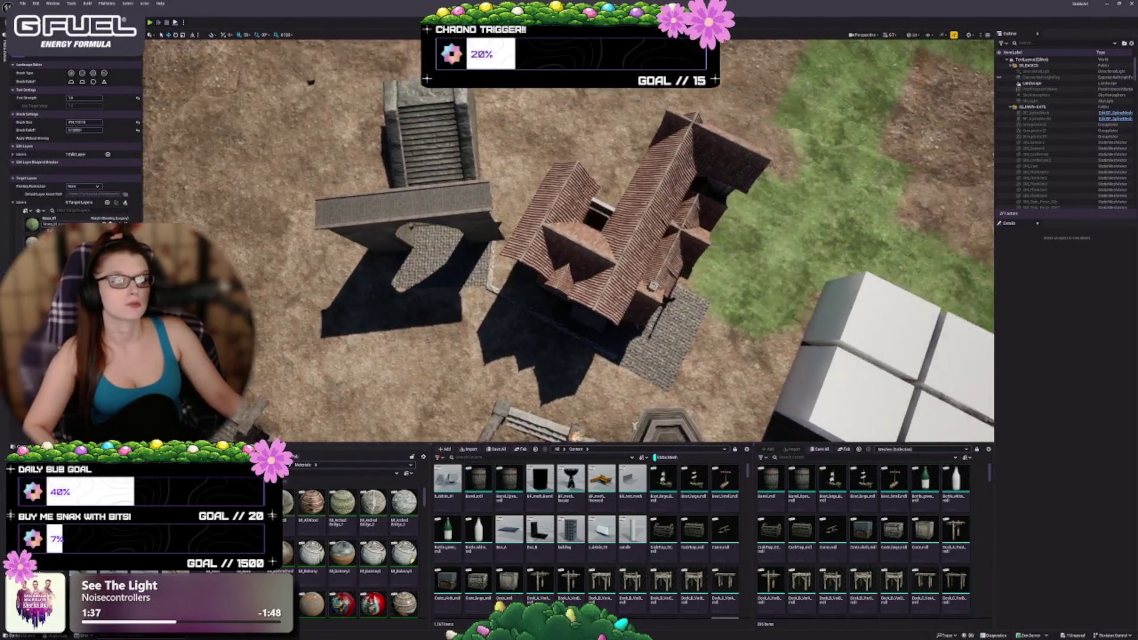
drag(536, 271, 535, 262)
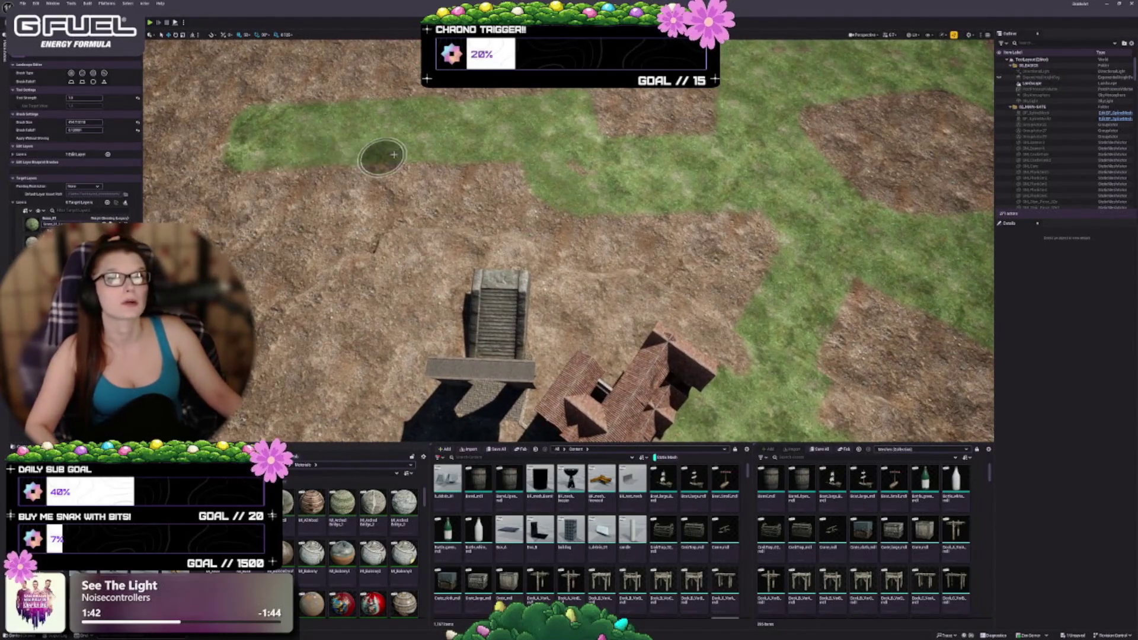
scroll(612, 320, down, 10)
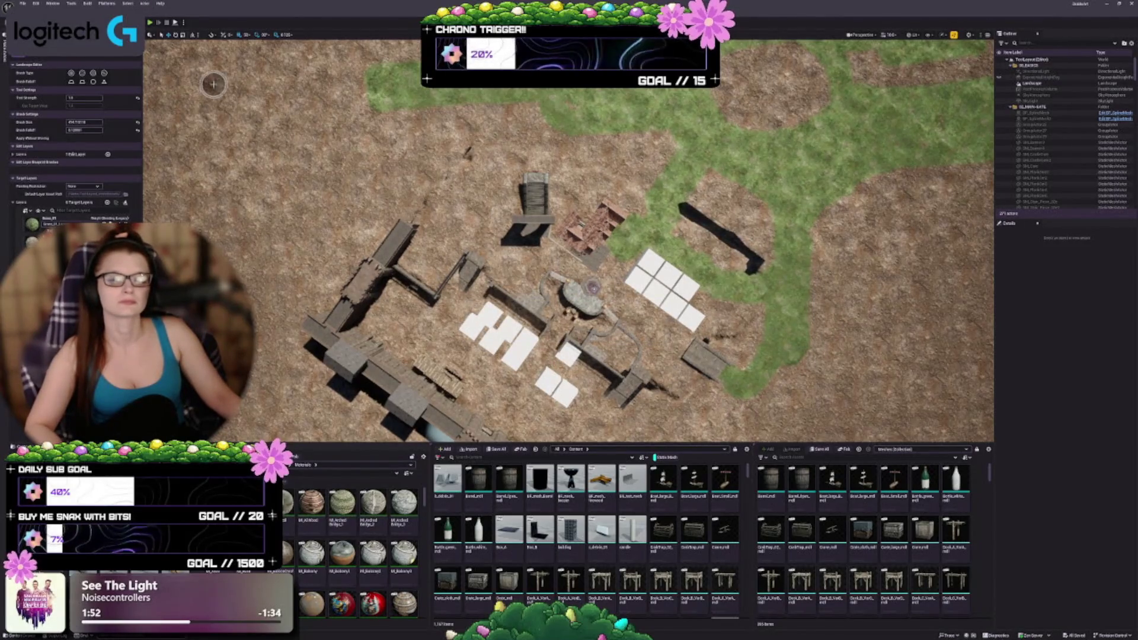
key(shift+1)
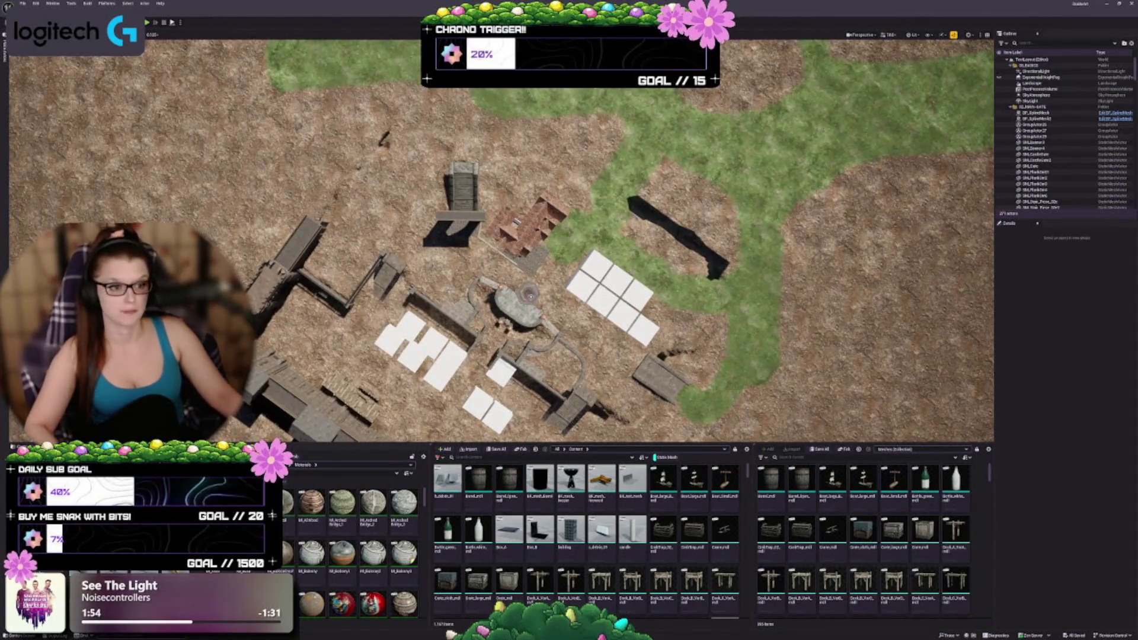
scroll(501, 240, up, 10)
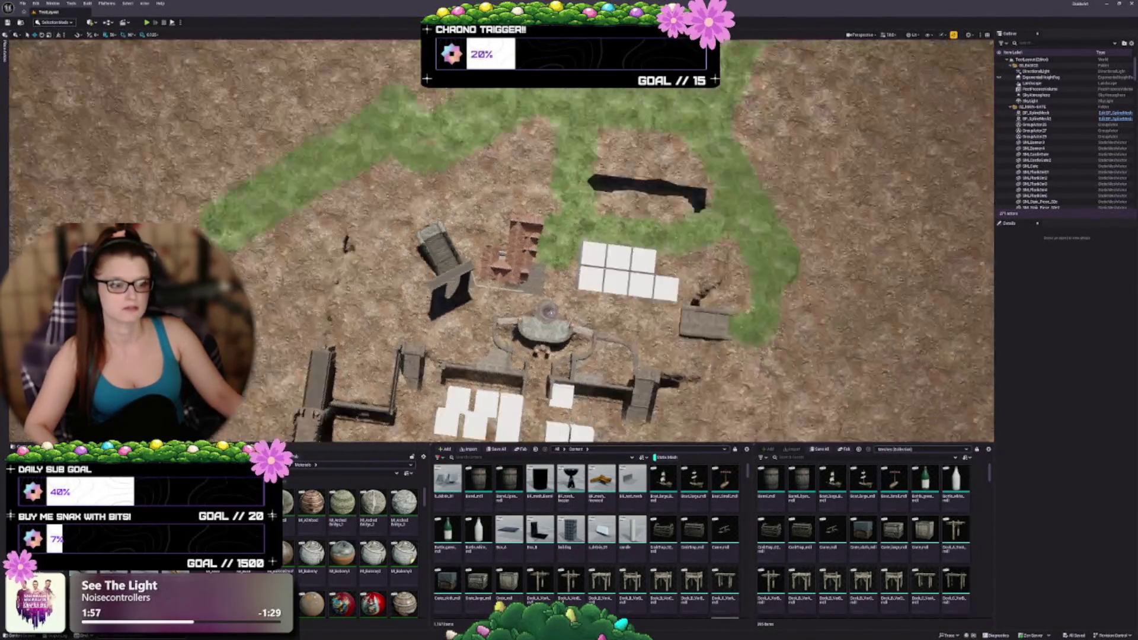
scroll(502, 240, down, 10)
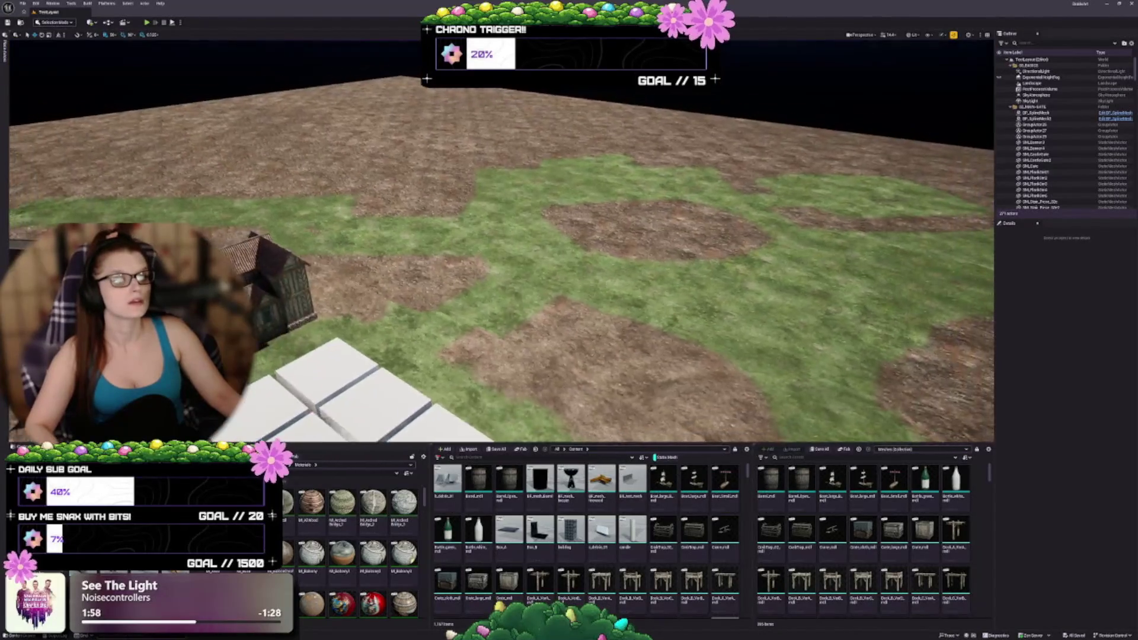
scroll(501, 240, up, 2)
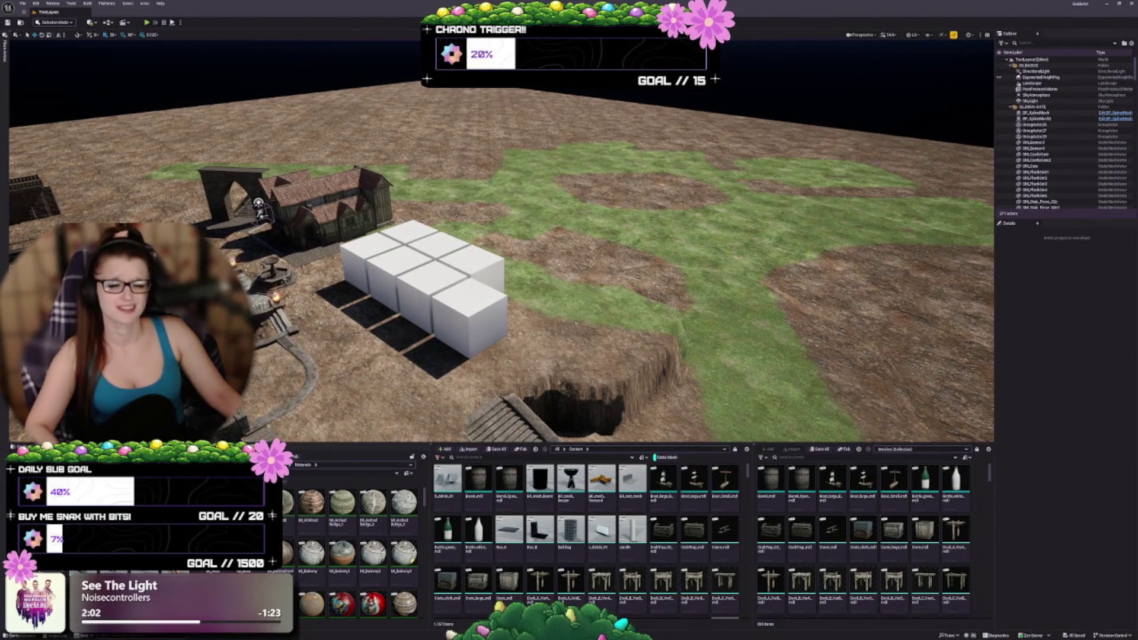
mouse_move(489, 330)
mouse_down()
mouse_move(489, 367)
mouse_move(343, 356)
mouse_up()
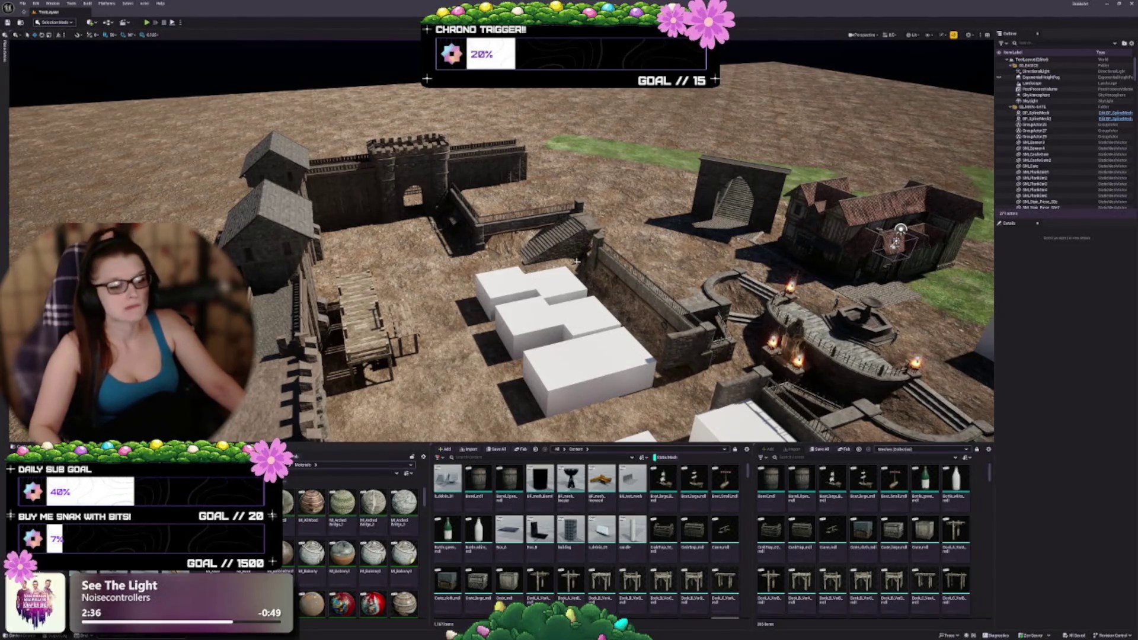
mouse_move(576, 261)
mouse_down()
mouse_move(576, 213)
mouse_move(598, 202)
mouse_move(598, 178)
mouse_move(577, 261)
mouse_up()
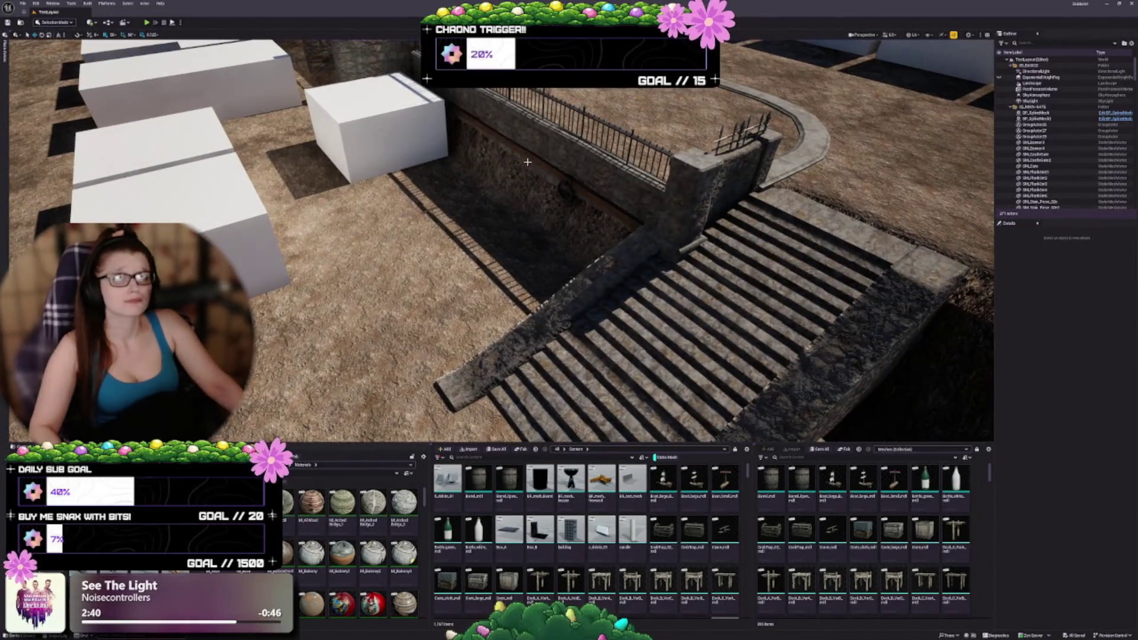
scroll(524, 258, down, 5)
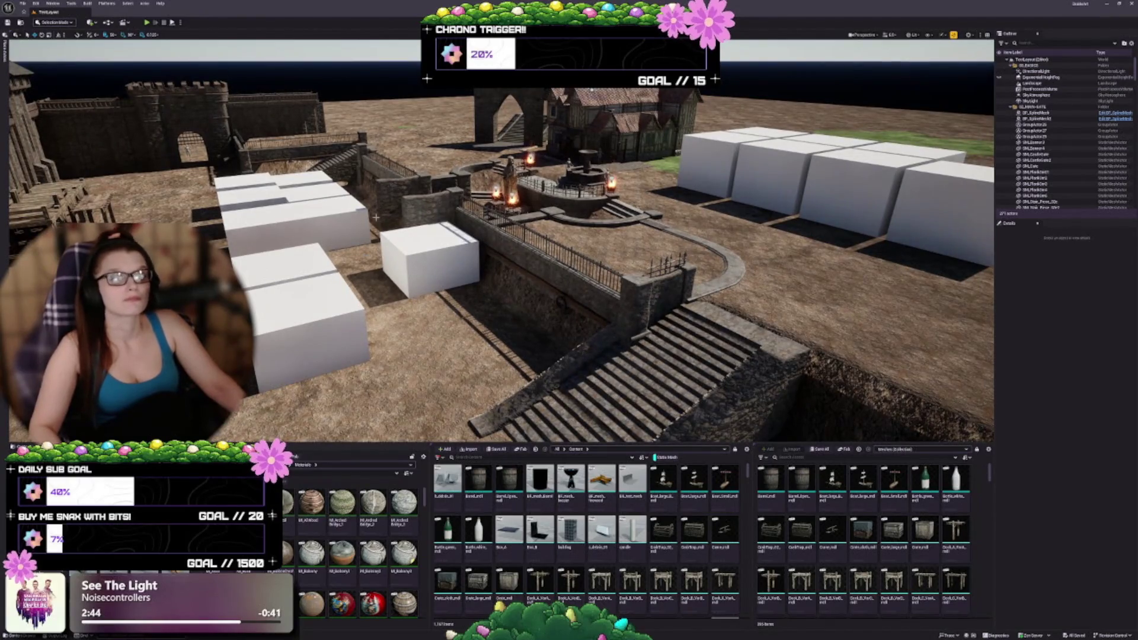
drag(524, 257, 523, 176)
Focus the timber house and select it as GroupActor1 instead of the single SM_HouseFloor mesh.
scroll(564, 168, down, 6)
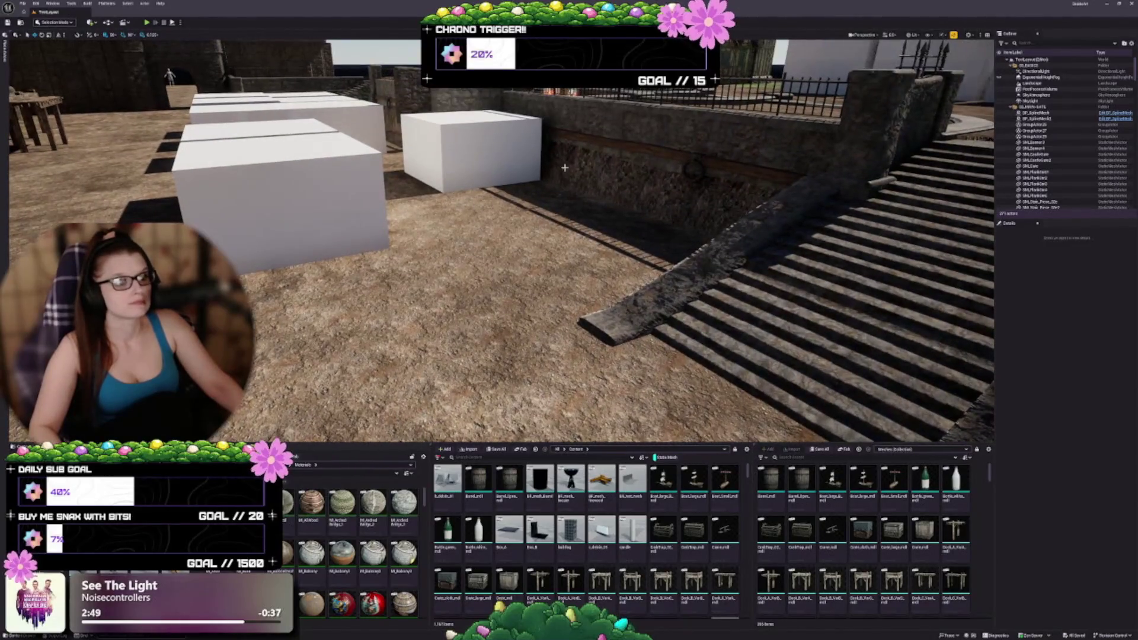
click(693, 170)
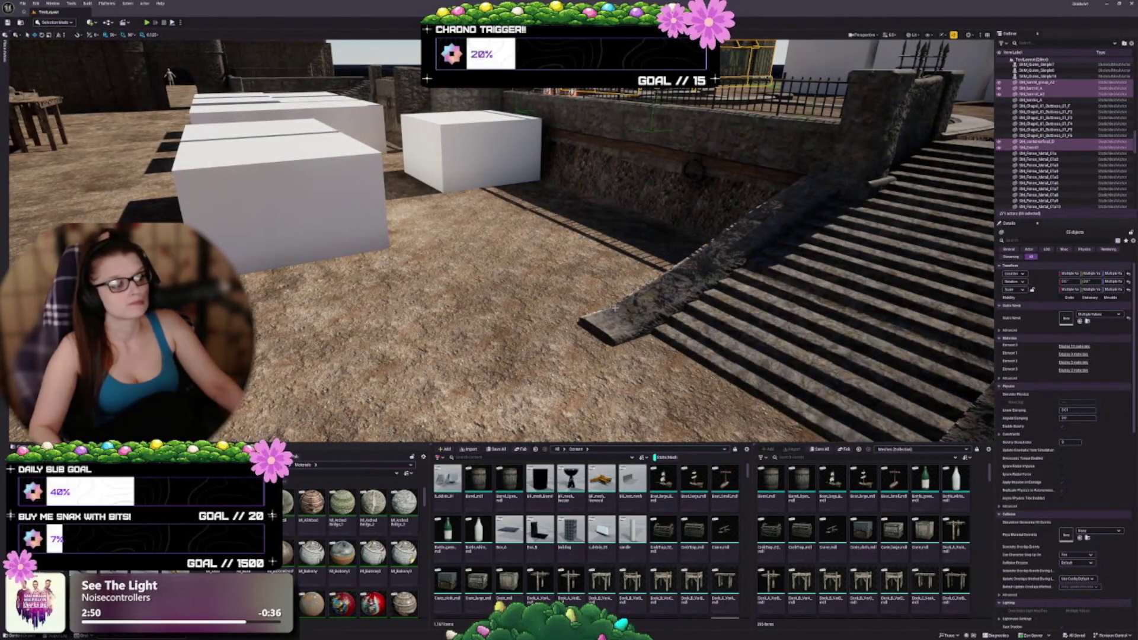
key(f)
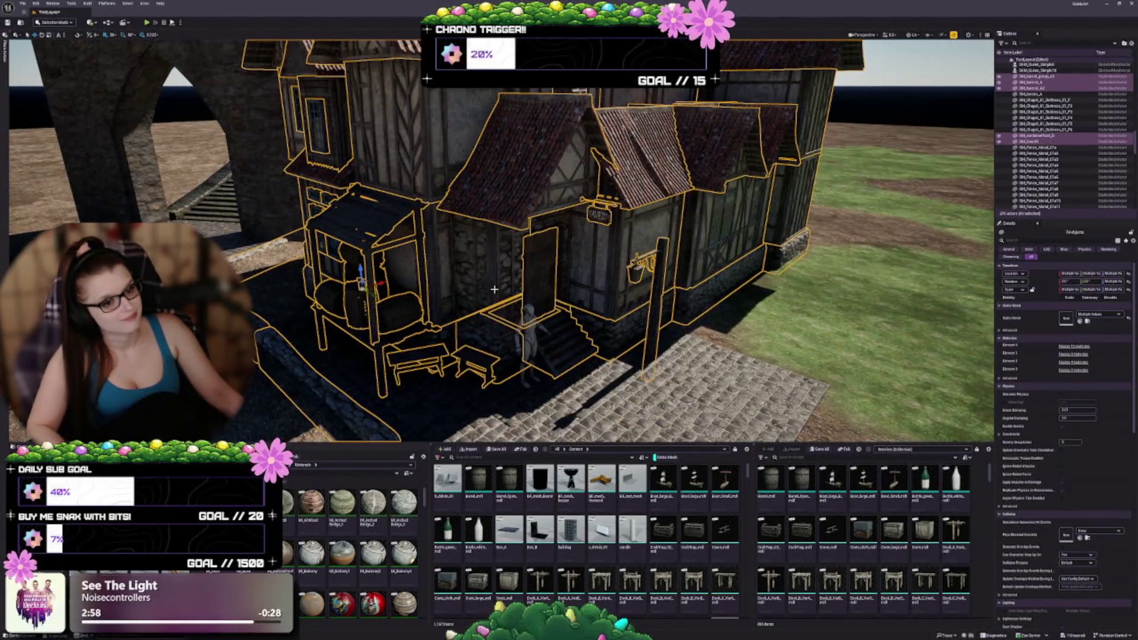
click(488, 363)
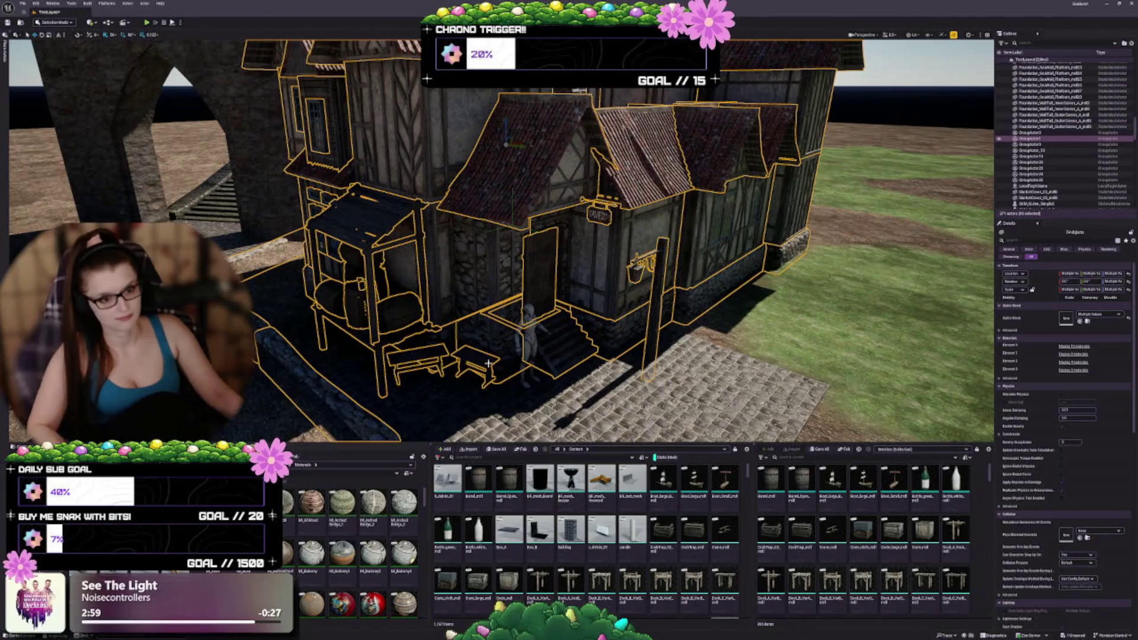
click(497, 282)
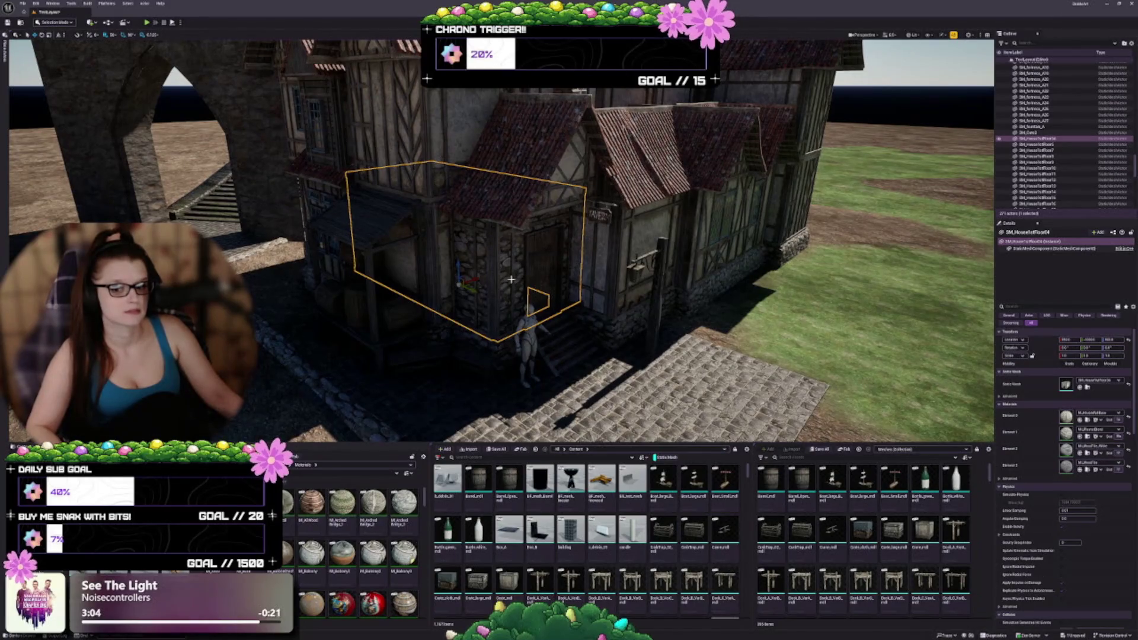
click(429, 139)
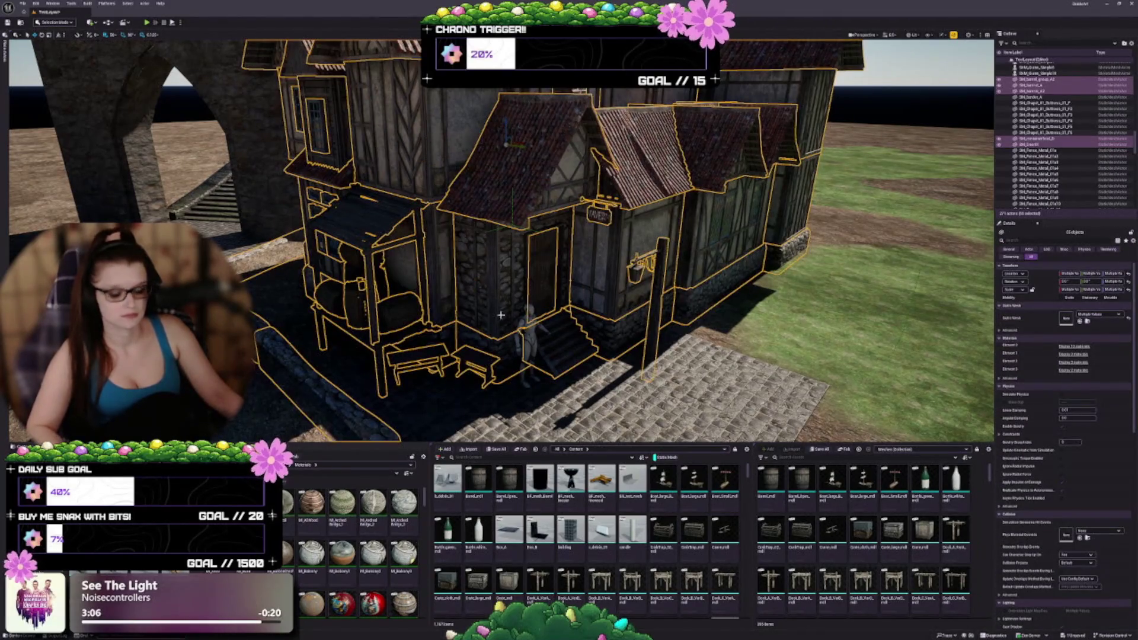
click(516, 307)
mouse_move(575, 337)
mouse_down()
mouse_move(533, 367)
mouse_move(521, 332)
mouse_move(515, 385)
mouse_up()
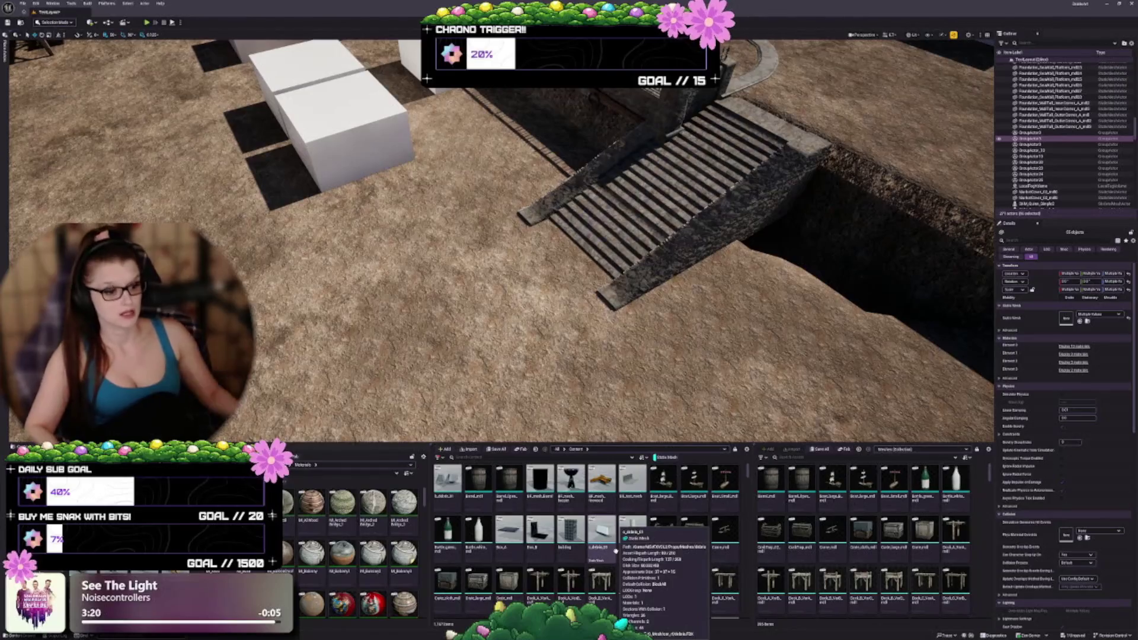
scroll(569, 546, down, 1)
scroll(516, 543, up, 1)
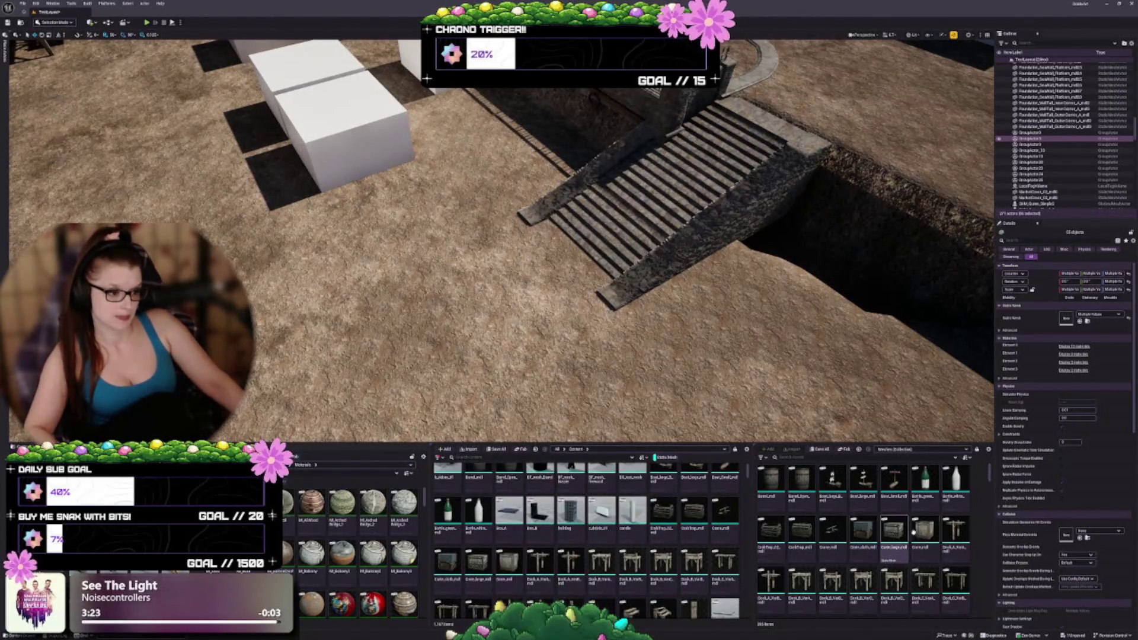
scroll(865, 534, down, 5)
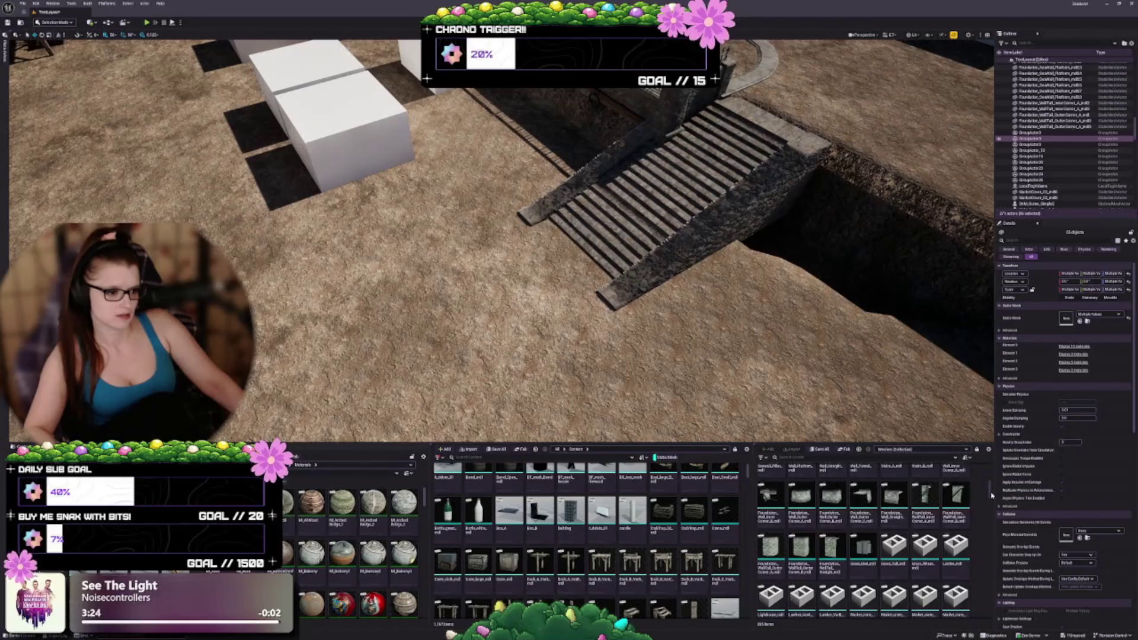
scroll(865, 568, down, 3)
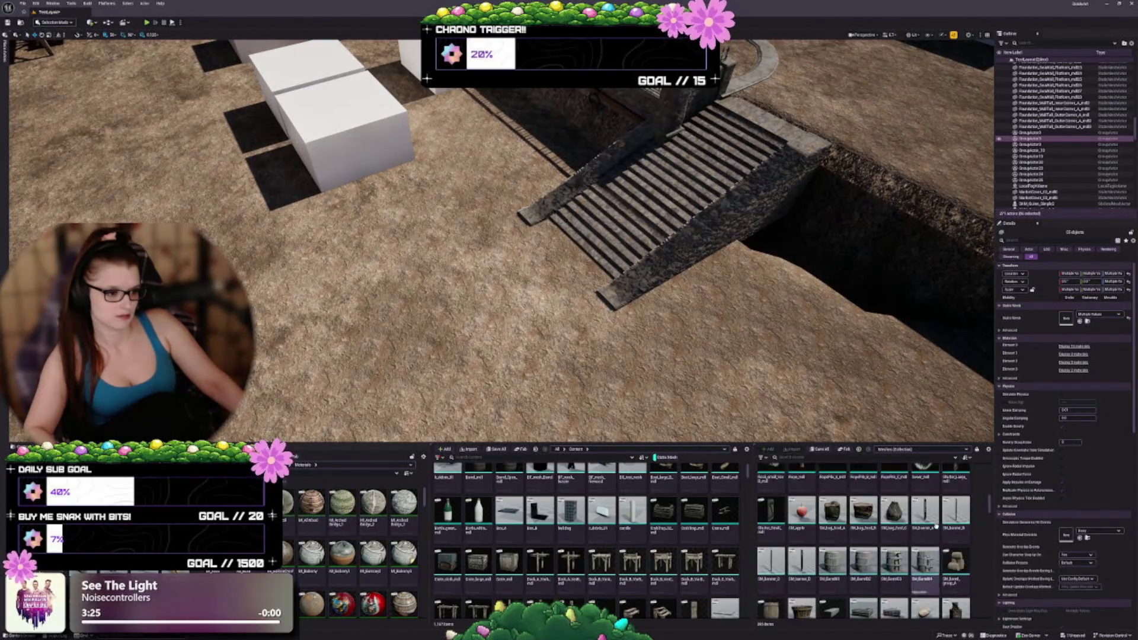
scroll(809, 583, down, 6)
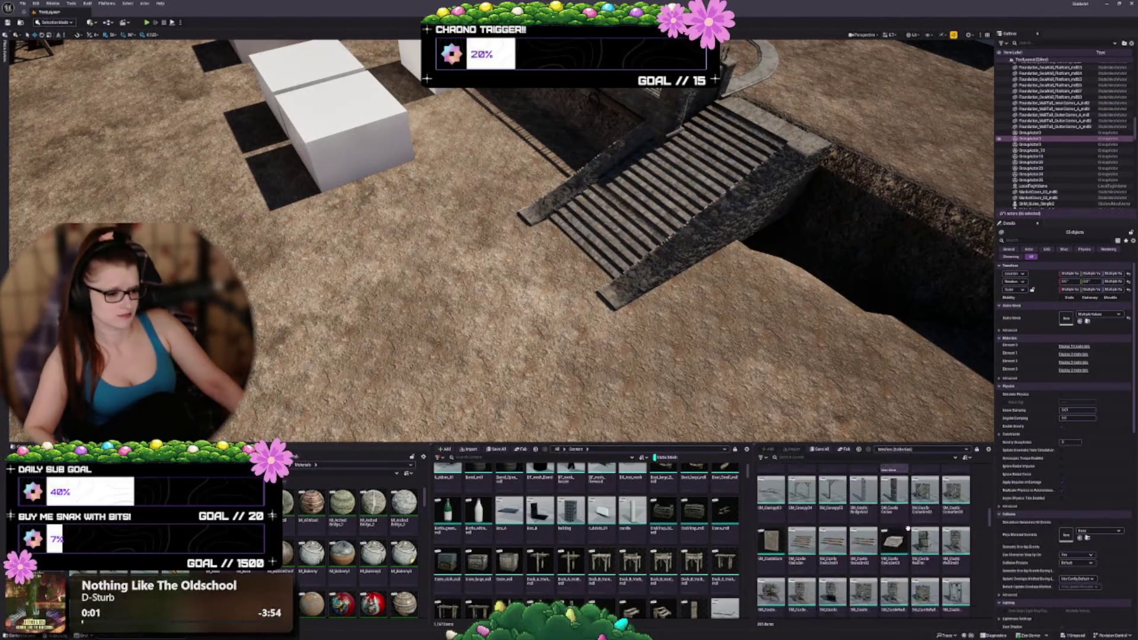
scroll(877, 515, down, 5)
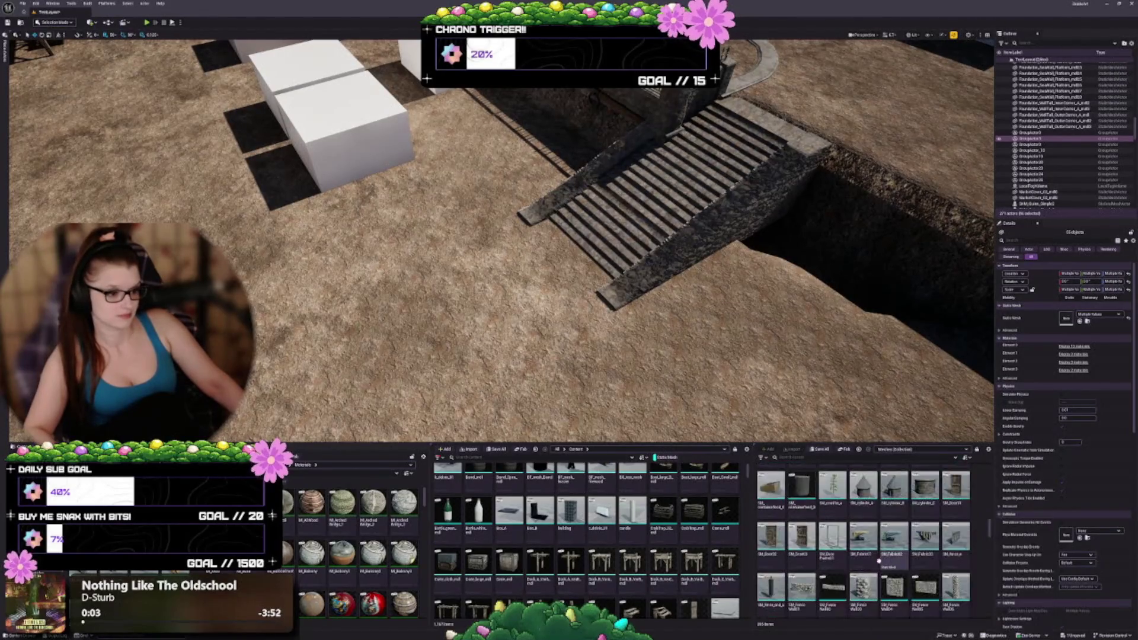
scroll(892, 525, down, 2)
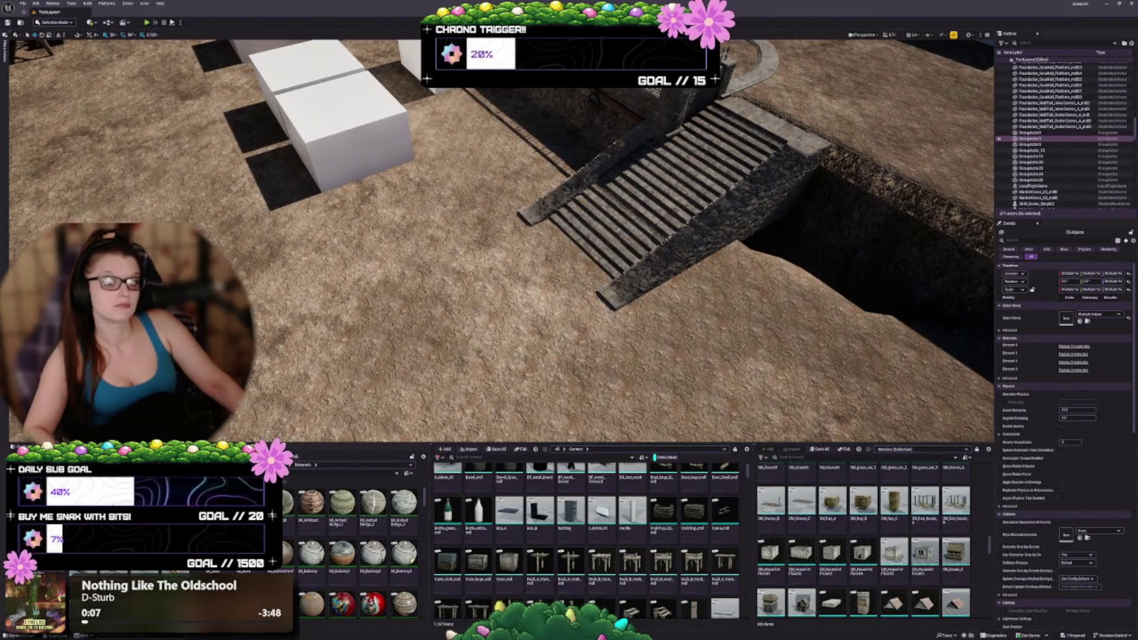
mouse_move(501, 237)
mouse_down()
mouse_move(474, 249)
mouse_move(468, 237)
mouse_move(491, 234)
mouse_up()
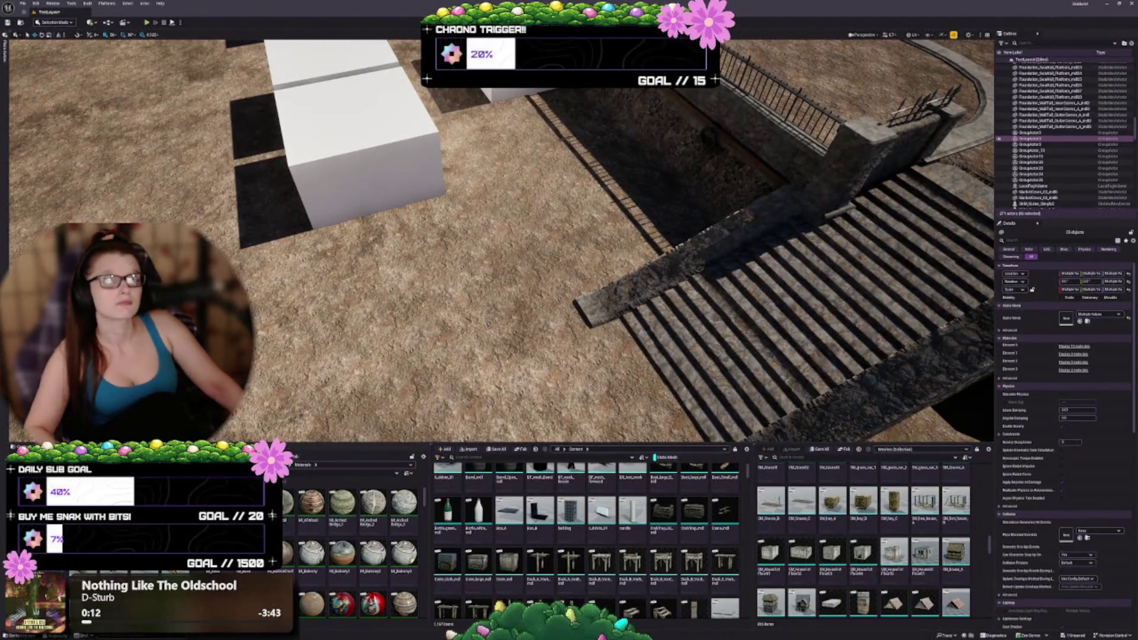
scroll(915, 515, down, 3)
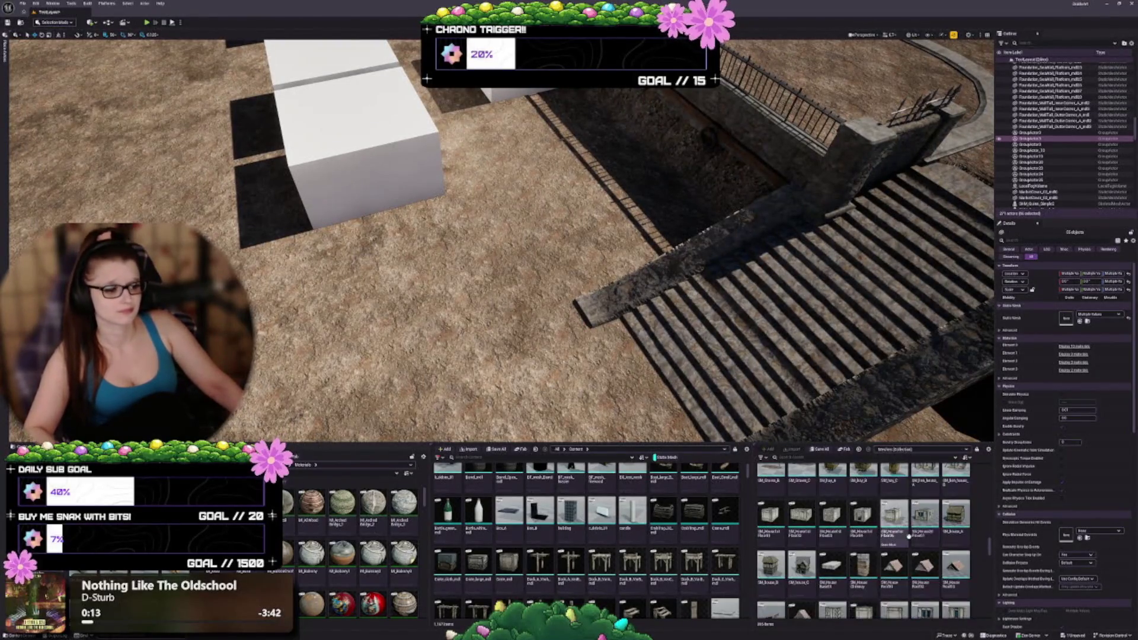
mouse_move(882, 517)
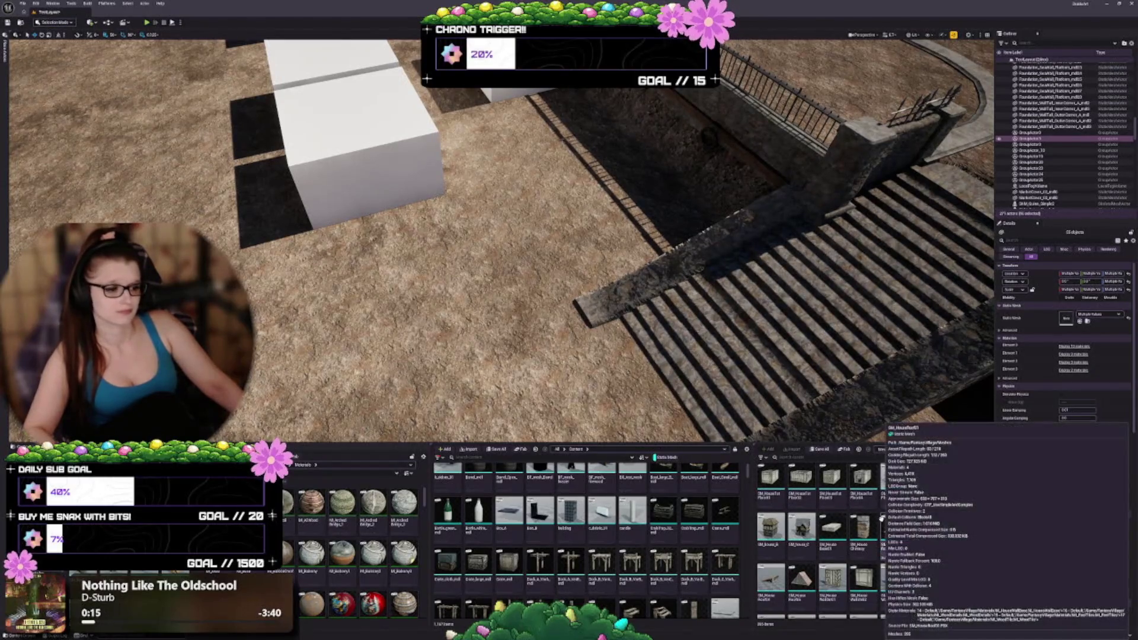
mouse_move(872, 547)
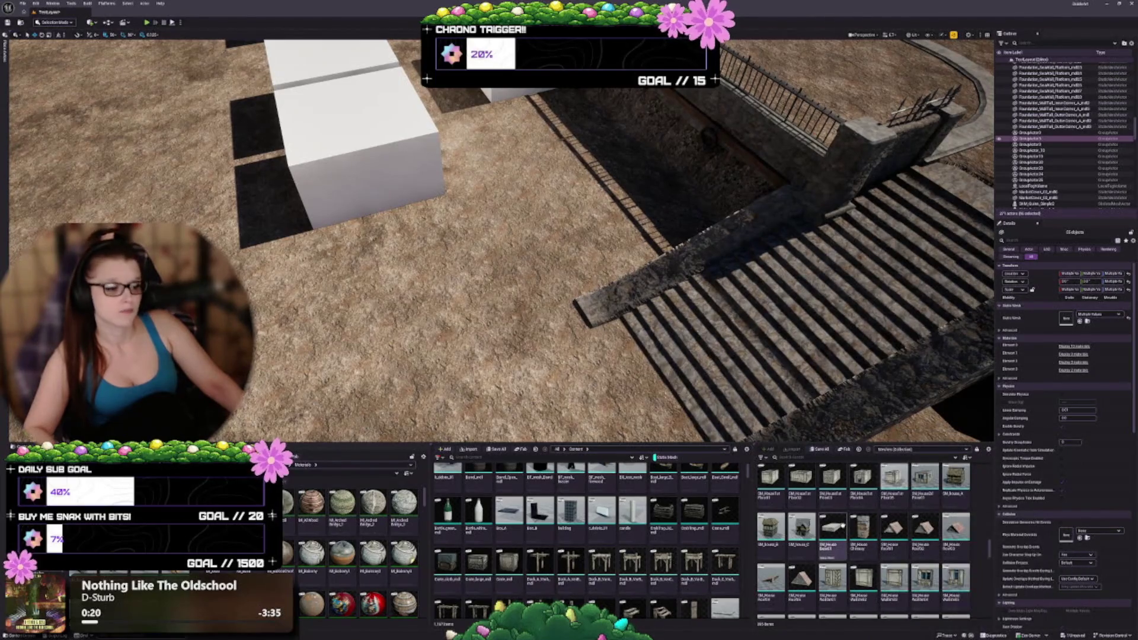
scroll(872, 551, up, 1)
scroll(872, 553, up, 1)
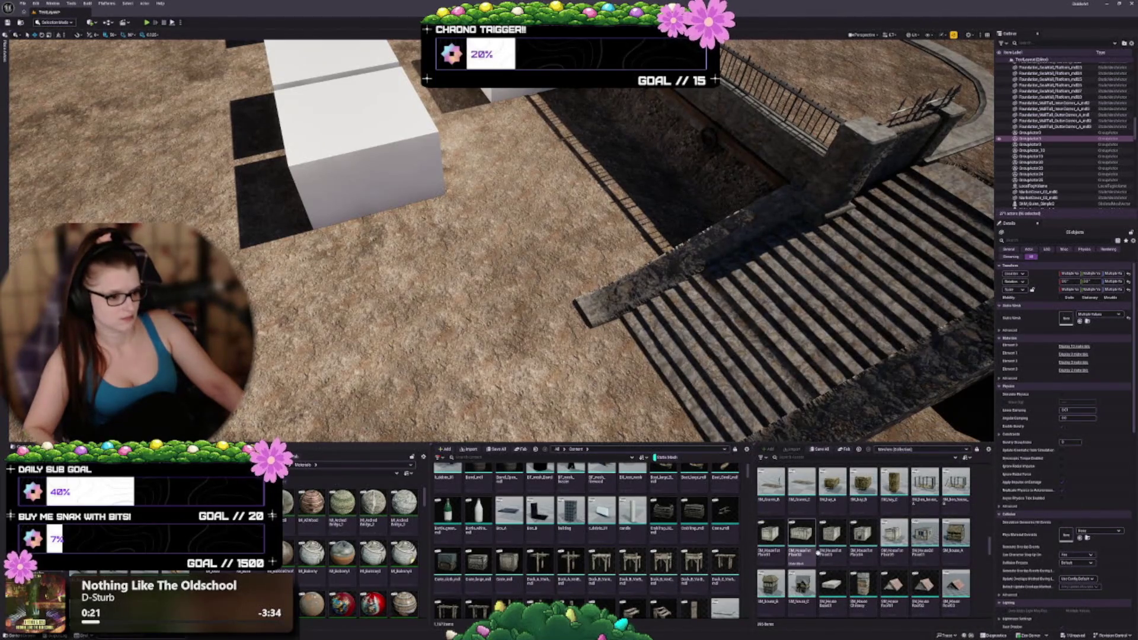
Place SM_HouseFirstFloor04 beside the staircase and rotate it into position.
mouse_move(873, 560)
mouse_down()
mouse_move(652, 379)
mouse_move(427, 237)
mouse_up()
drag(314, 281, 314, 282)
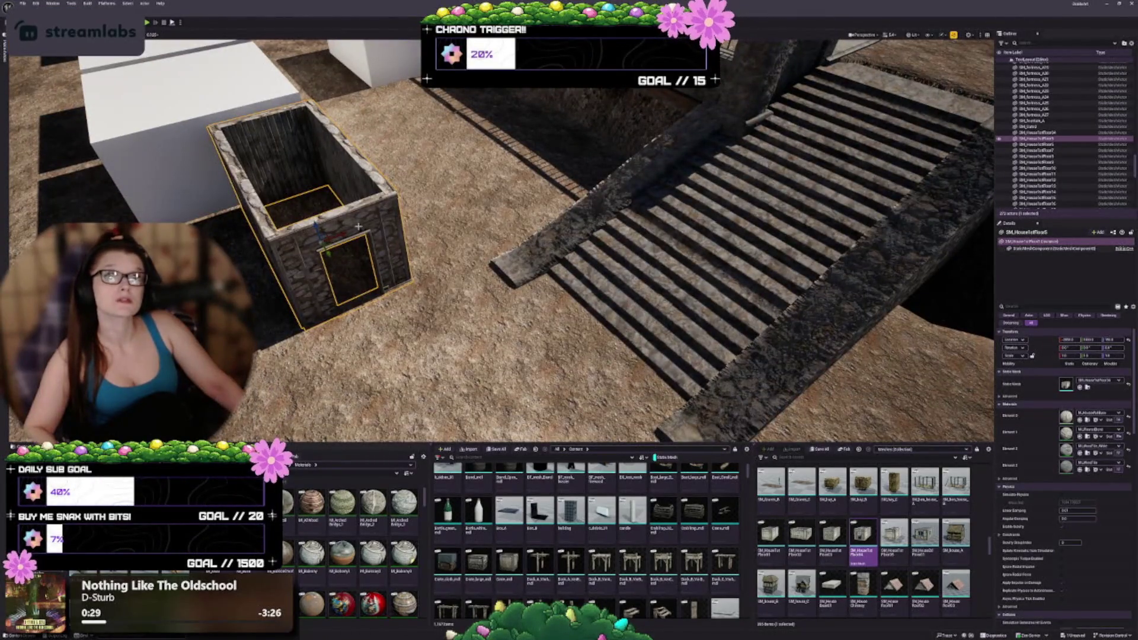
drag(330, 243, 359, 219)
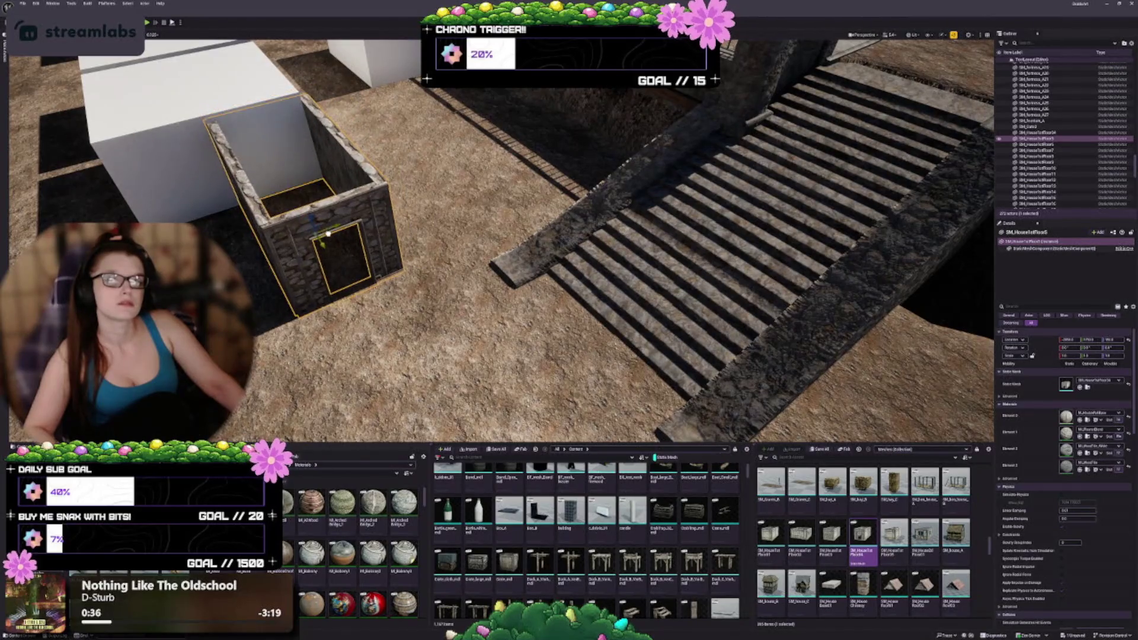
Delete the white placeholder cube Cube45.
drag(356, 220, 427, 216)
click(592, 237)
key(Delete)
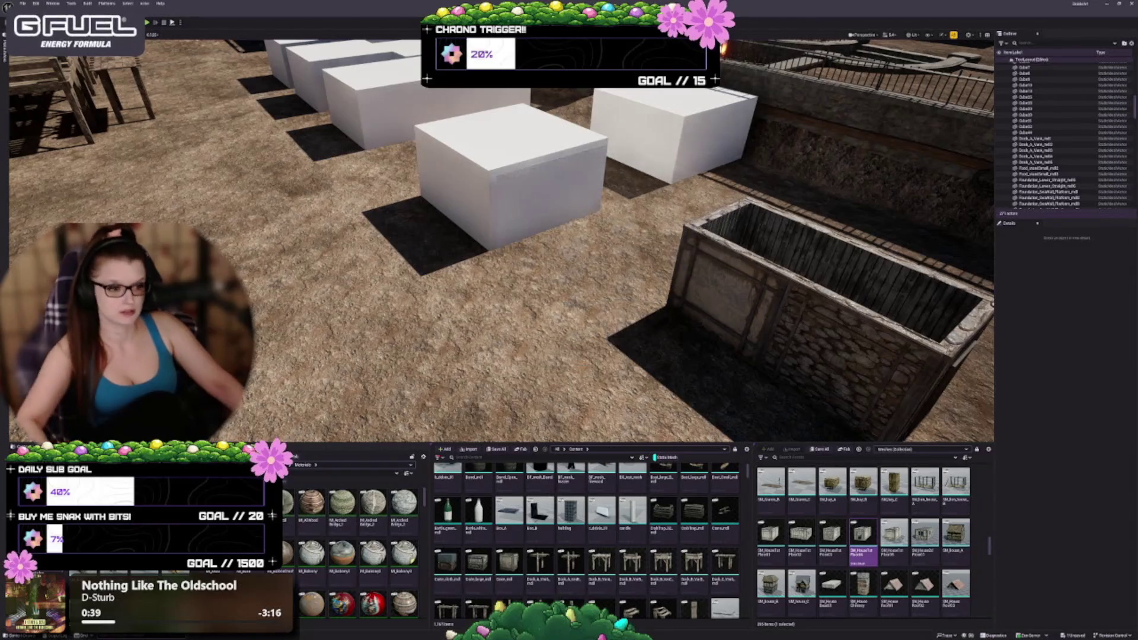
mouse_move(592, 237)
mouse_down()
mouse_move(593, 219)
mouse_move(497, 237)
mouse_up()
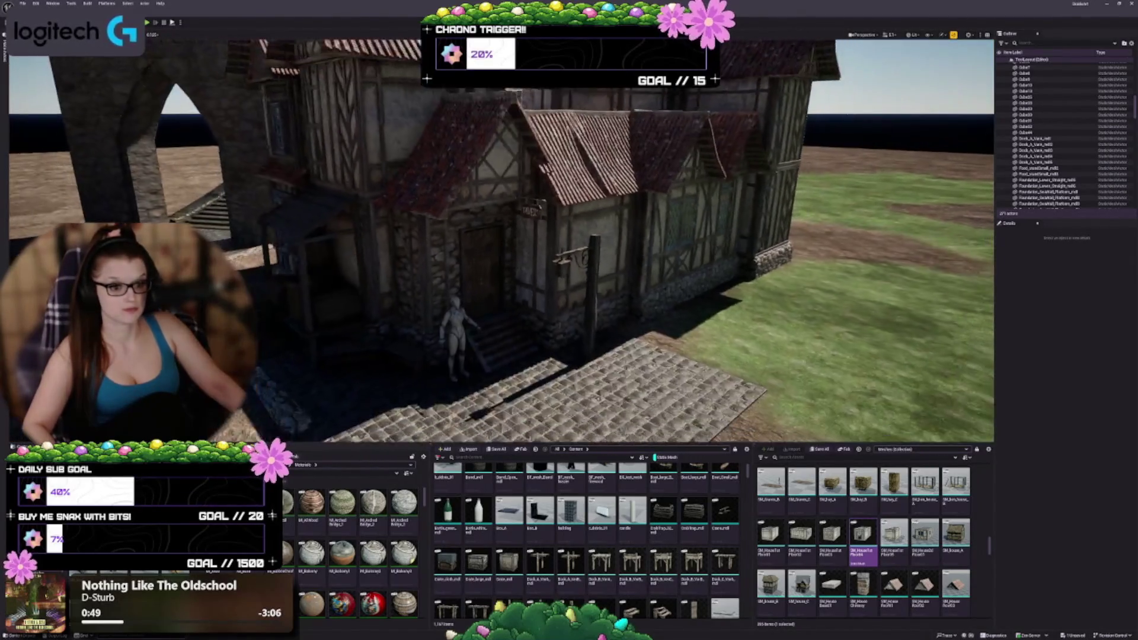
Group the tavern meshes with Ctrl+G, excluding the doorway stairs SM_HouseFloor6.
drag(571, 287, 570, 287)
click(630, 285)
key(f)
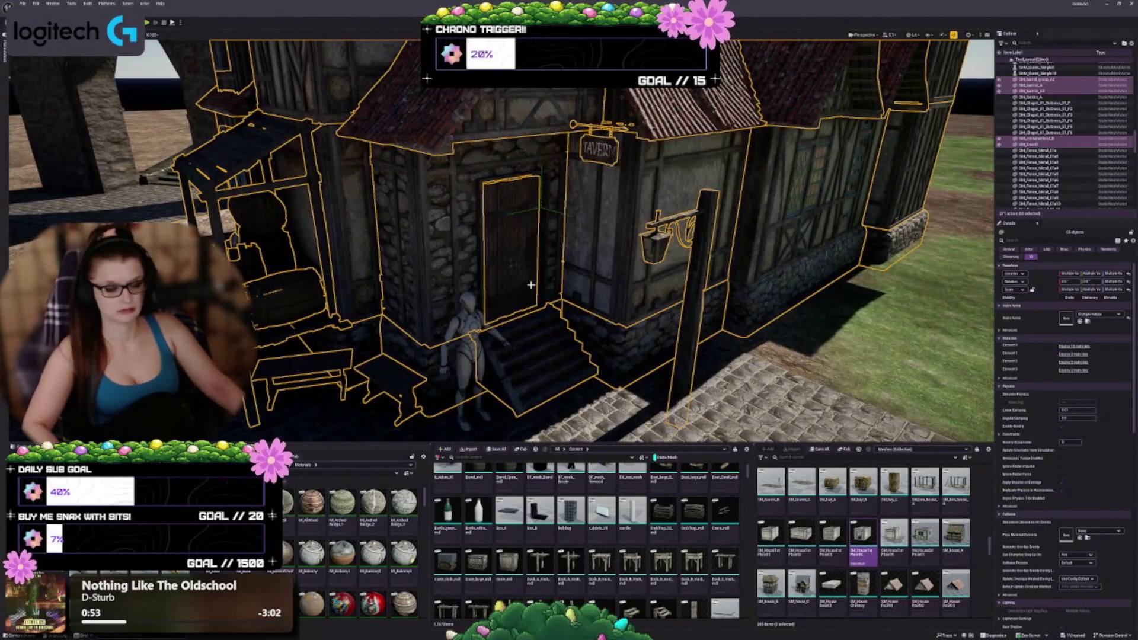
ctrl+click(528, 371)
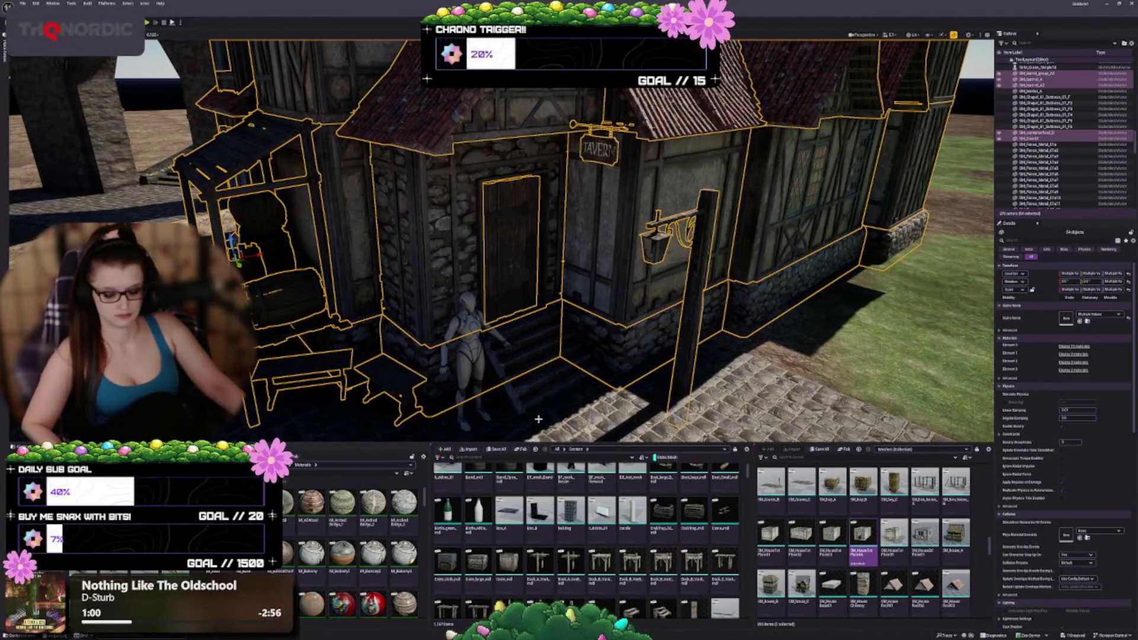
key(ctrl+g)
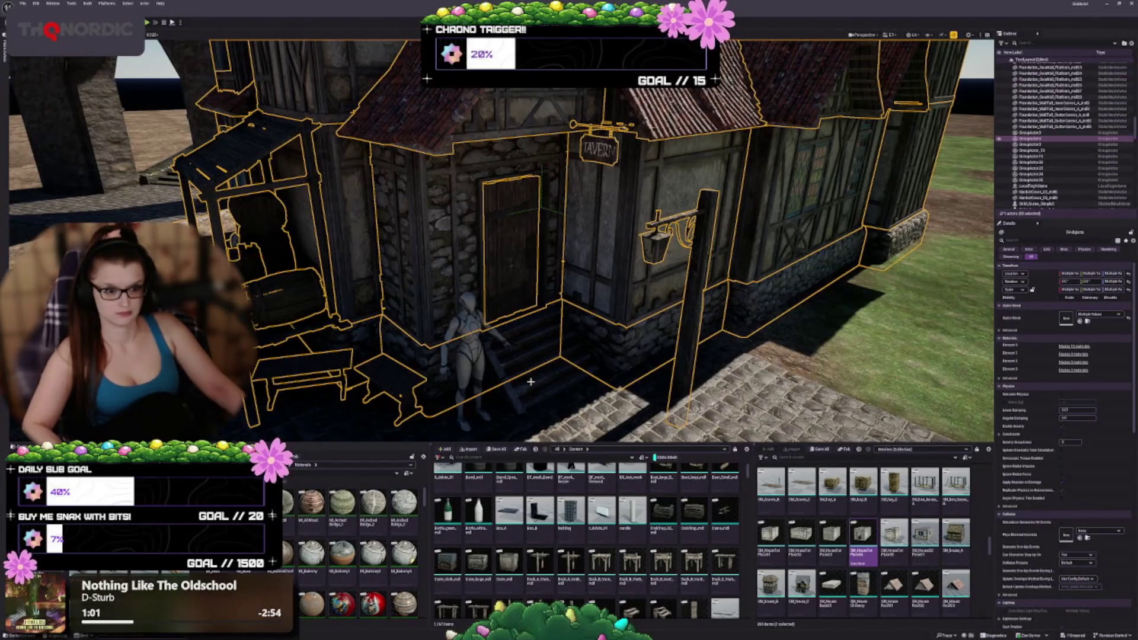
click(527, 368)
Nudge the stone house slightly up and left and frame it in view.
scroll(548, 364, down, 10)
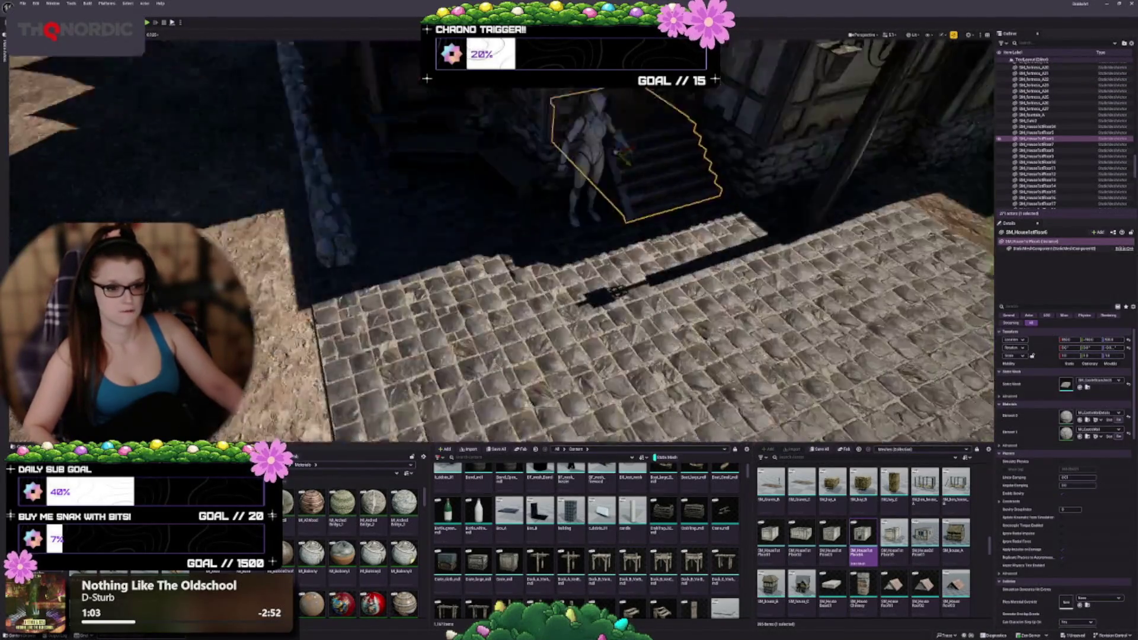
scroll(548, 364, down, 1)
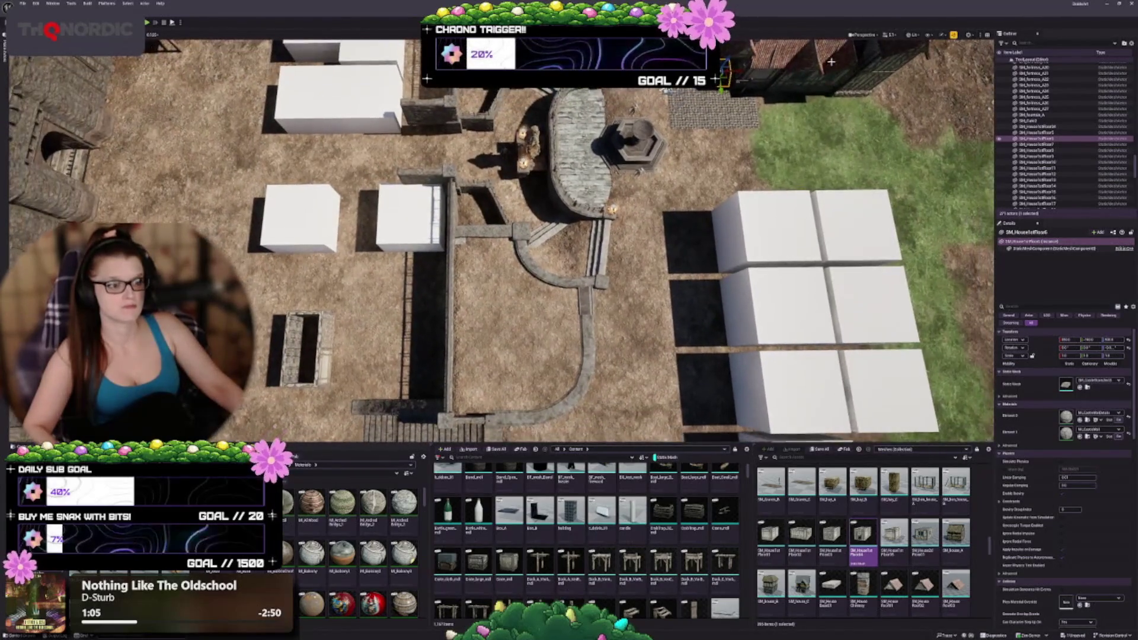
click(373, 333)
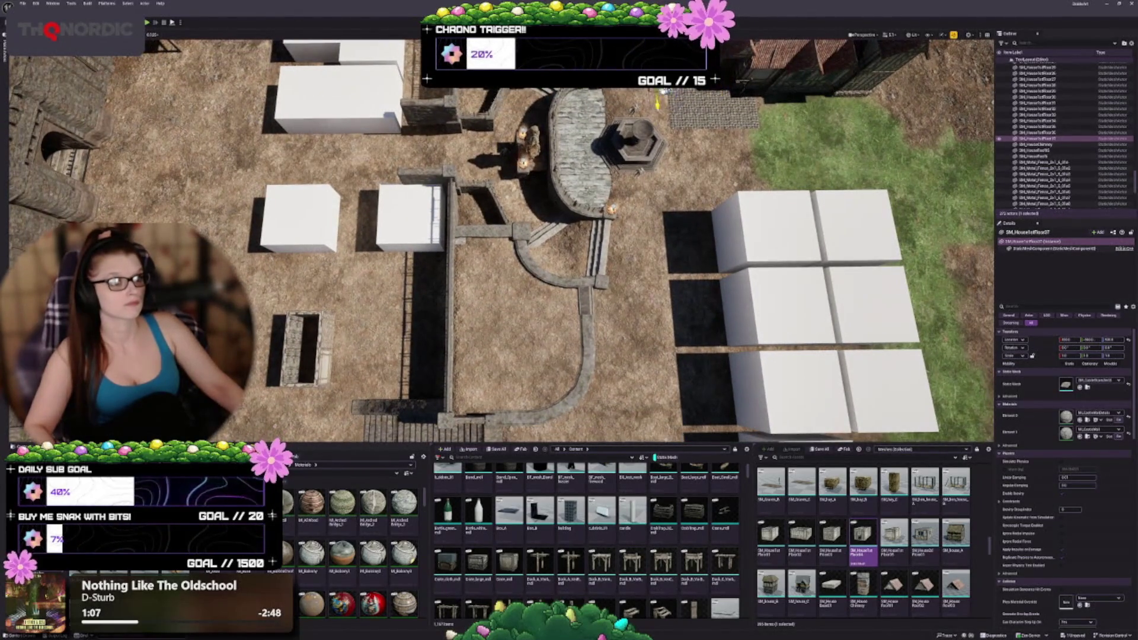
drag(318, 391, 300, 372)
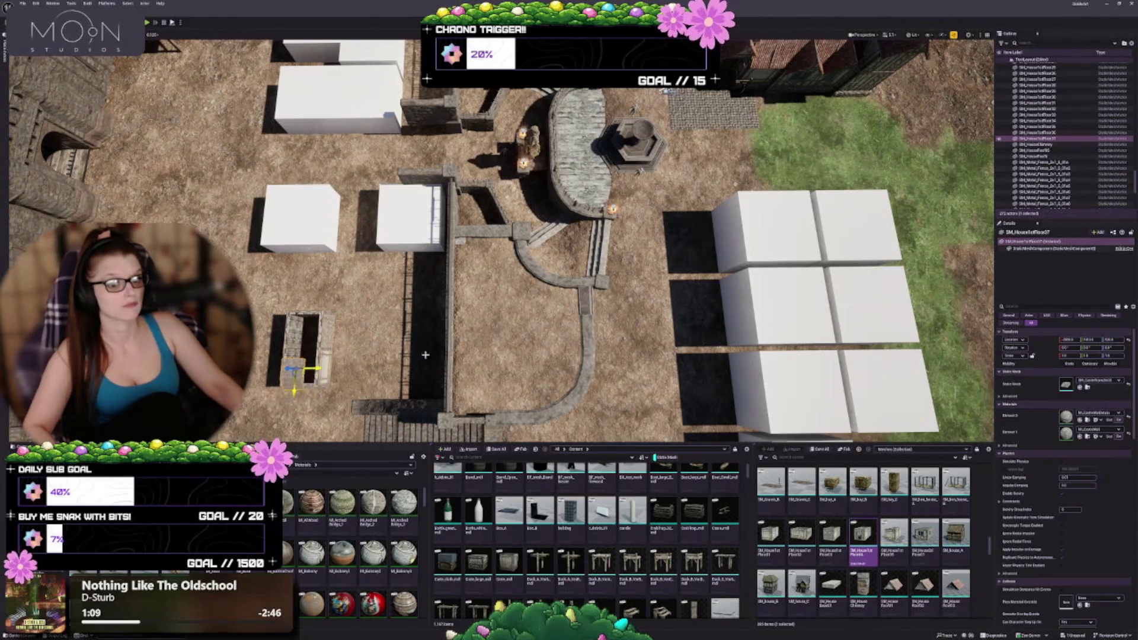
key(f)
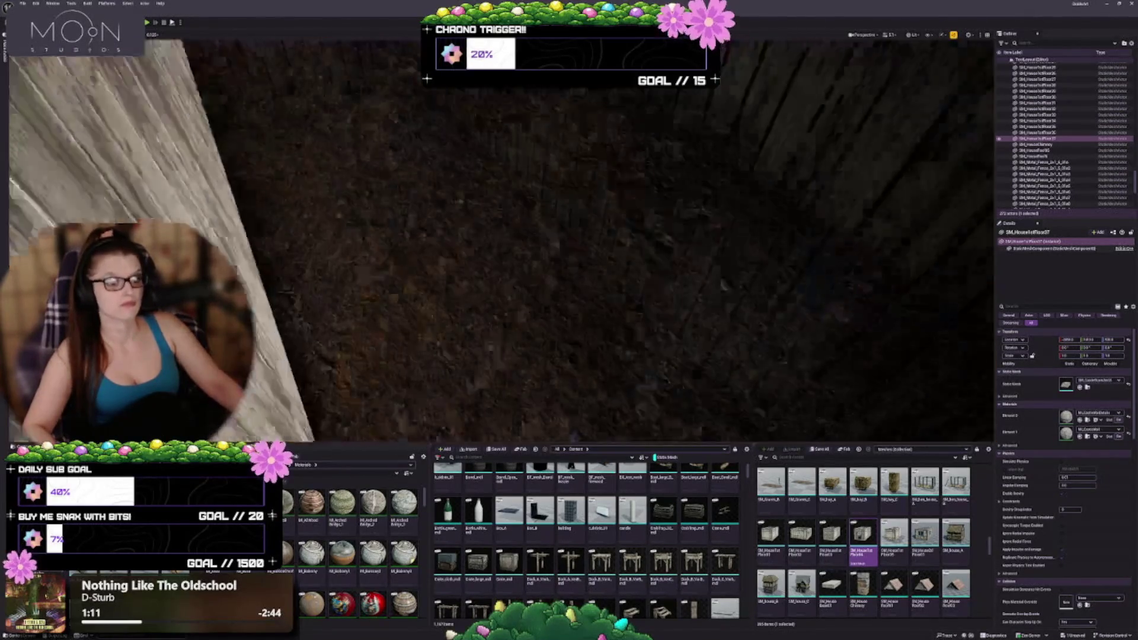
scroll(339, 163, down, 5)
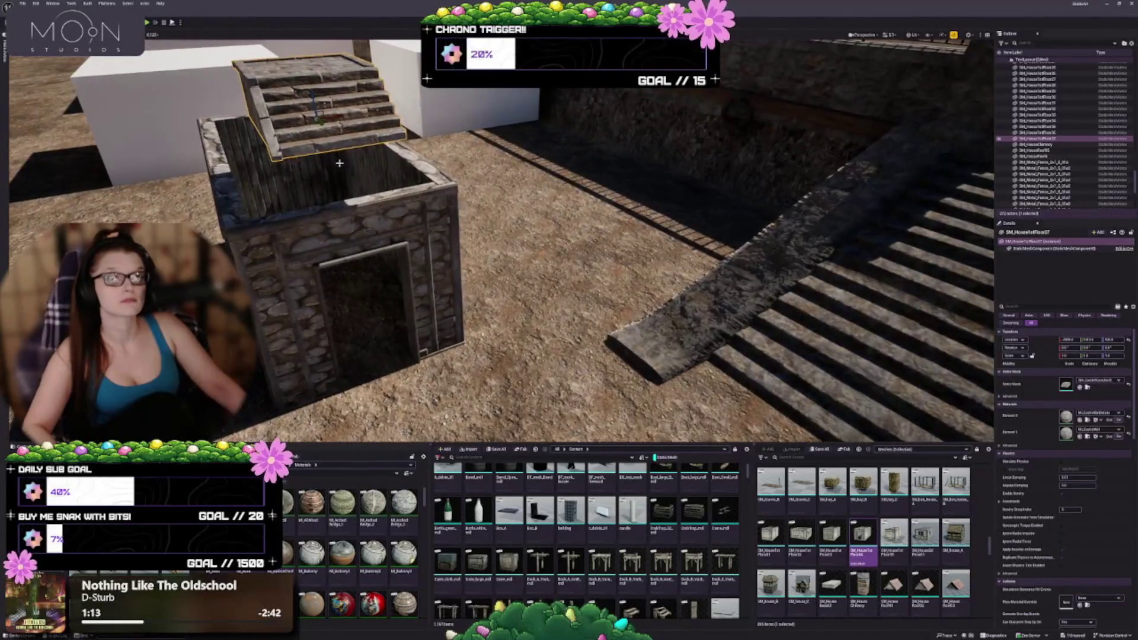
Bring the stone stairs down in front of the doorway and slide them into line.
mouse_move(309, 93)
mouse_down()
mouse_move(340, 328)
mouse_move(320, 379)
mouse_up()
key(ctrl+z)
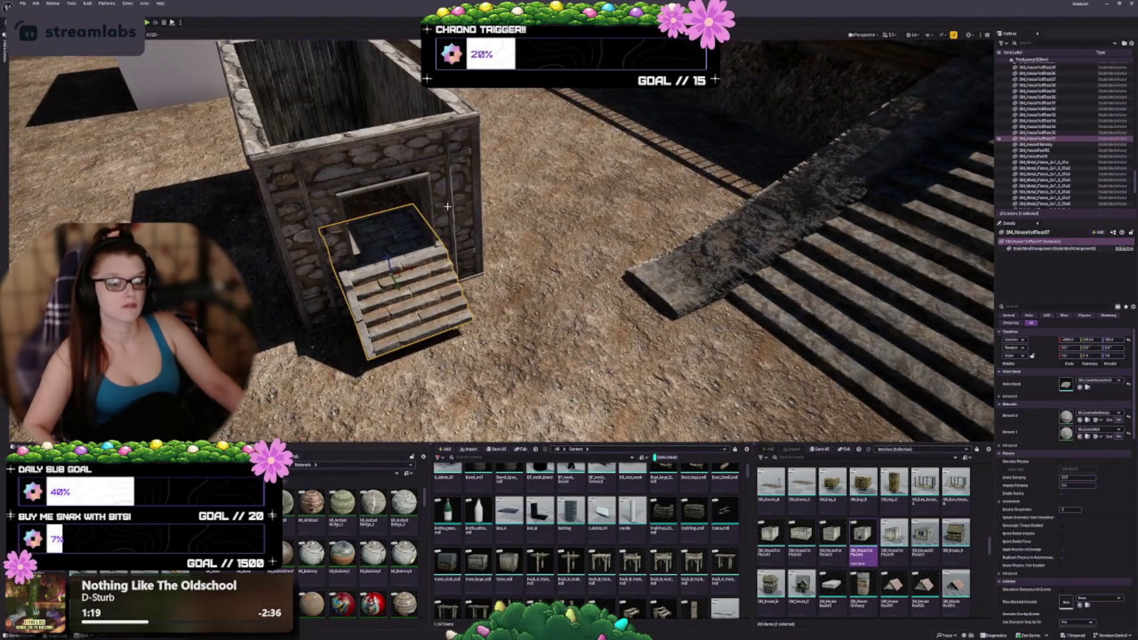
drag(387, 256, 389, 263)
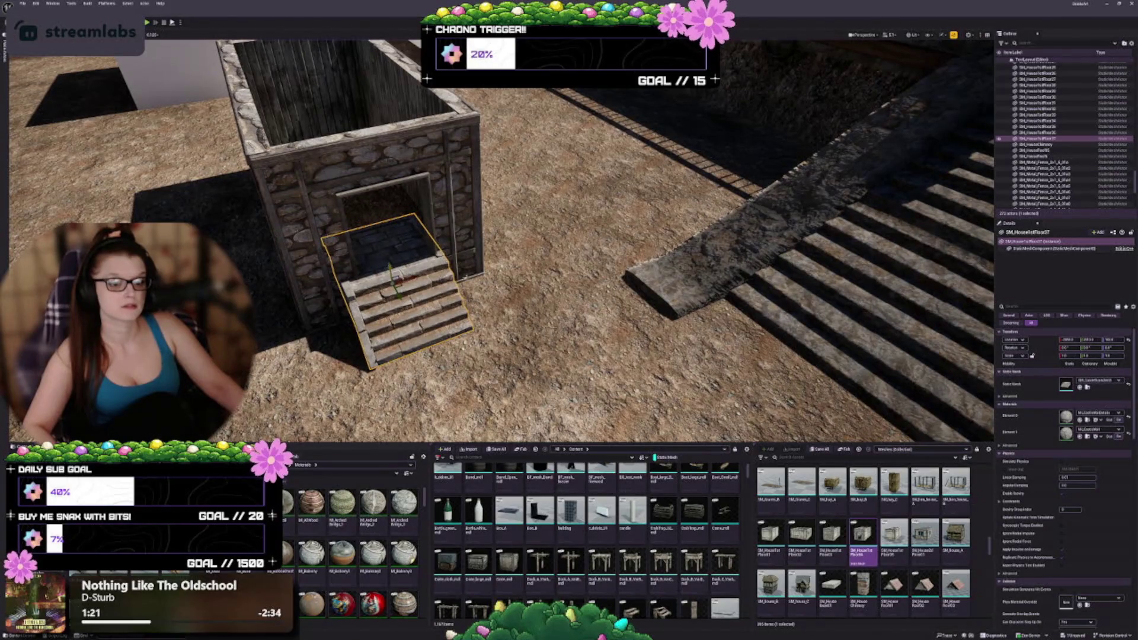
drag(497, 237, 486, 308)
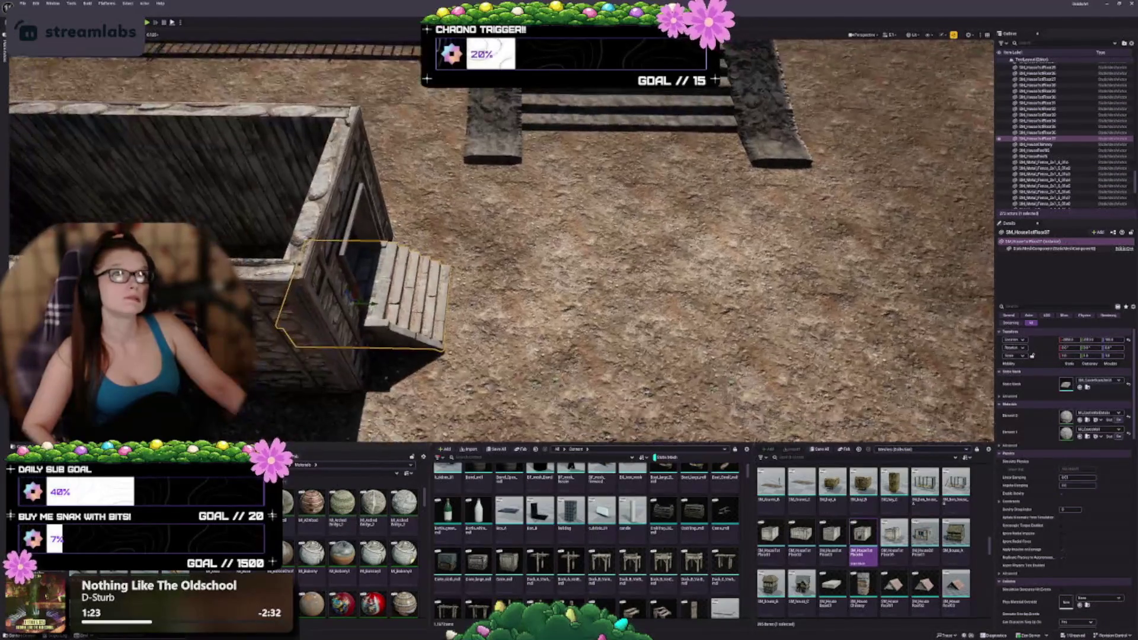
drag(308, 343, 299, 349)
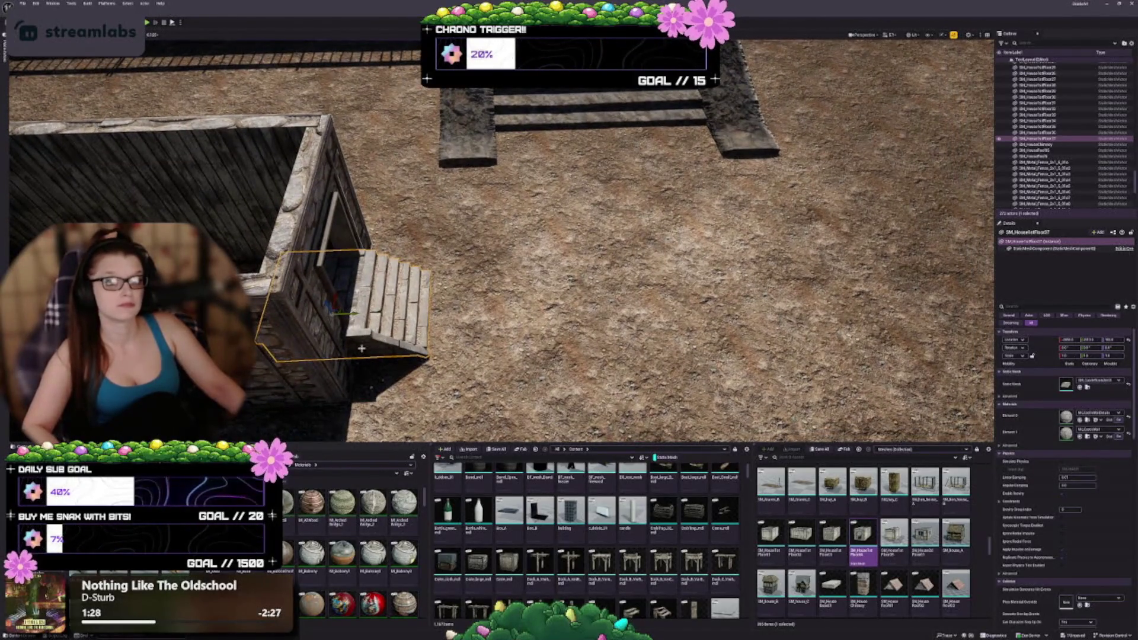
mouse_move(350, 314)
mouse_down()
mouse_move(410, 311)
mouse_move(398, 309)
mouse_up()
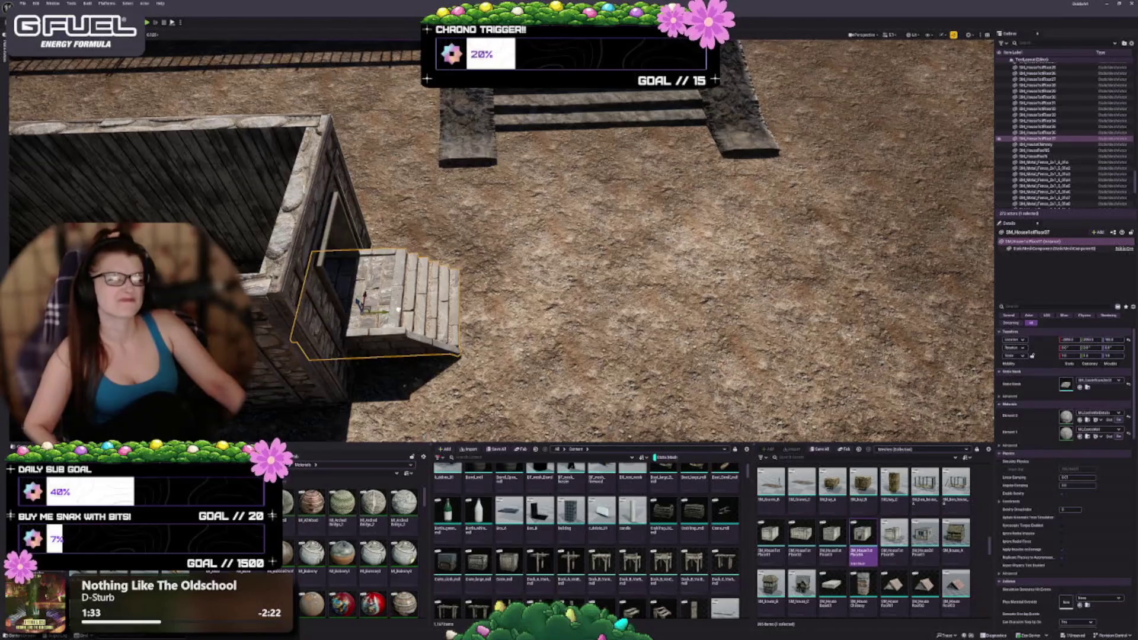
Fine-tune the stone steps sideways until they sit flush against the hut doorway.
key(Right)
key(d)
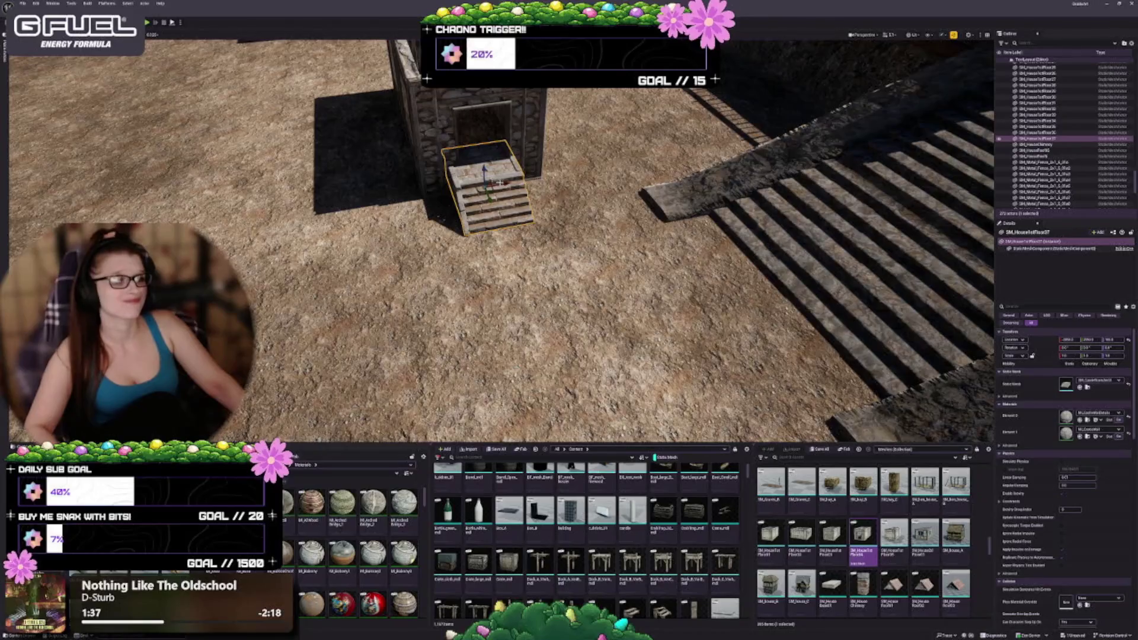
drag(510, 185, 566, 180)
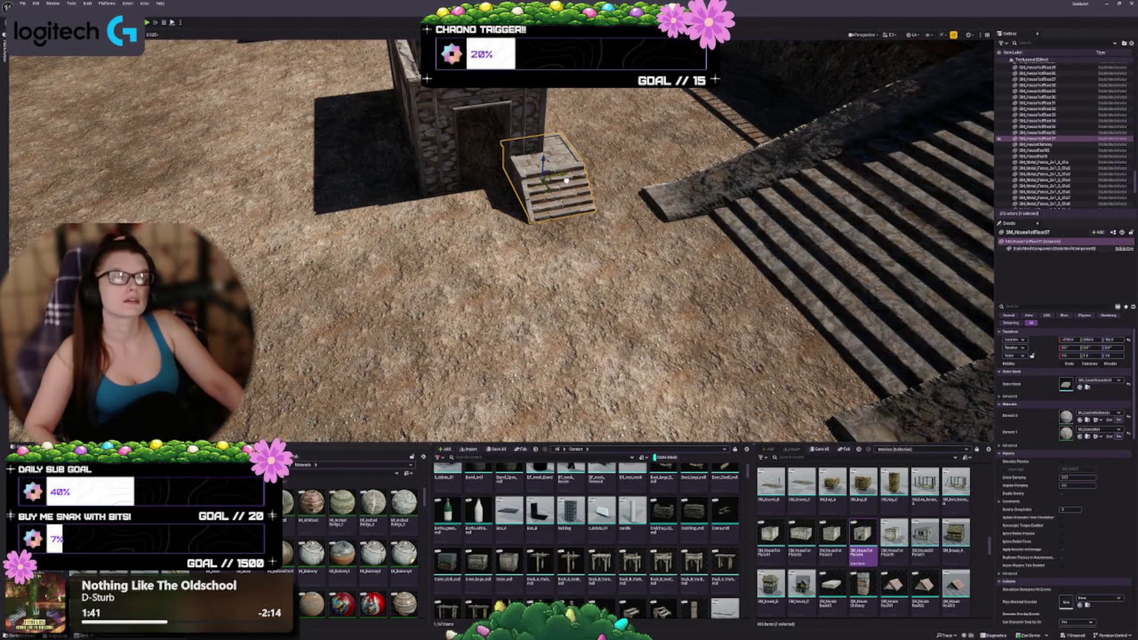
drag(552, 182, 542, 183)
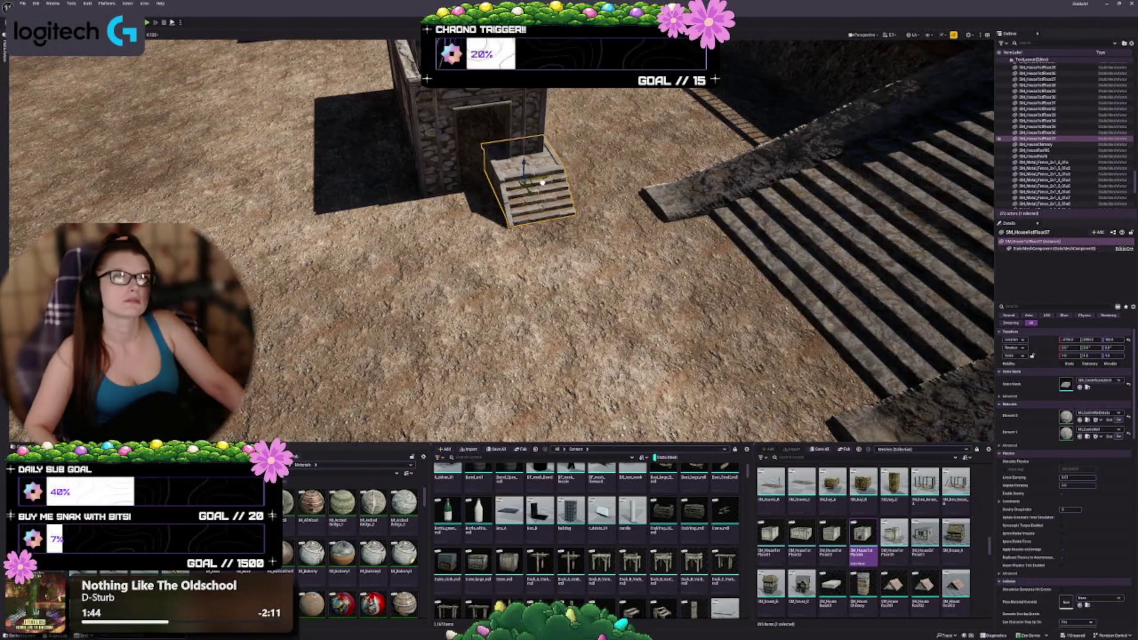
scroll(542, 182, down, 5)
scroll(542, 183, up, 5)
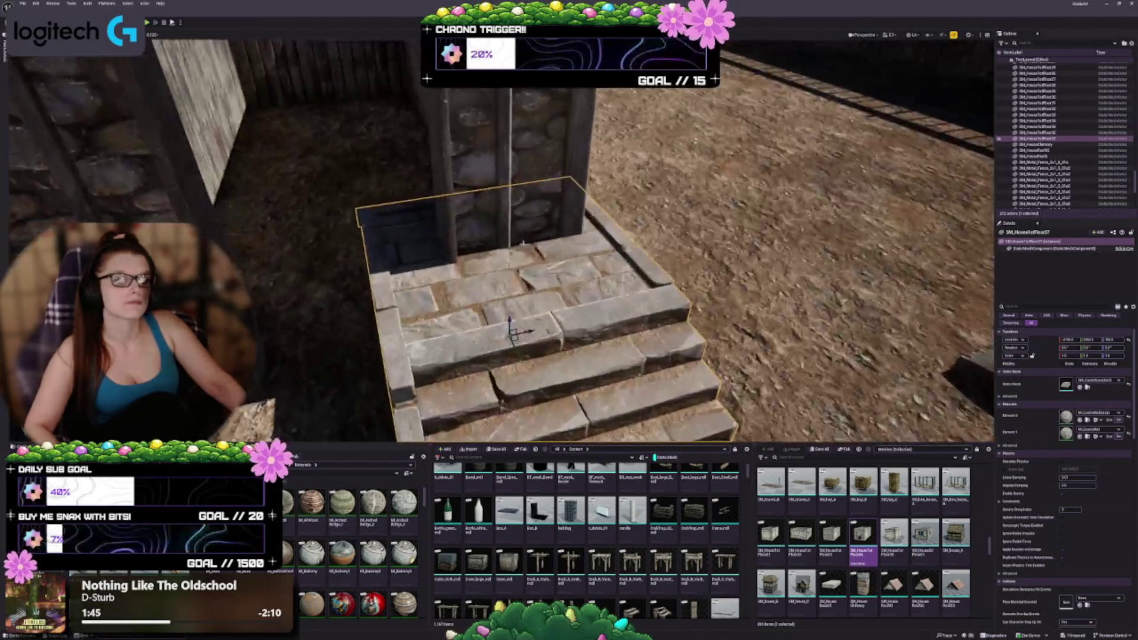
scroll(542, 183, down, 5)
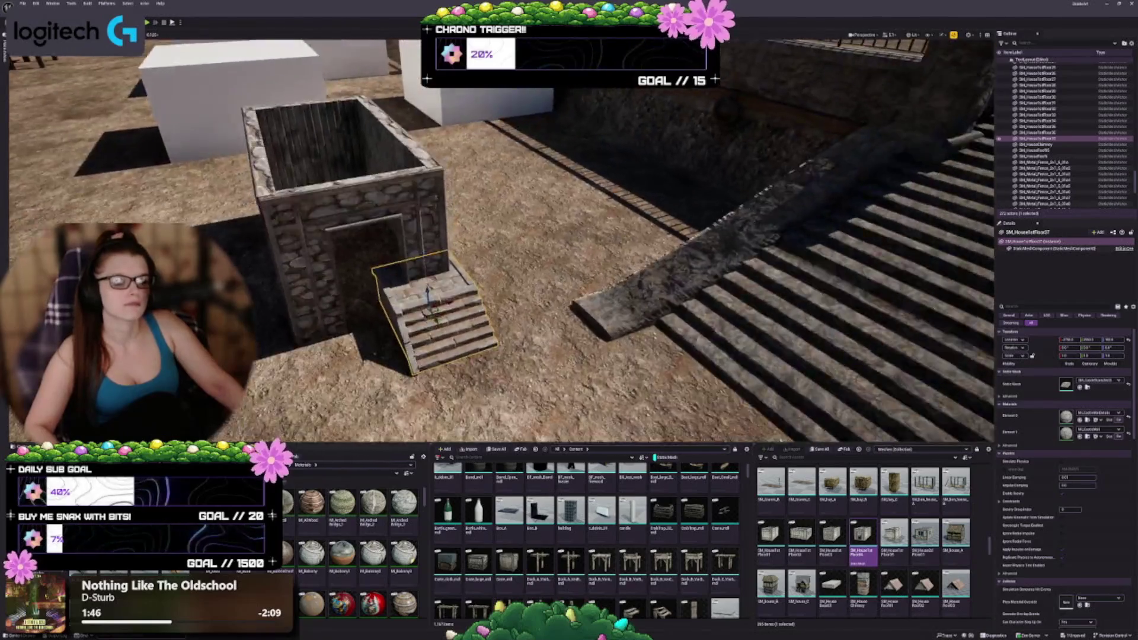
scroll(315, 180, up, 5)
scroll(315, 180, down, 5)
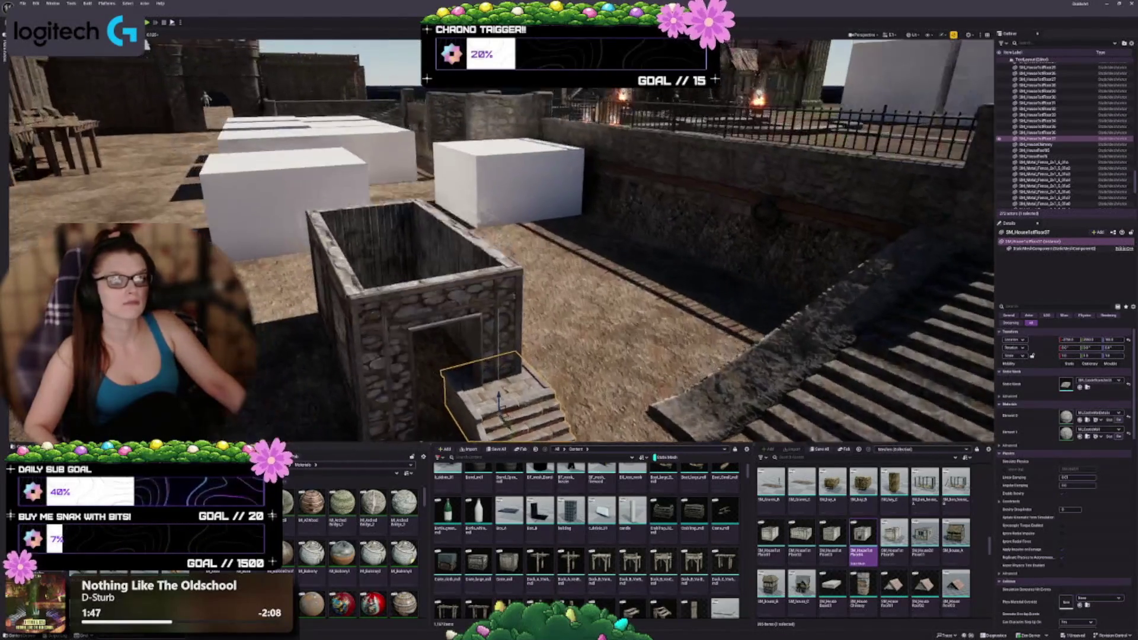
scroll(315, 180, up, 3)
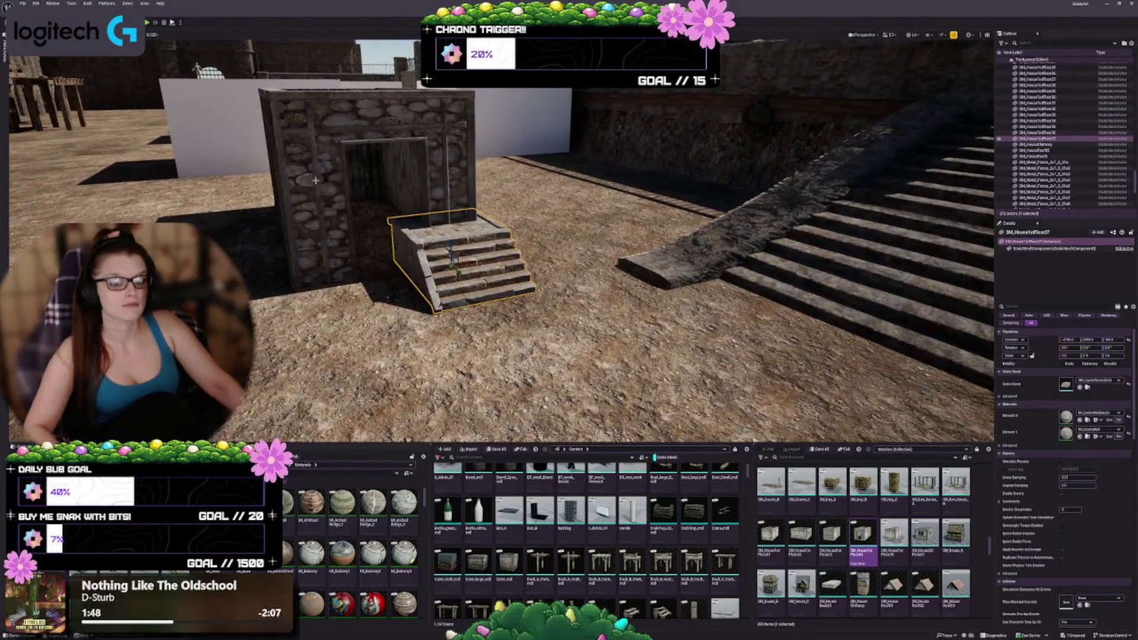
Move the stone hut so it lines up with its entrance steps.
click(426, 212)
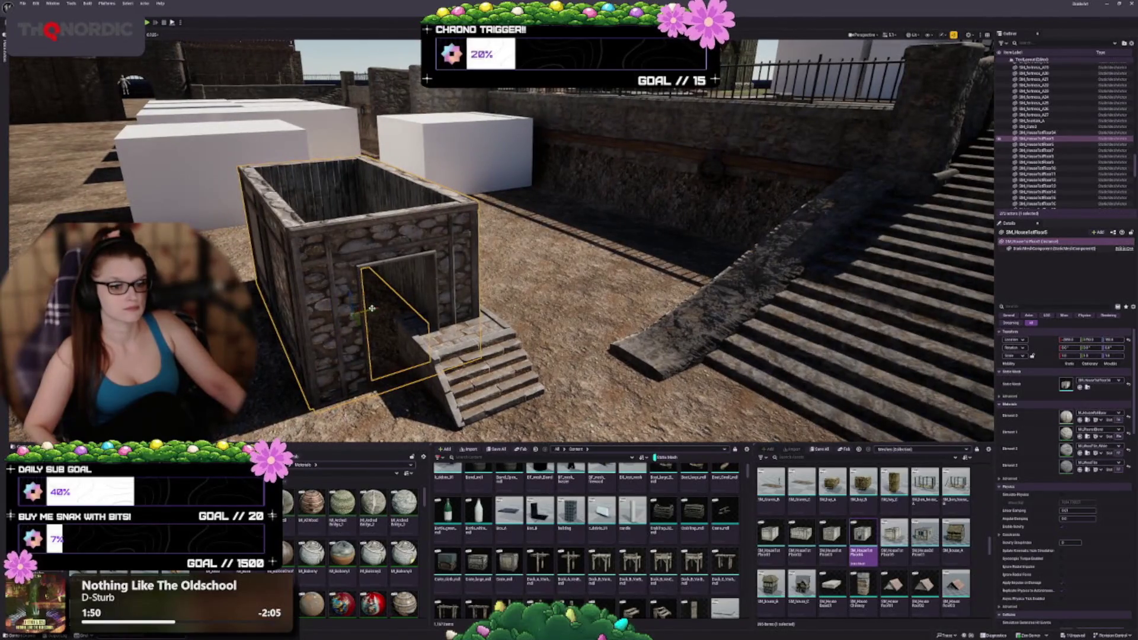
mouse_move(372, 308)
mouse_down()
mouse_move(418, 303)
mouse_move(383, 242)
mouse_move(393, 250)
mouse_up()
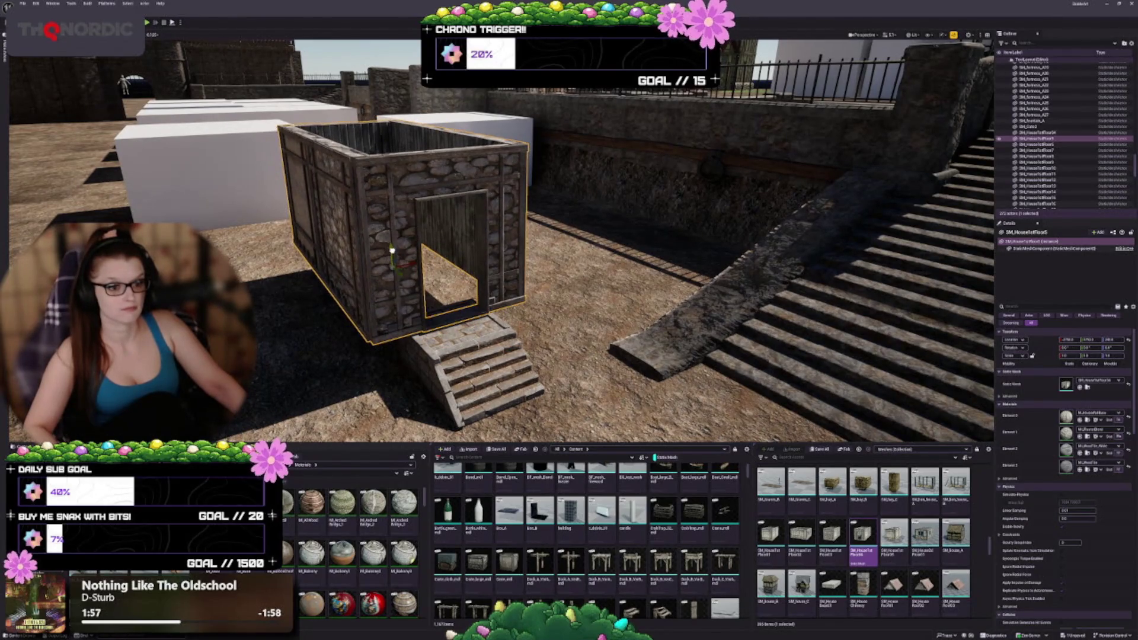
key(f)
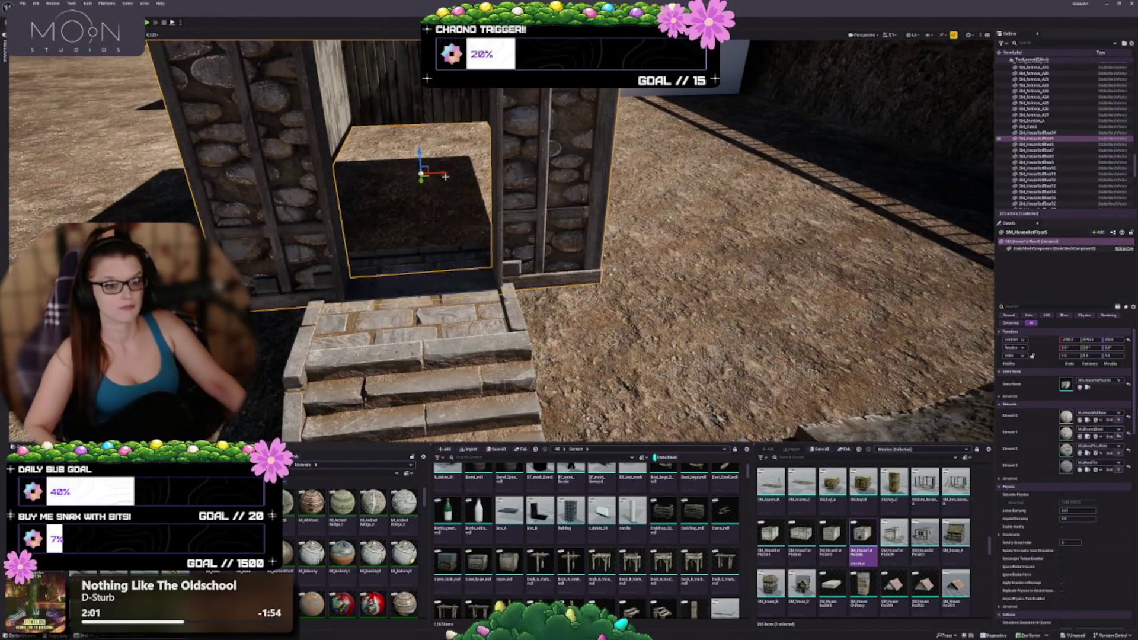
drag(445, 173, 438, 172)
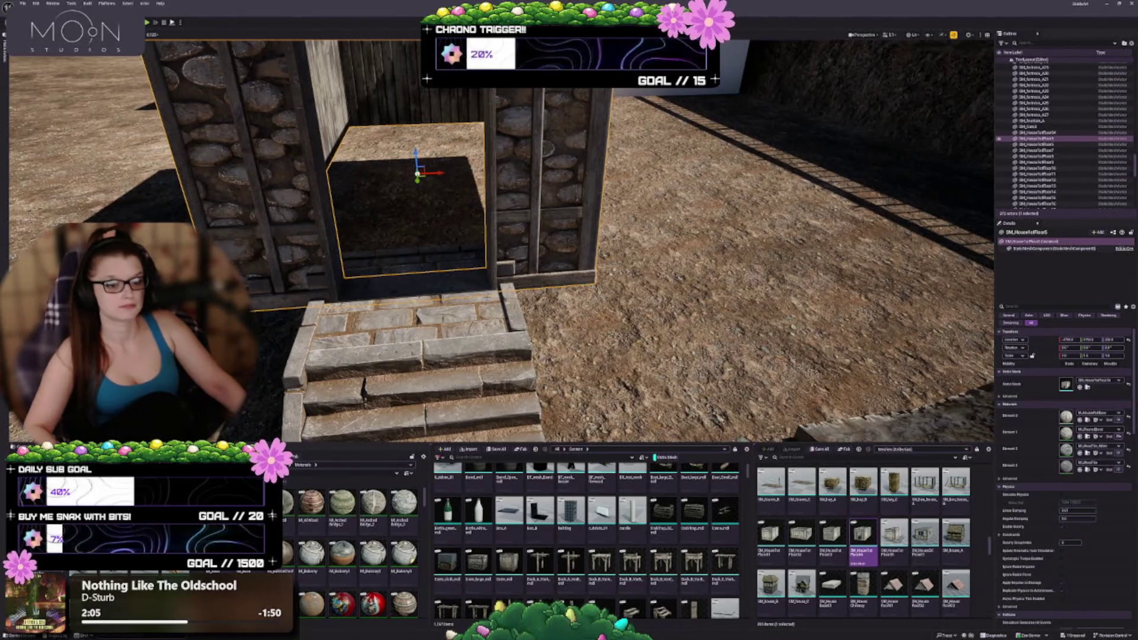
scroll(497, 237, up, 5)
scroll(498, 237, down, 8)
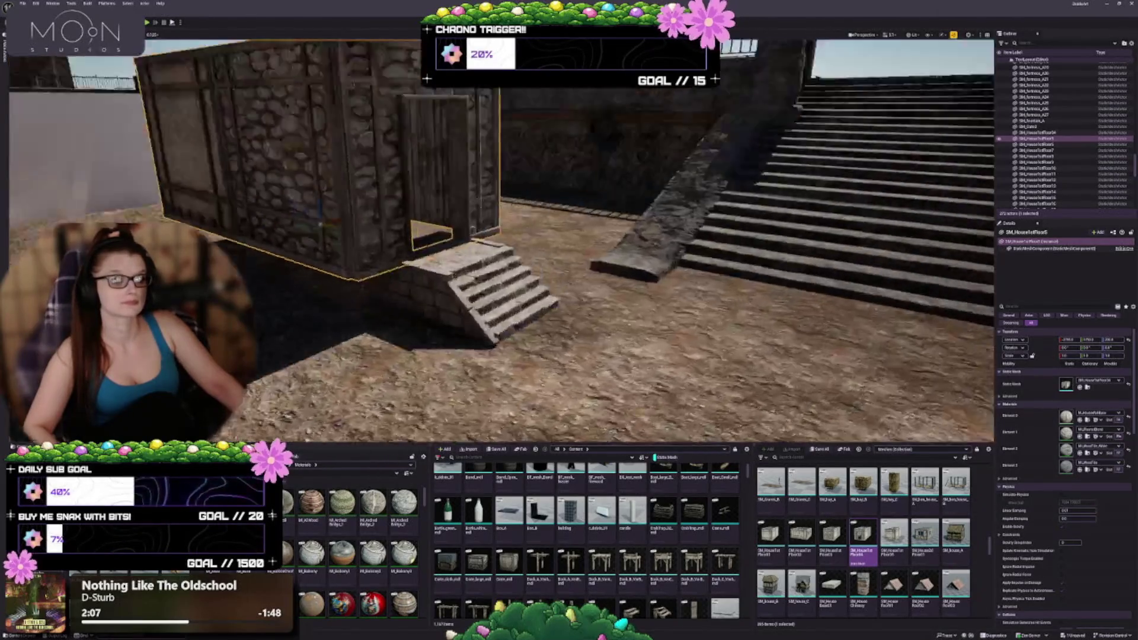
scroll(347, 226, up, 5)
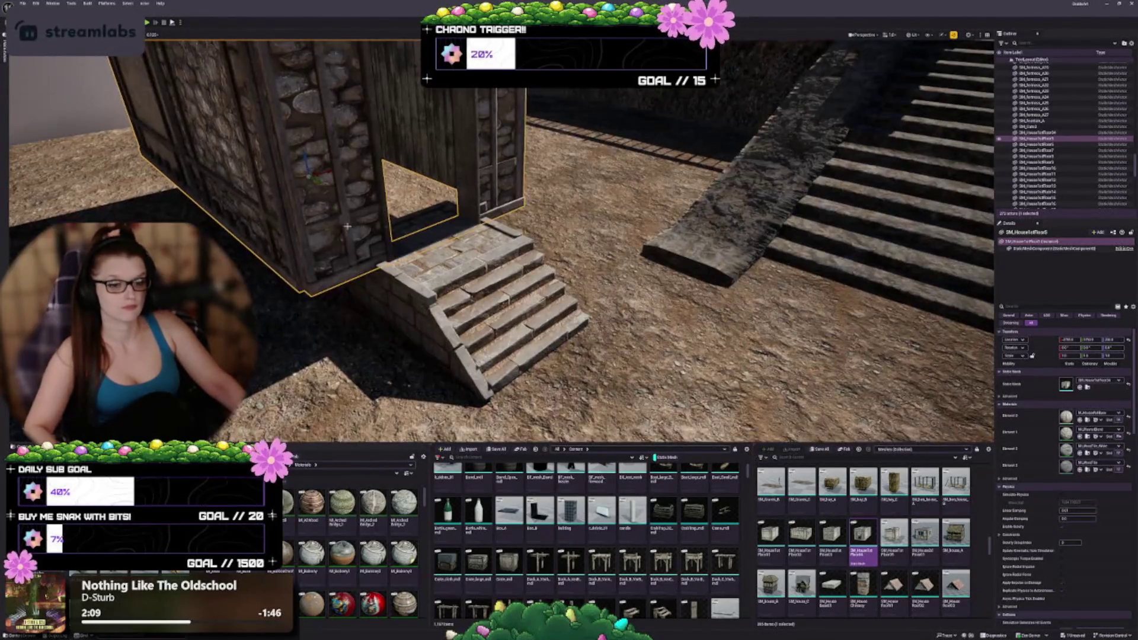
Alt-drag a duplicate of the hut and lower the copy beneath it.
drag(308, 168, 316, 202)
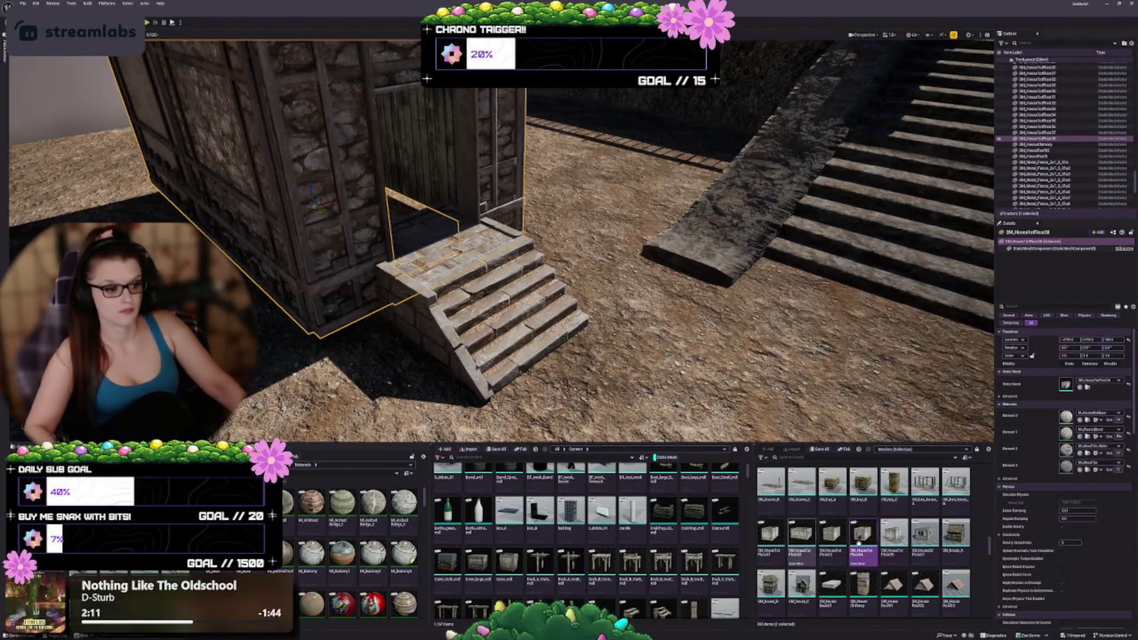
scroll(862, 545, down, 2)
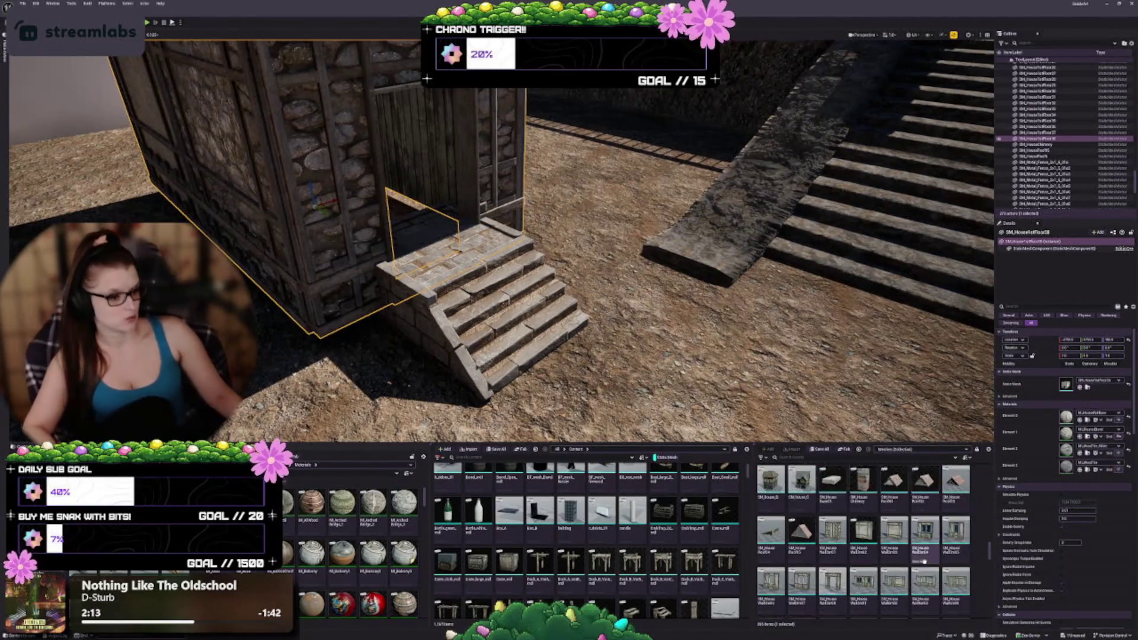
scroll(936, 581, down, 5)
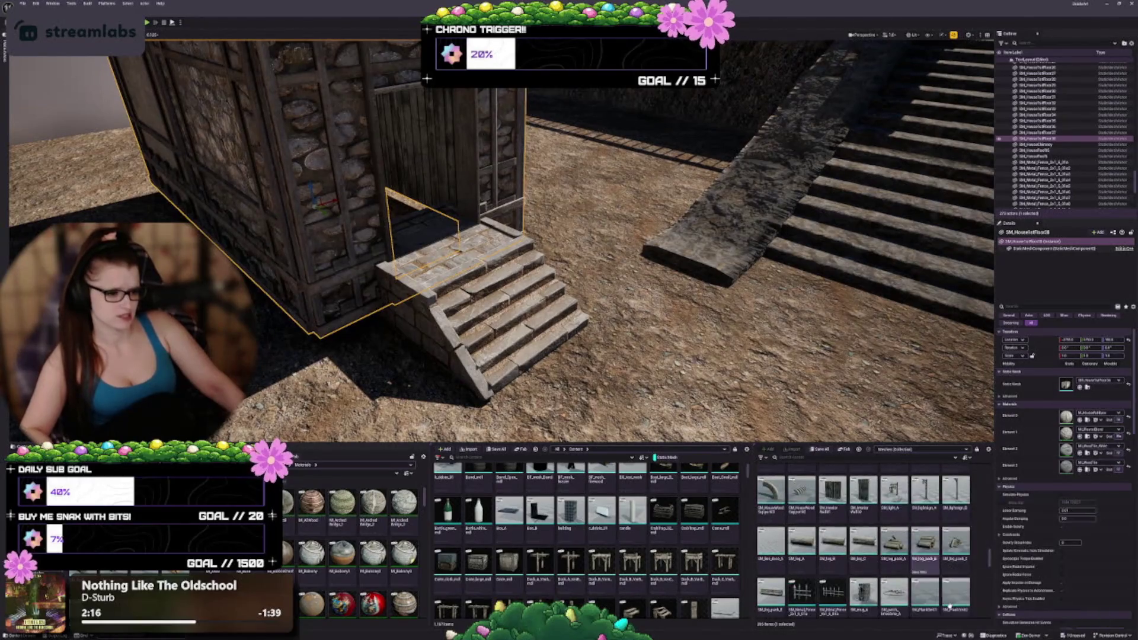
scroll(877, 542, down, 4)
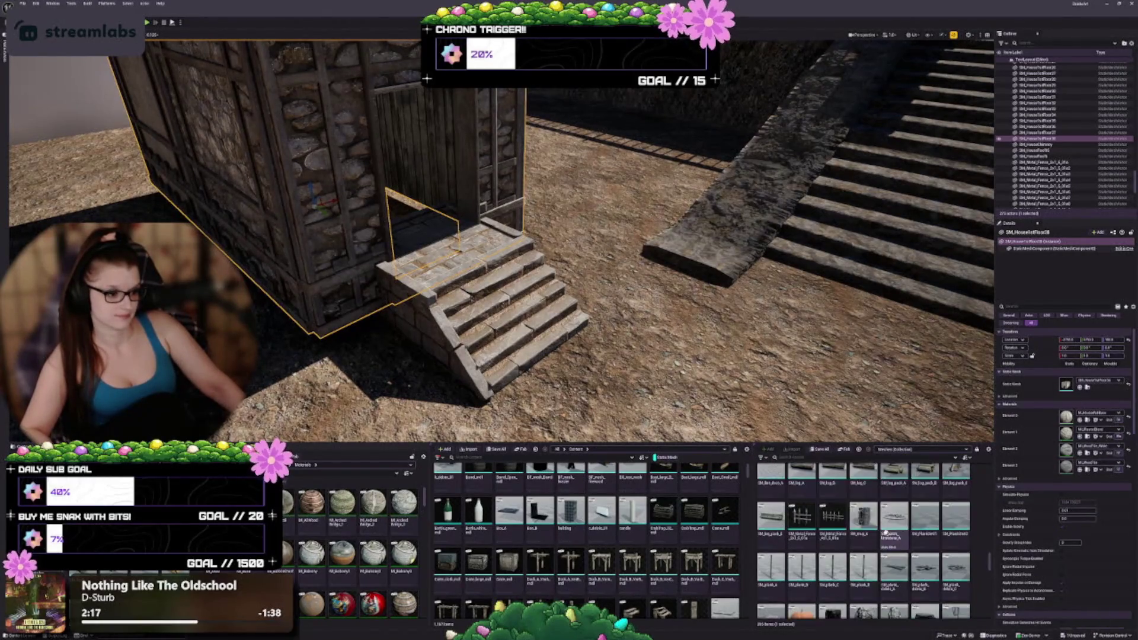
scroll(907, 548, down, 4)
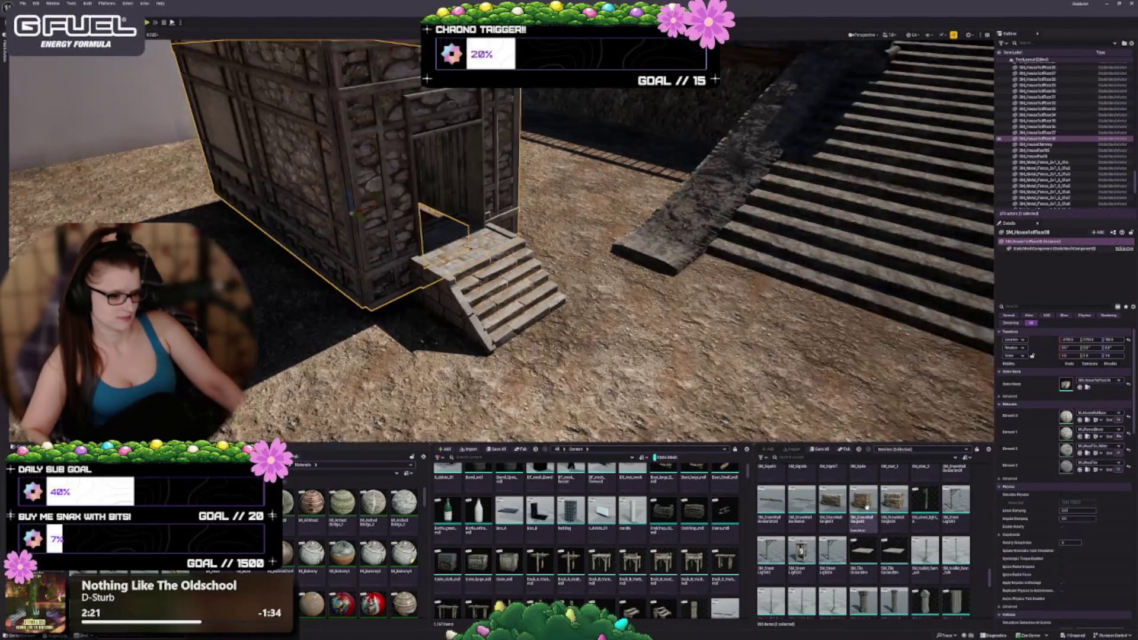
scroll(900, 571, down, 4)
scroll(897, 577, up, 10)
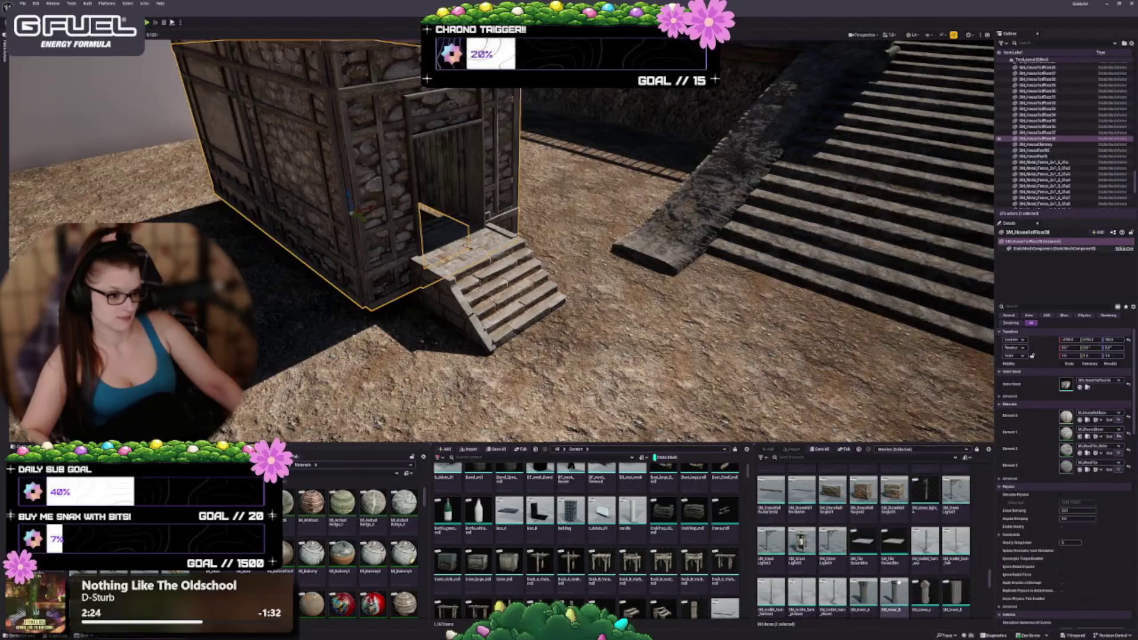
scroll(895, 585, up, 5)
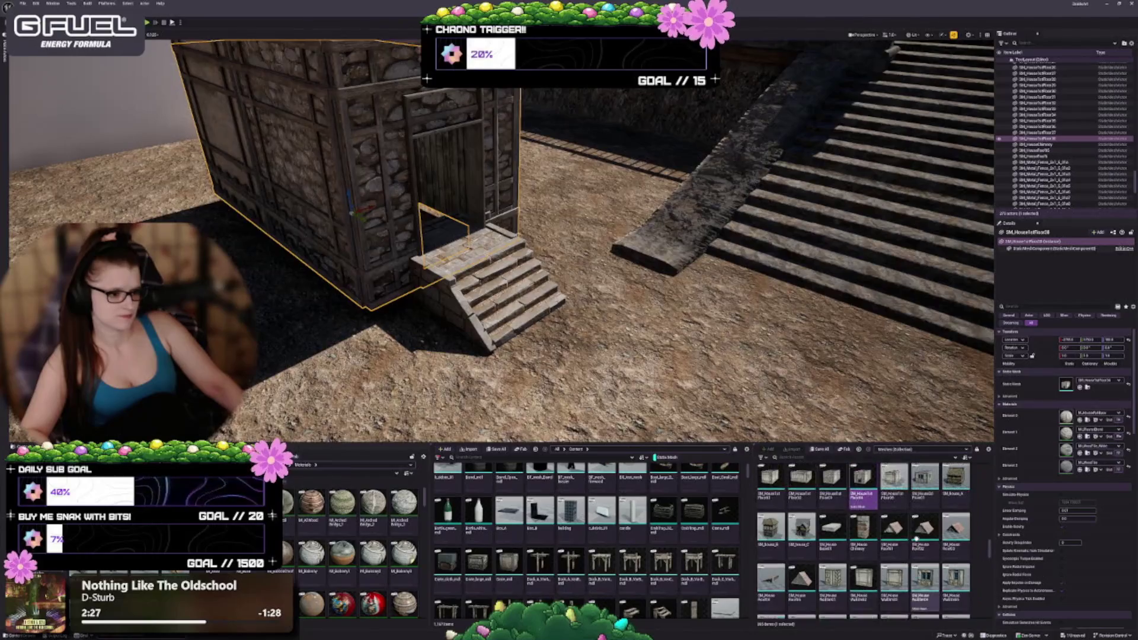
scroll(928, 591, up, 5)
scroll(933, 559, up, 2)
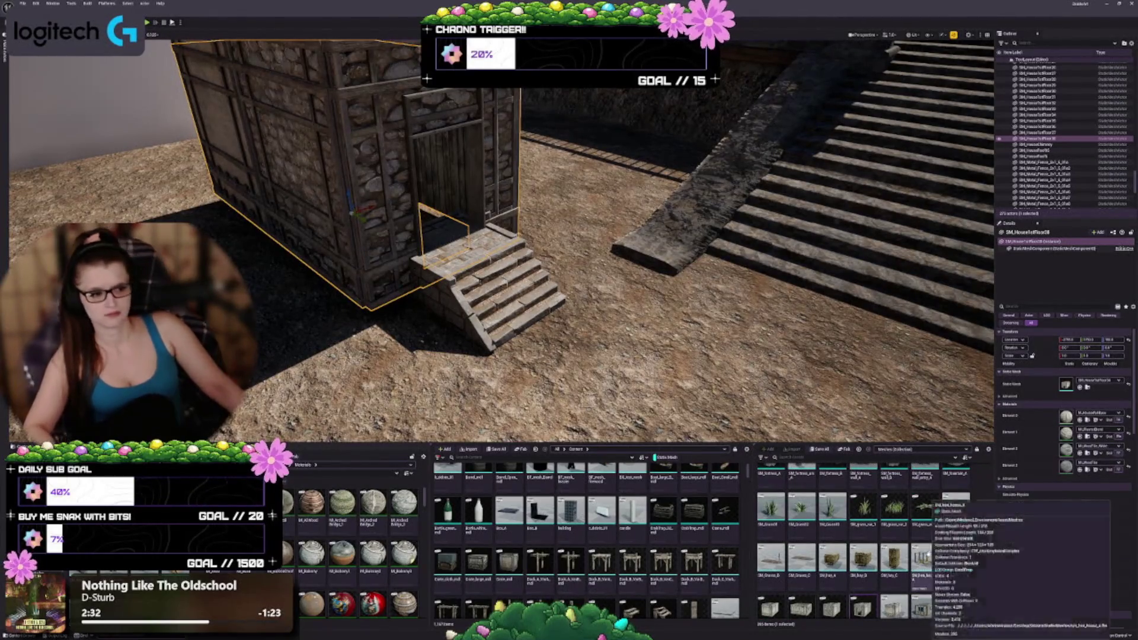
scroll(850, 578, up, 3)
scroll(849, 579, down, 5)
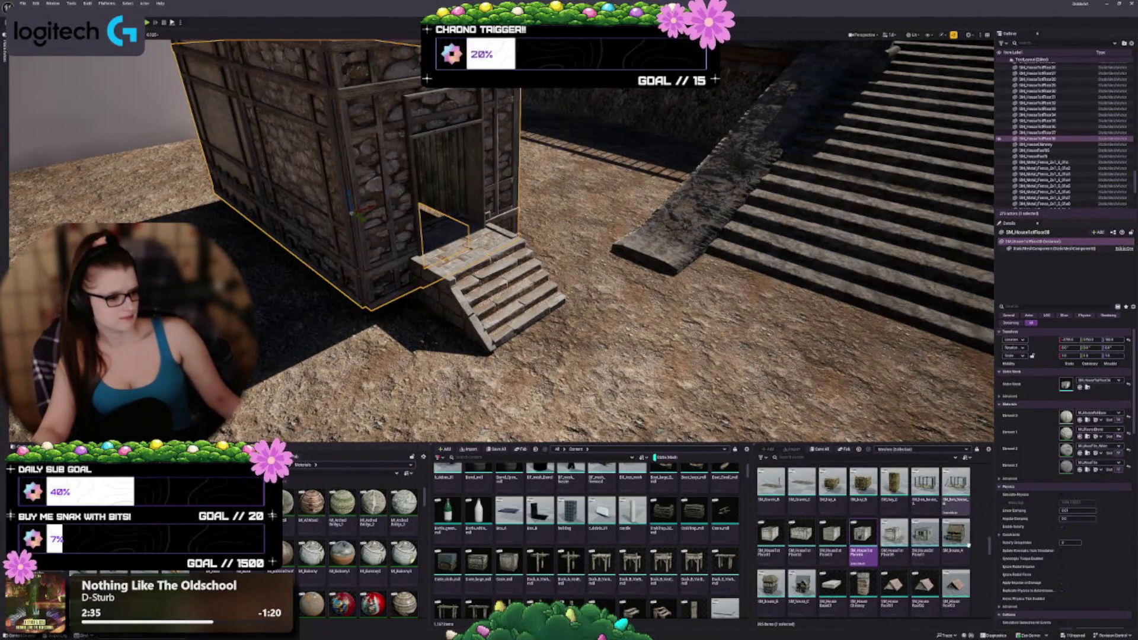
scroll(856, 571, down, 1)
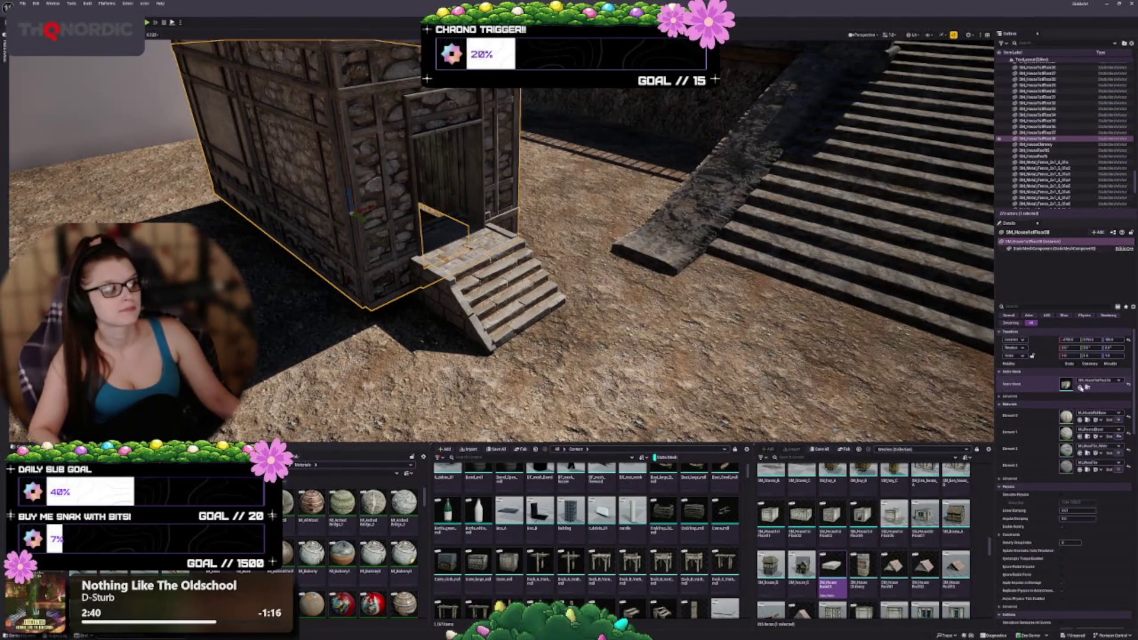
Assign the low stone wall mesh to the duplicate's Static Mesh slot and inspect the foundation.
click(1079, 386)
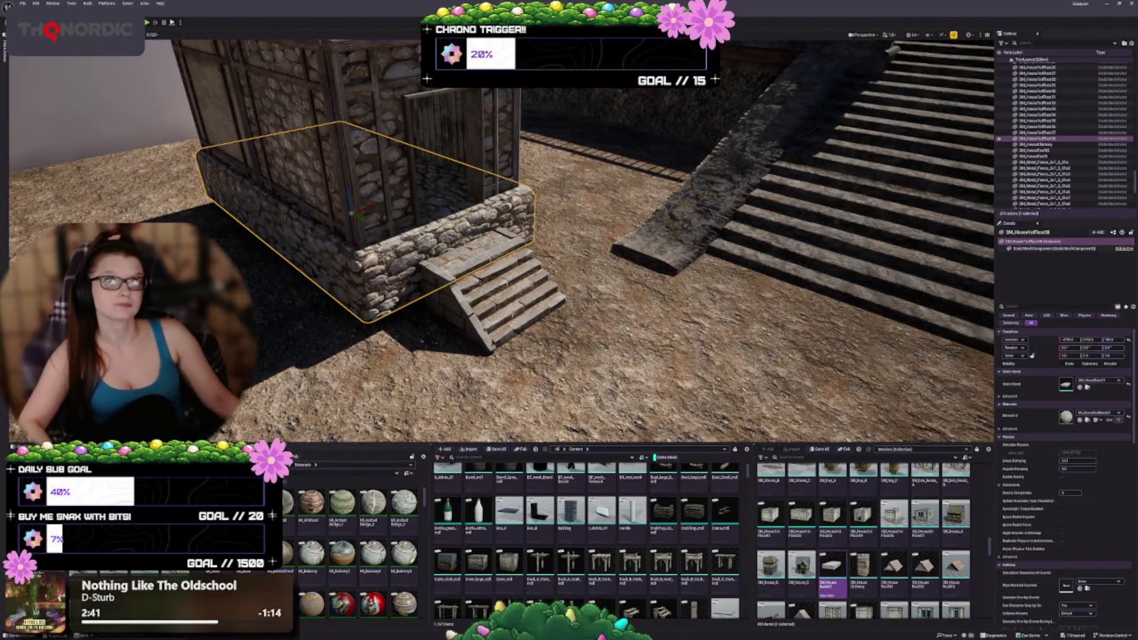
key(f)
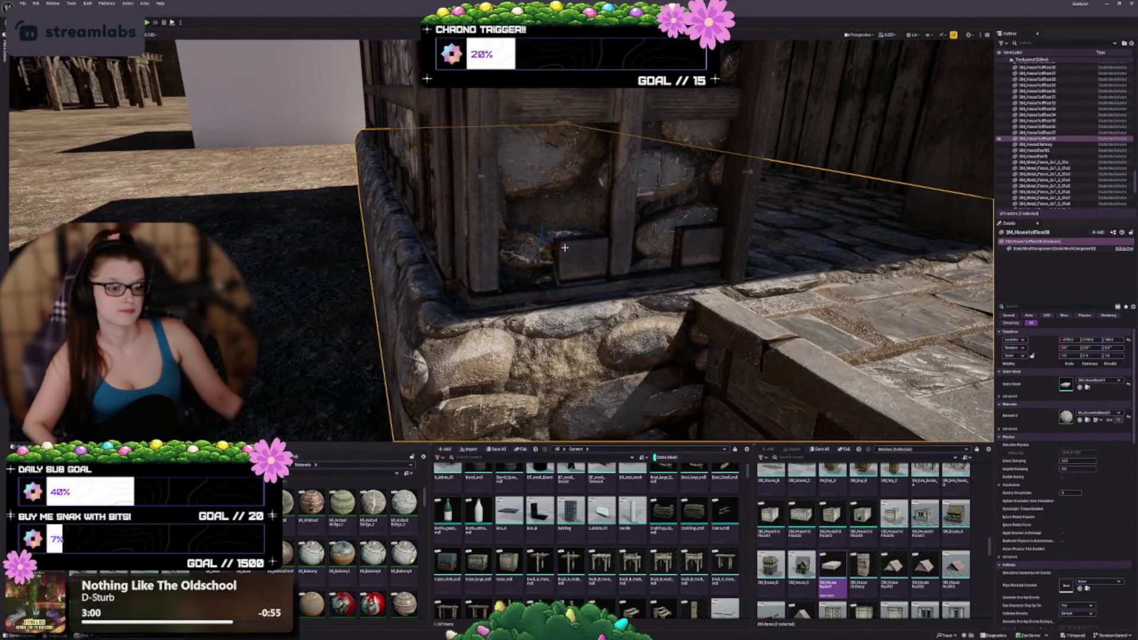
key(d)
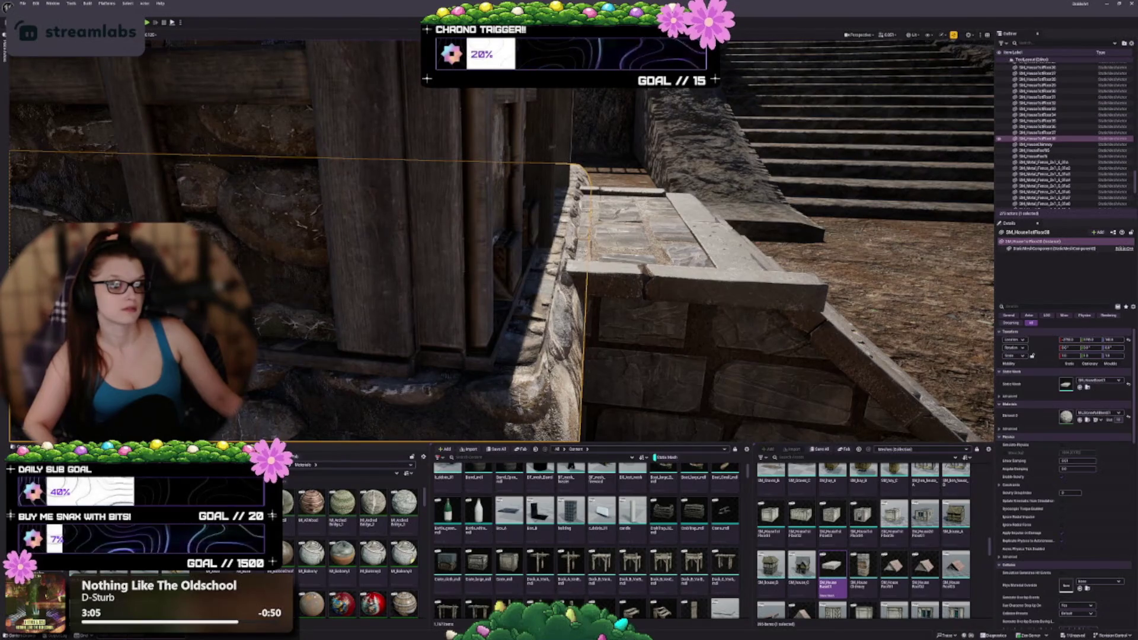
key(a)
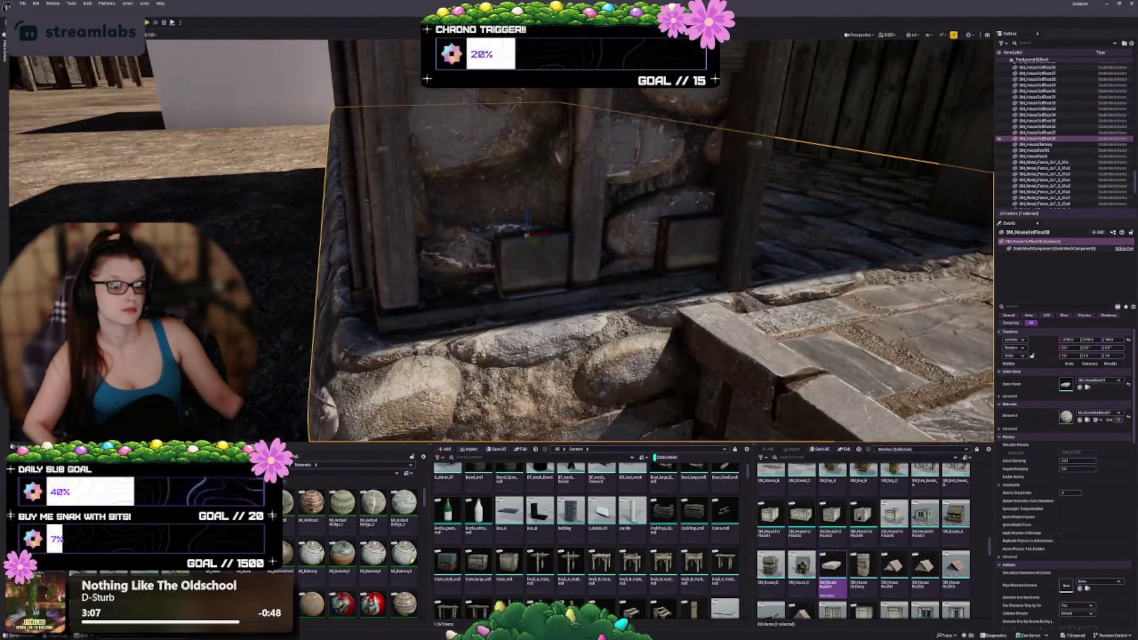
key(a)
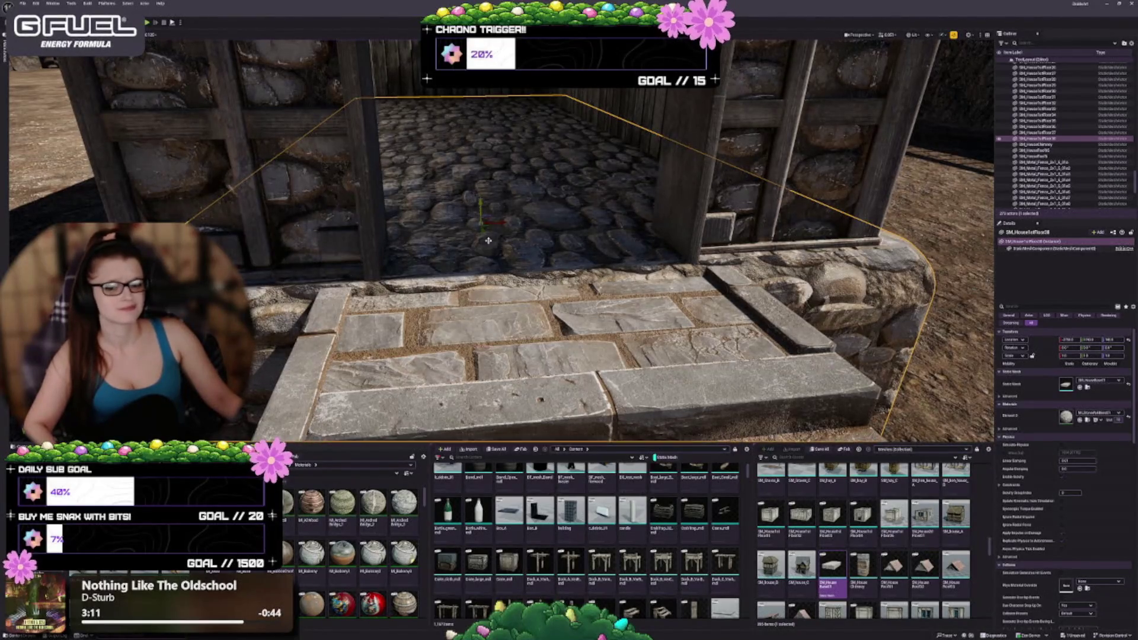
key(s)
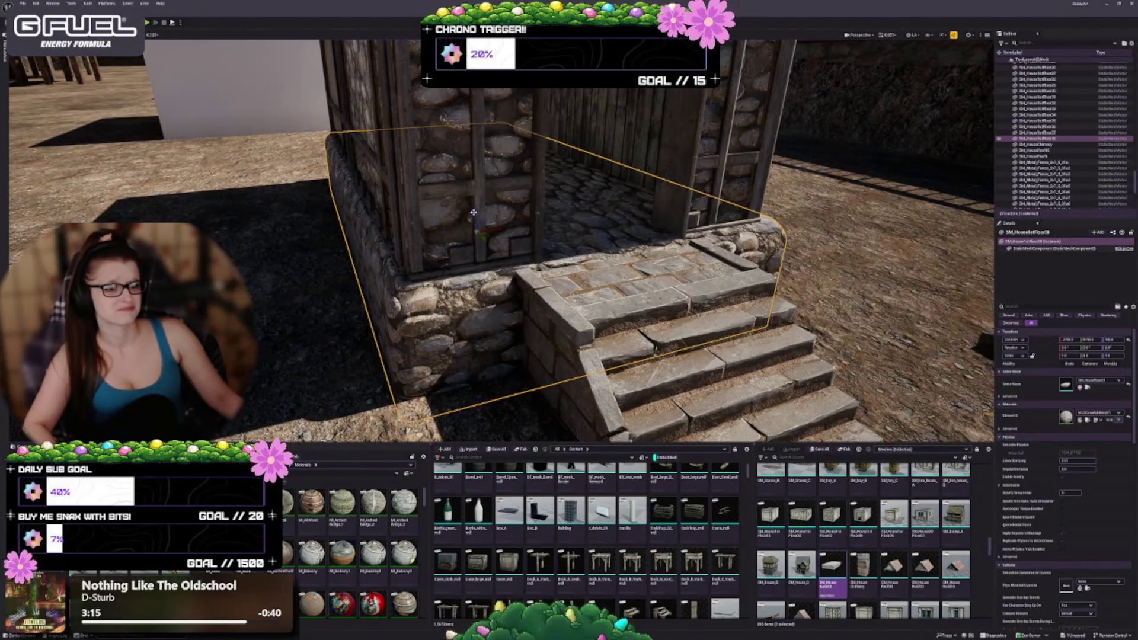
key(q)
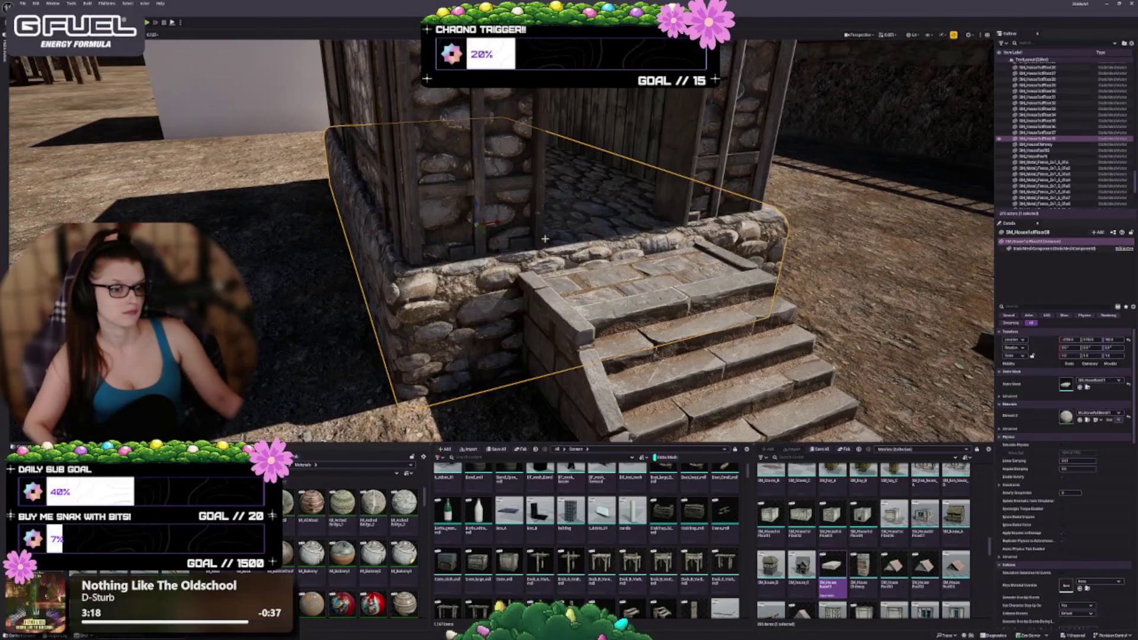
click(545, 239)
key(w)
key(q)
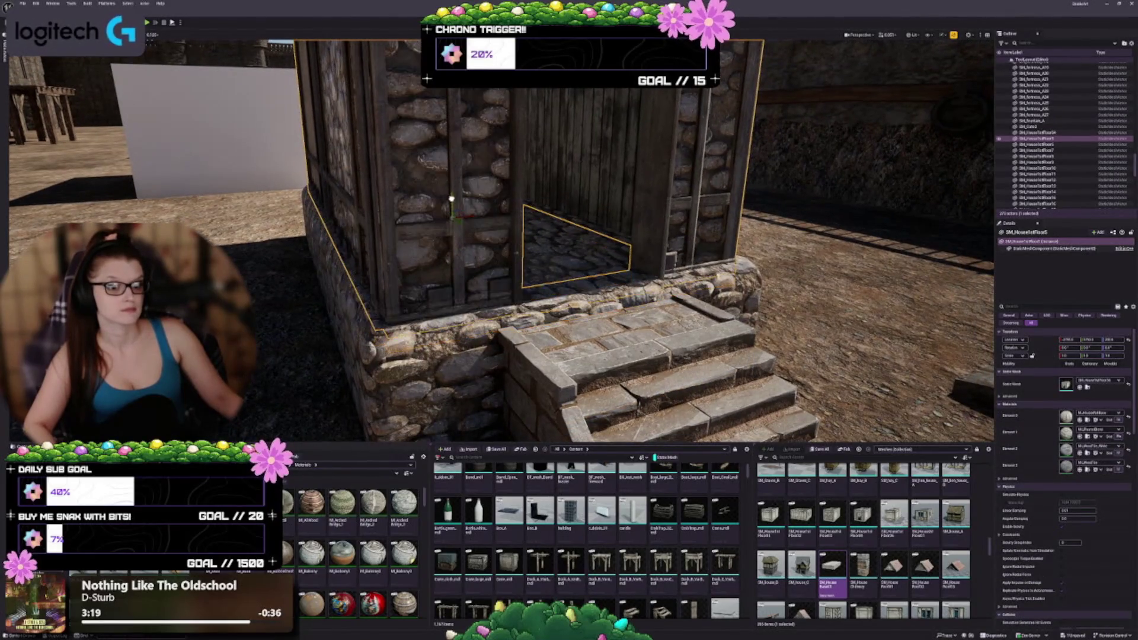
key(q)
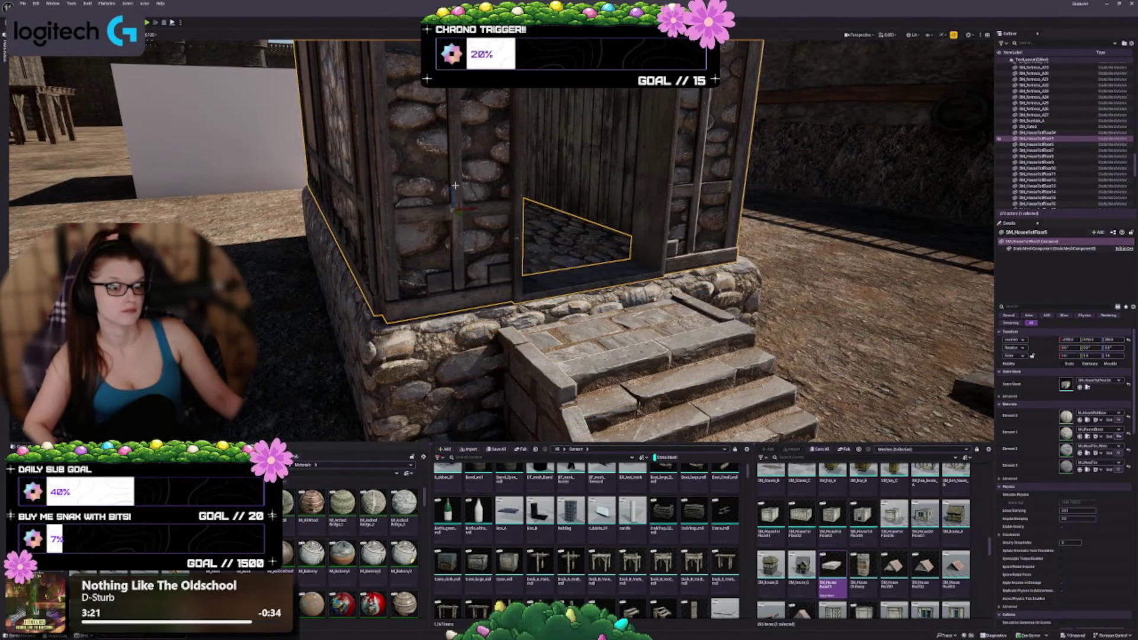
key(e)
drag(452, 192, 449, 189)
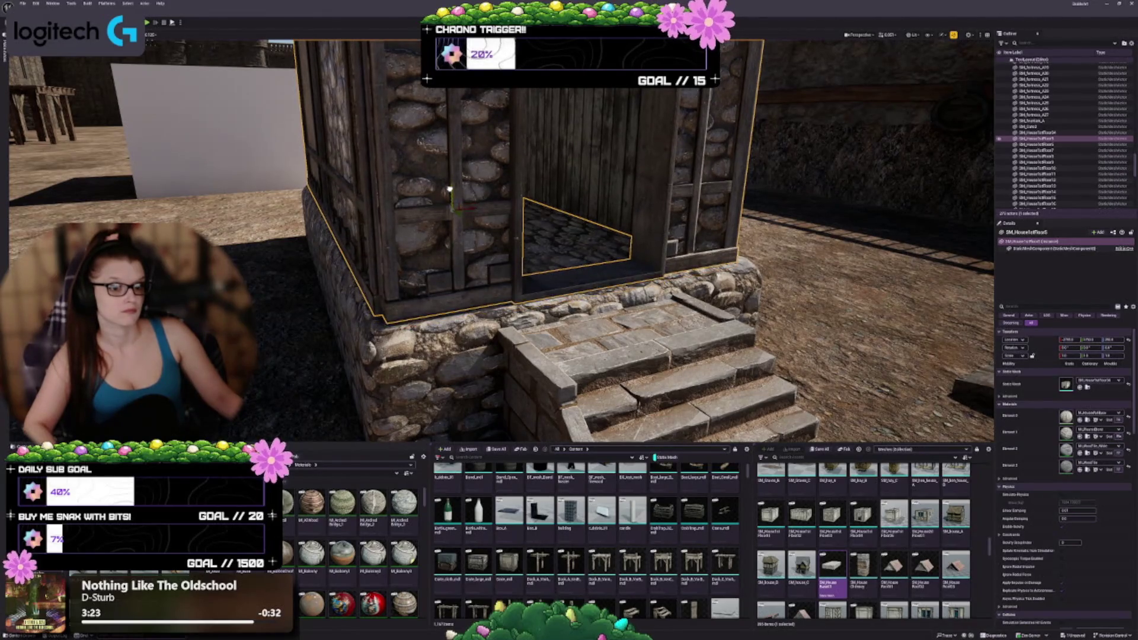
key(a)
key(q)
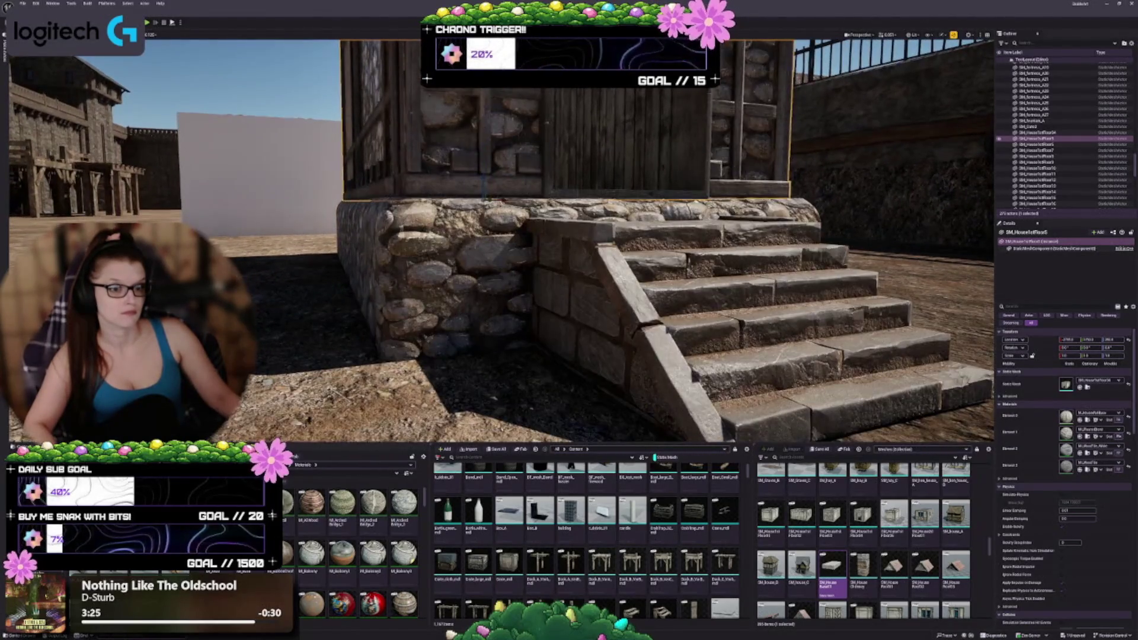
key(e)
key(w)
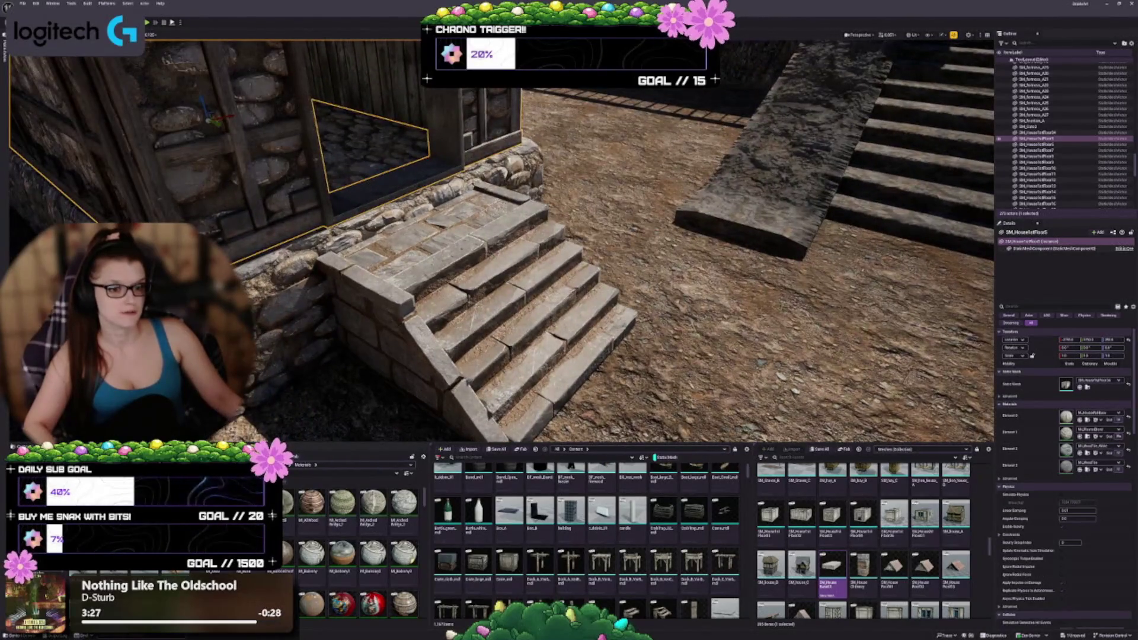
click(385, 190)
key(q)
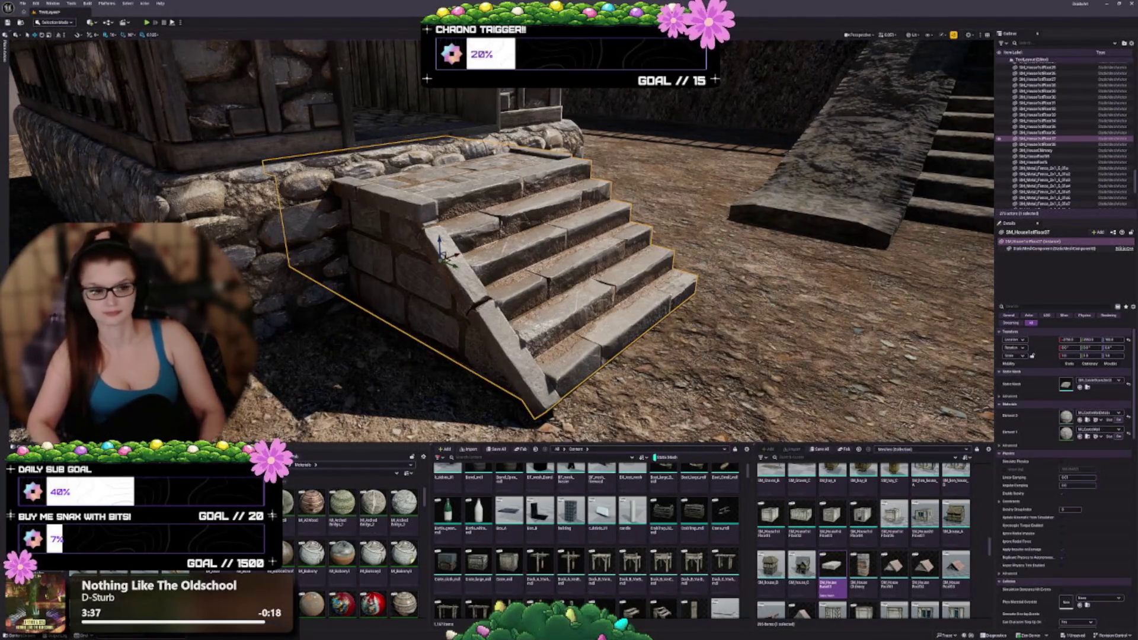
drag(410, 201, 410, 200)
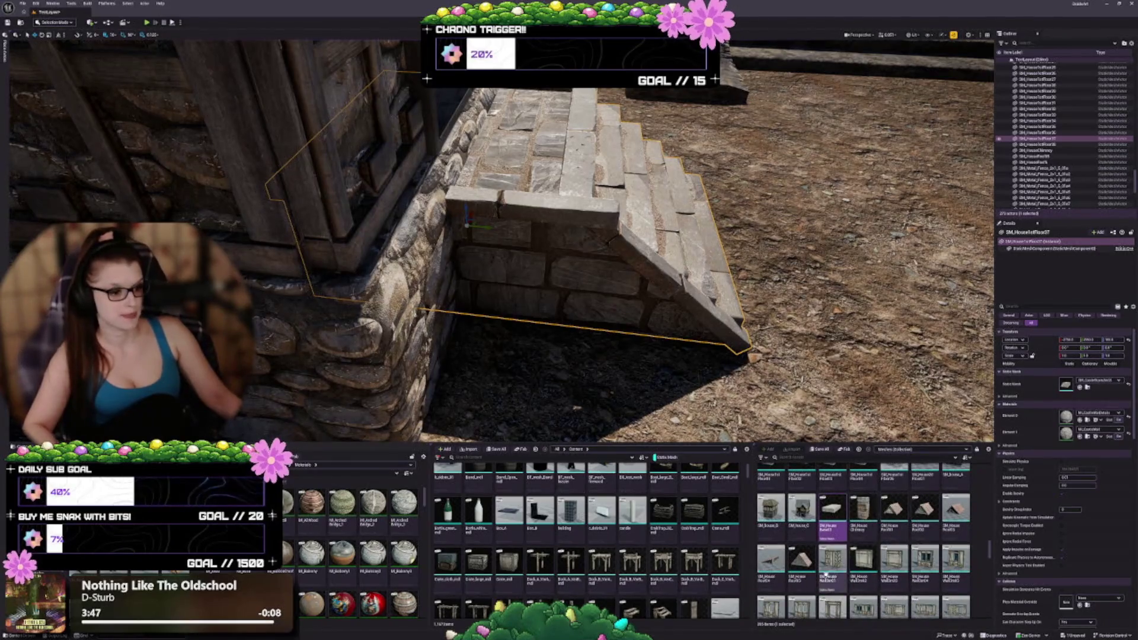
scroll(841, 540, down, 2)
scroll(840, 541, down, 2)
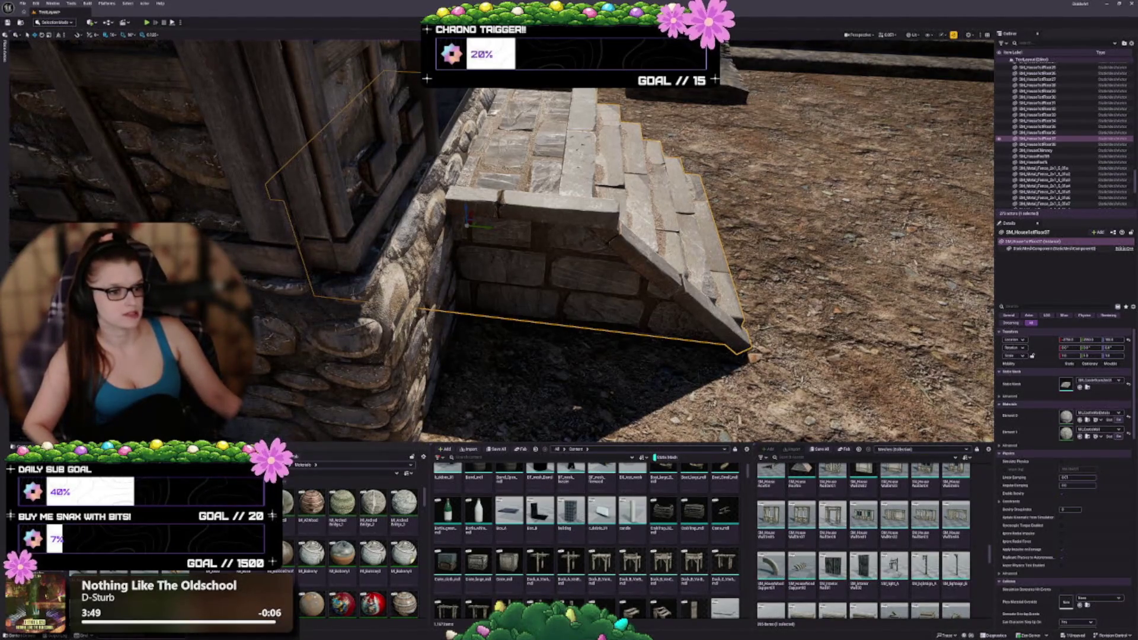
click(578, 287)
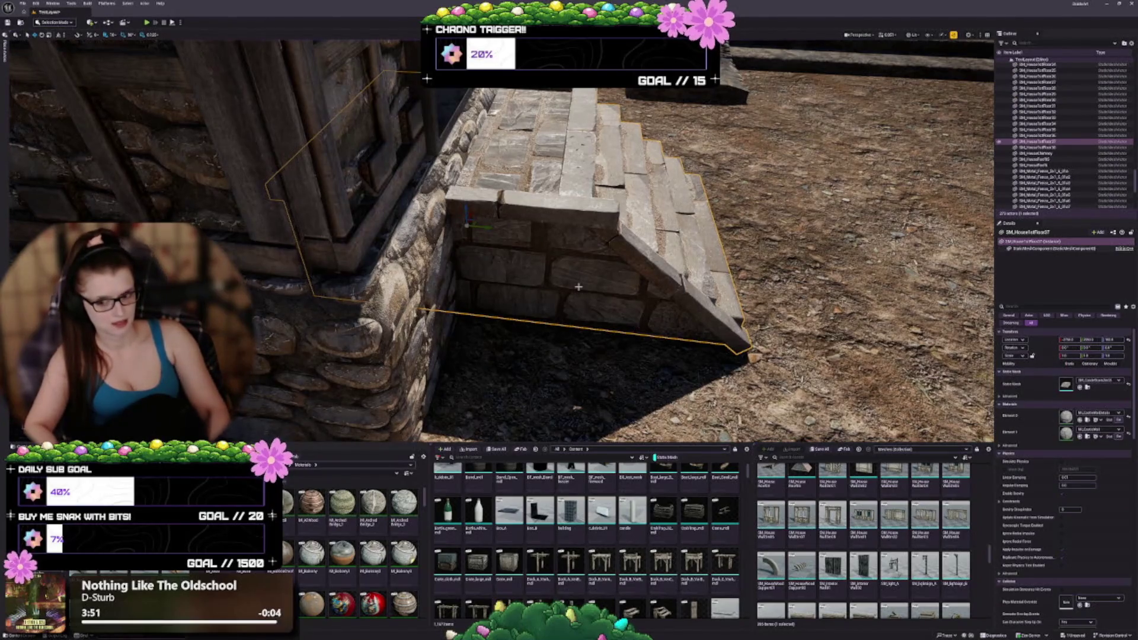
Delete the stone doorway steps from the hut's entrance.
key(Delete)
scroll(867, 527, down, 3)
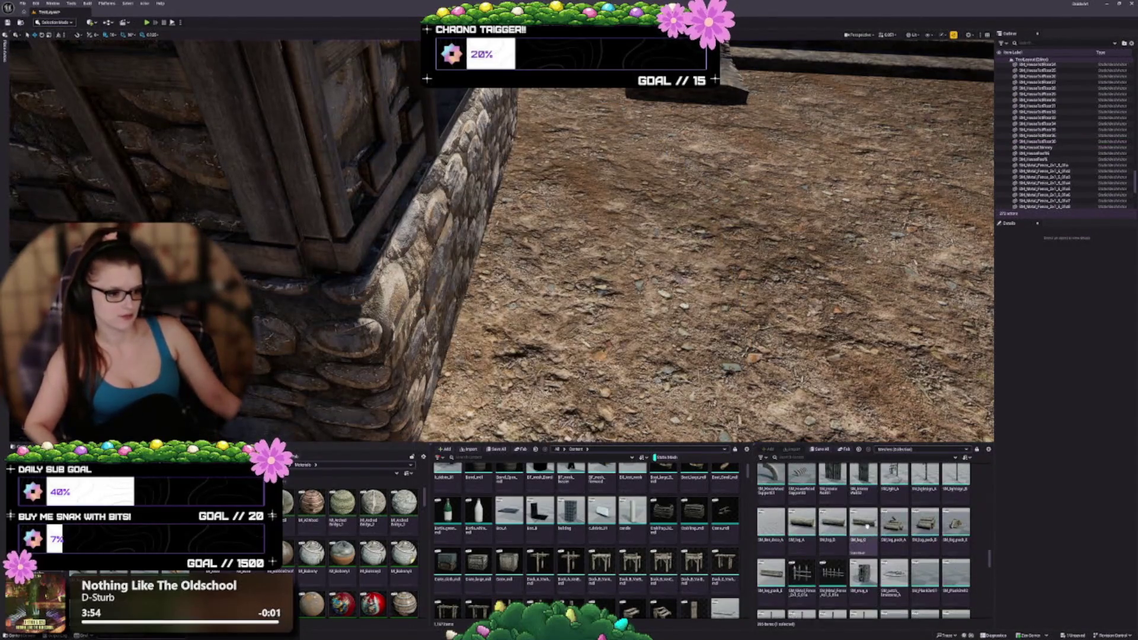
scroll(881, 556, down, 3)
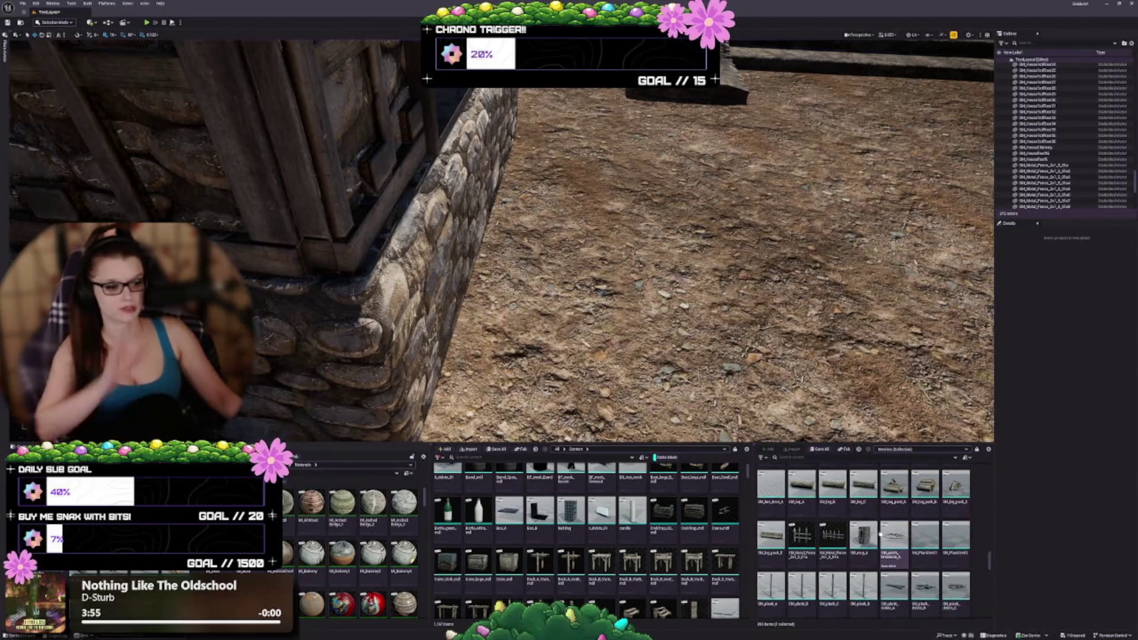
scroll(883, 532, down, 2)
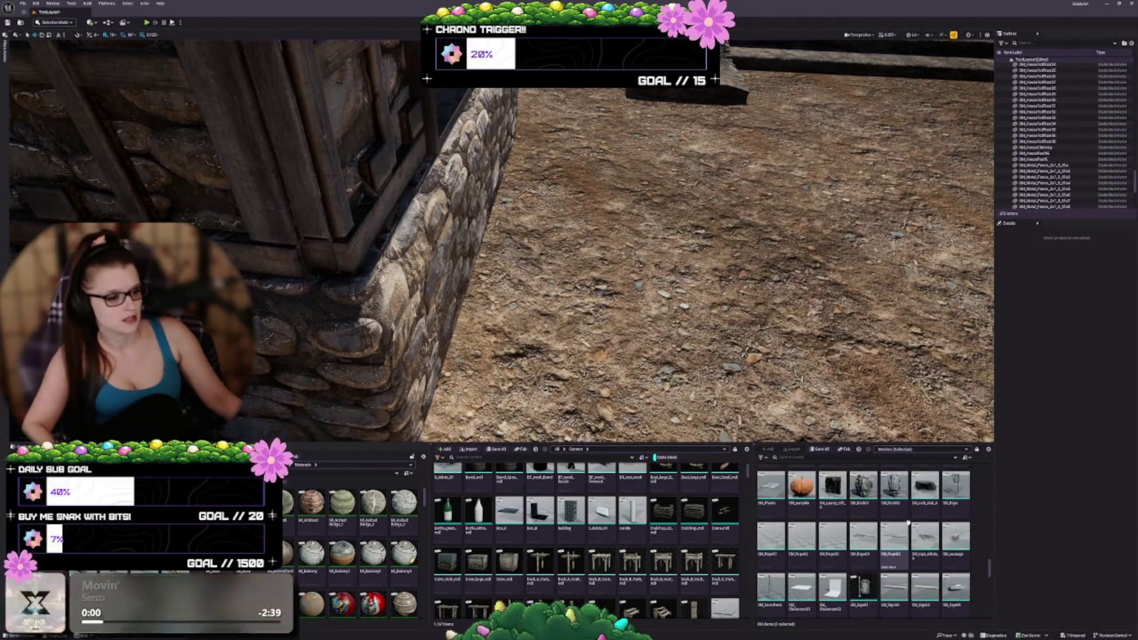
scroll(894, 531, up, 5)
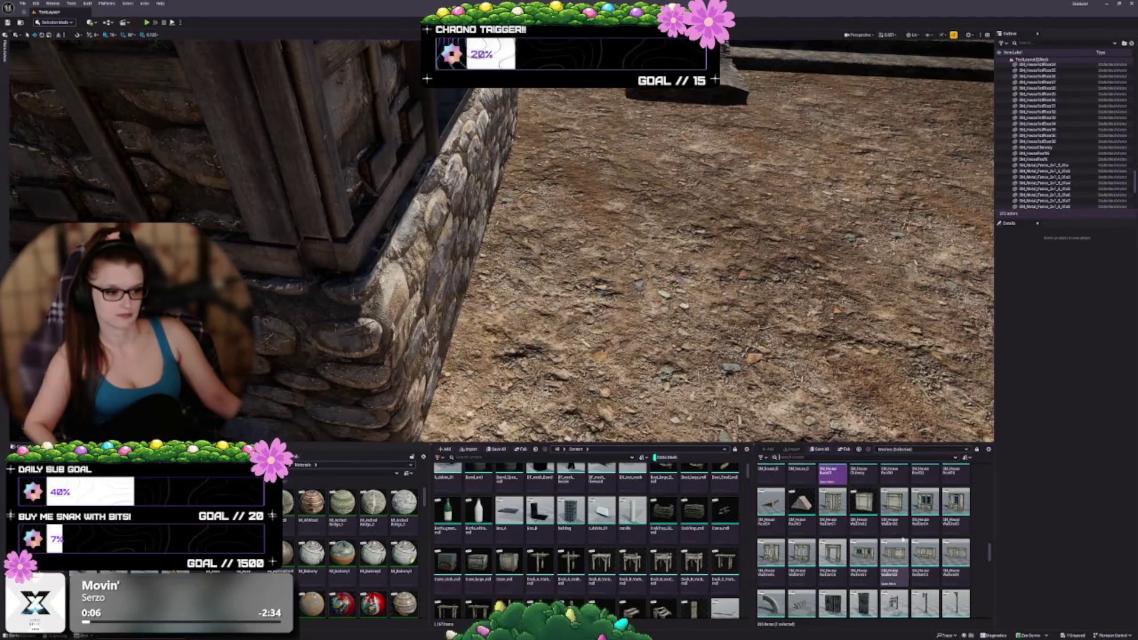
scroll(903, 539, up, 3)
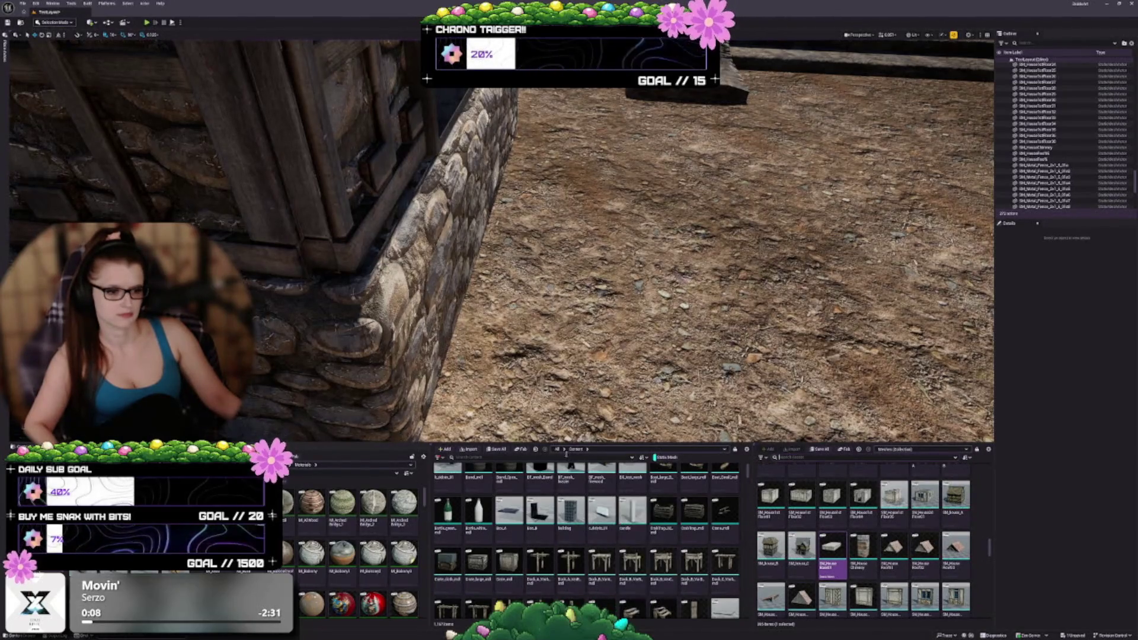
Filter the Content Browser with 'stair' to list the project's stair meshes.
click(563, 449)
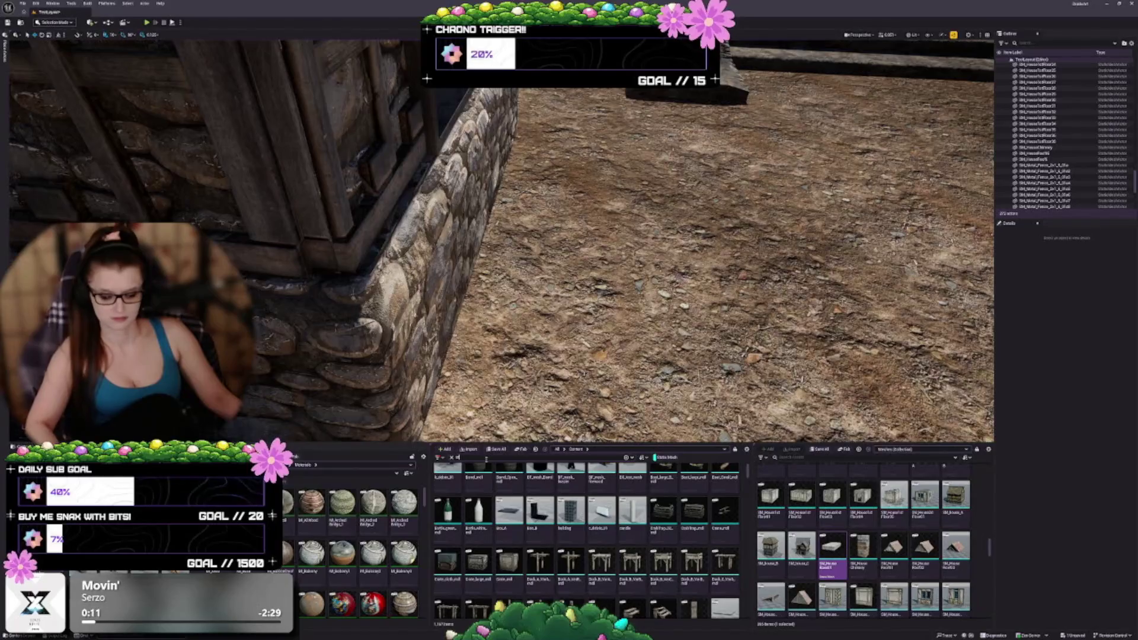
text(stair)
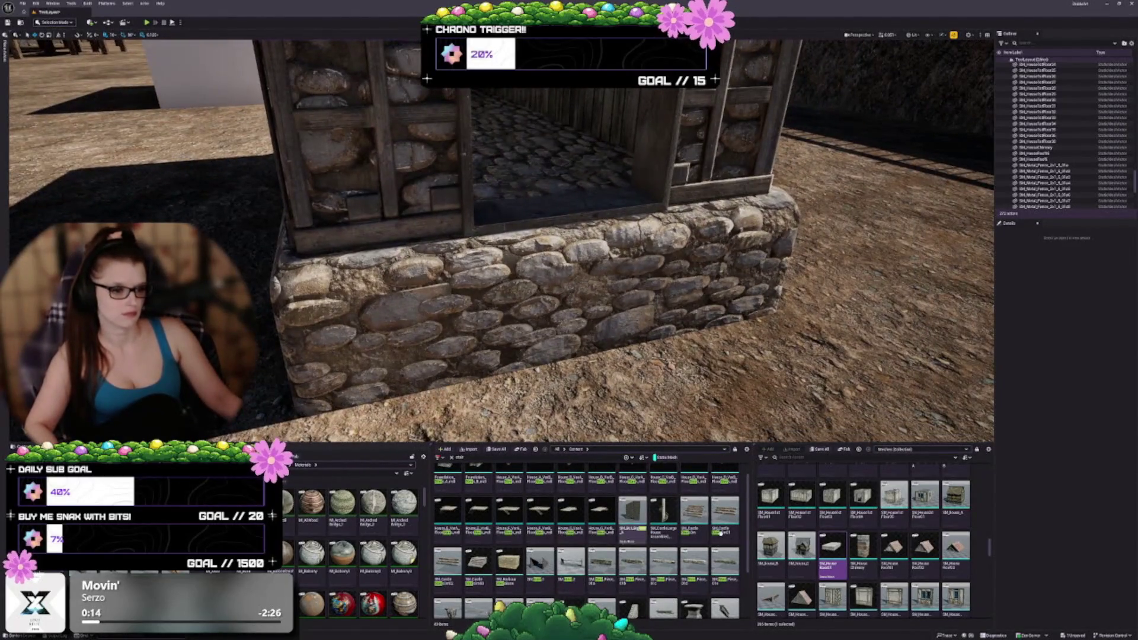
scroll(677, 538, down, 1)
scroll(746, 550, down, 1)
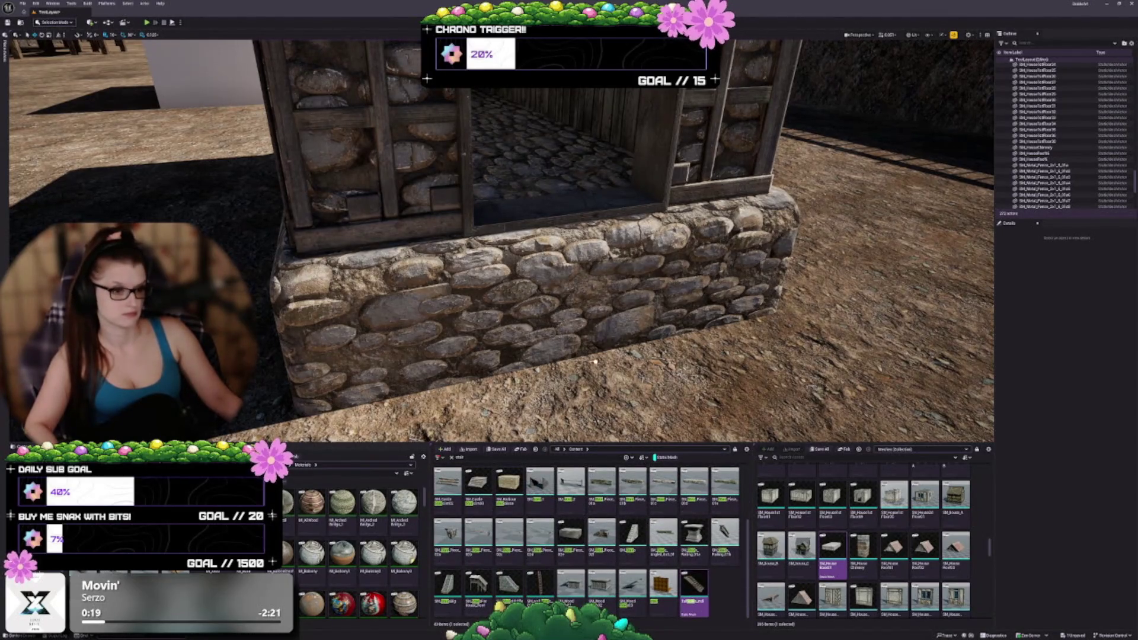
Place a stair mesh beside the house, rotated 90° to run along the wall.
mouse_move(694, 584)
mouse_down()
mouse_move(579, 317)
mouse_move(595, 330)
mouse_up()
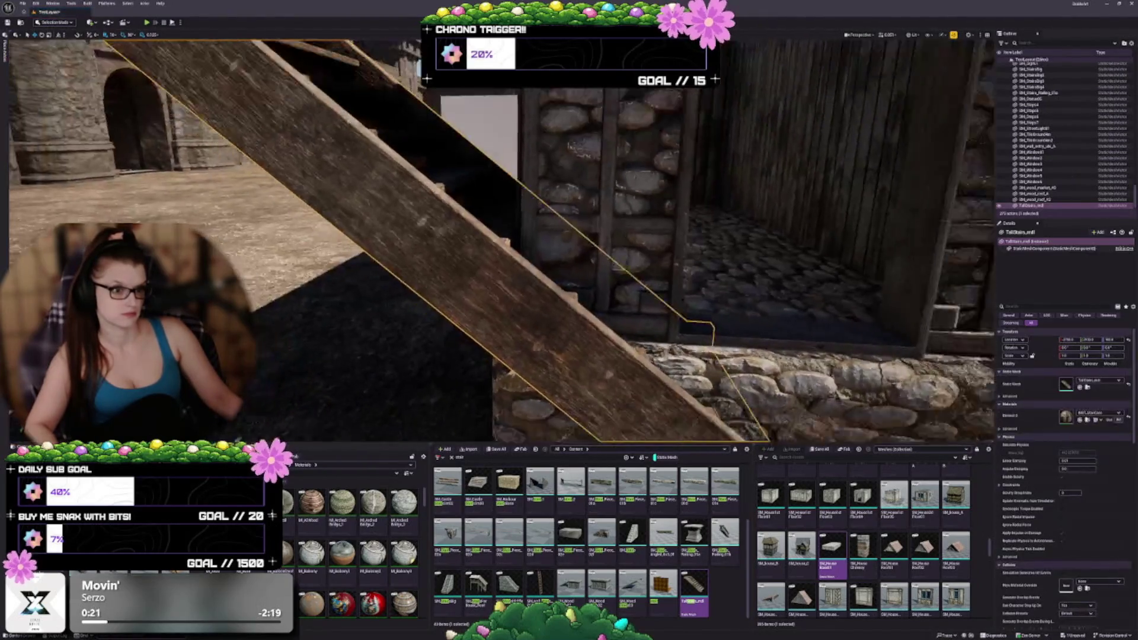
scroll(503, 240, down, 3)
scroll(501, 279, down, 3)
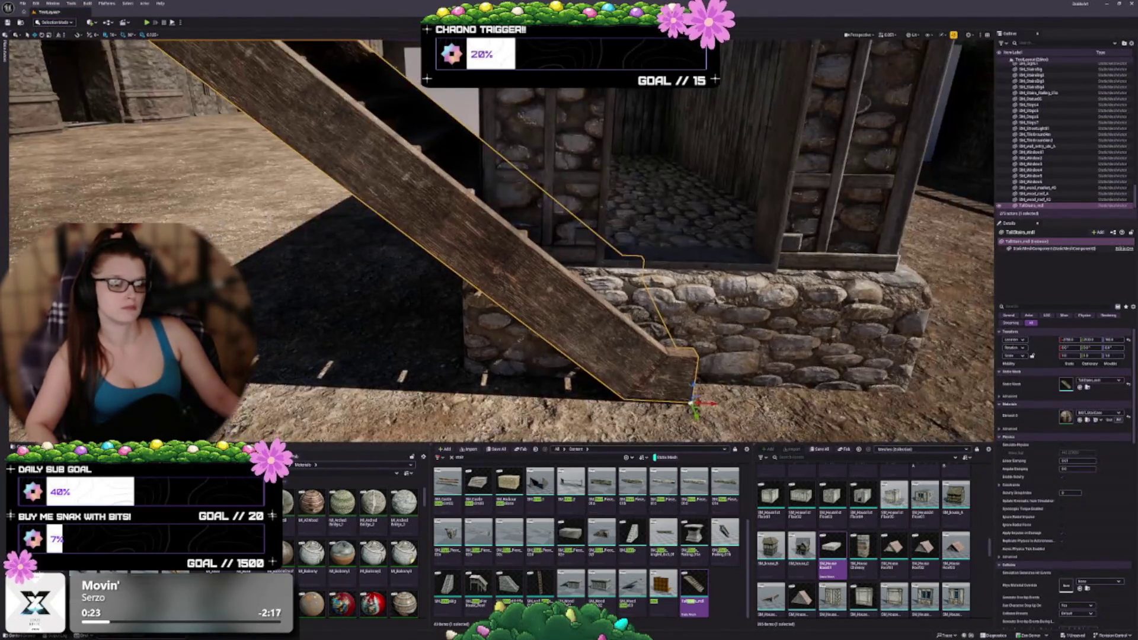
drag(638, 351, 656, 357)
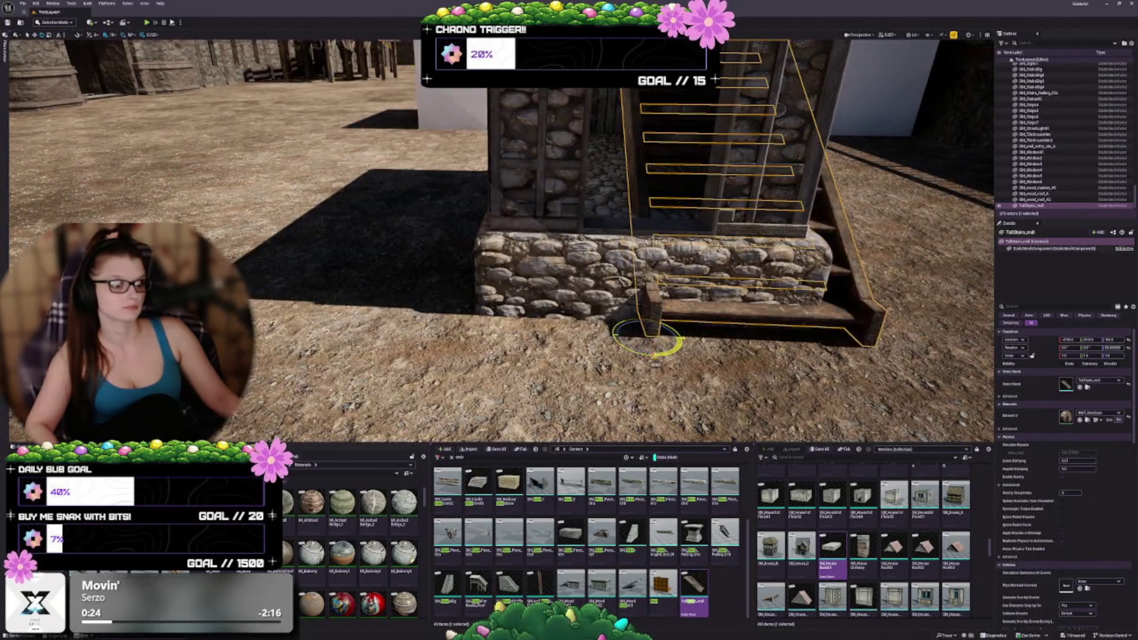
drag(569, 267, 628, 266)
key(w)
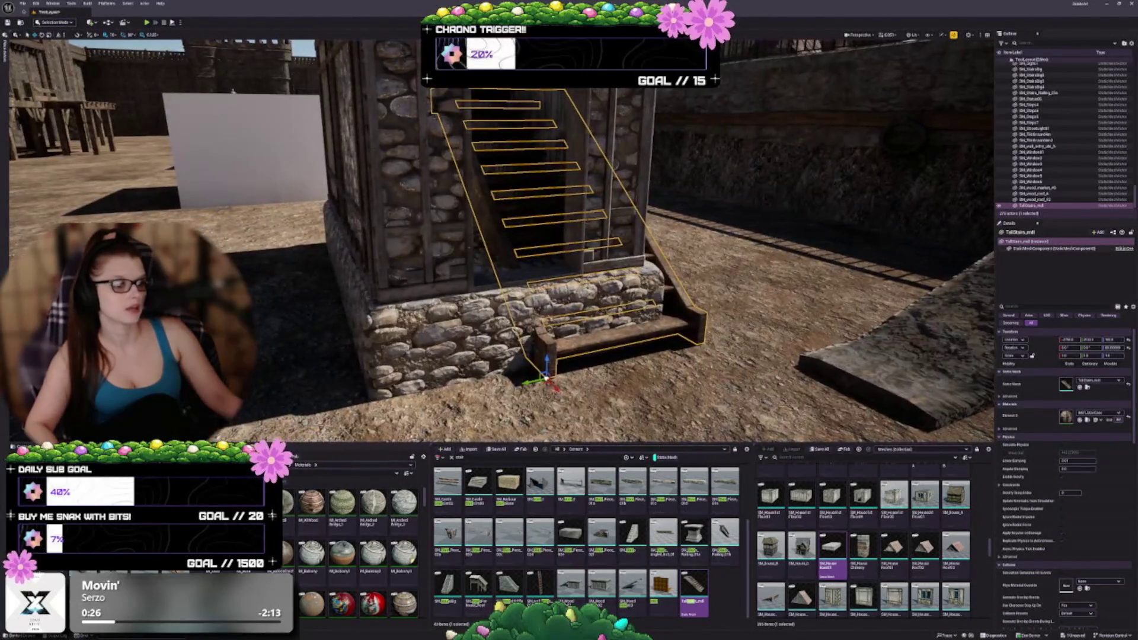
drag(554, 385, 589, 421)
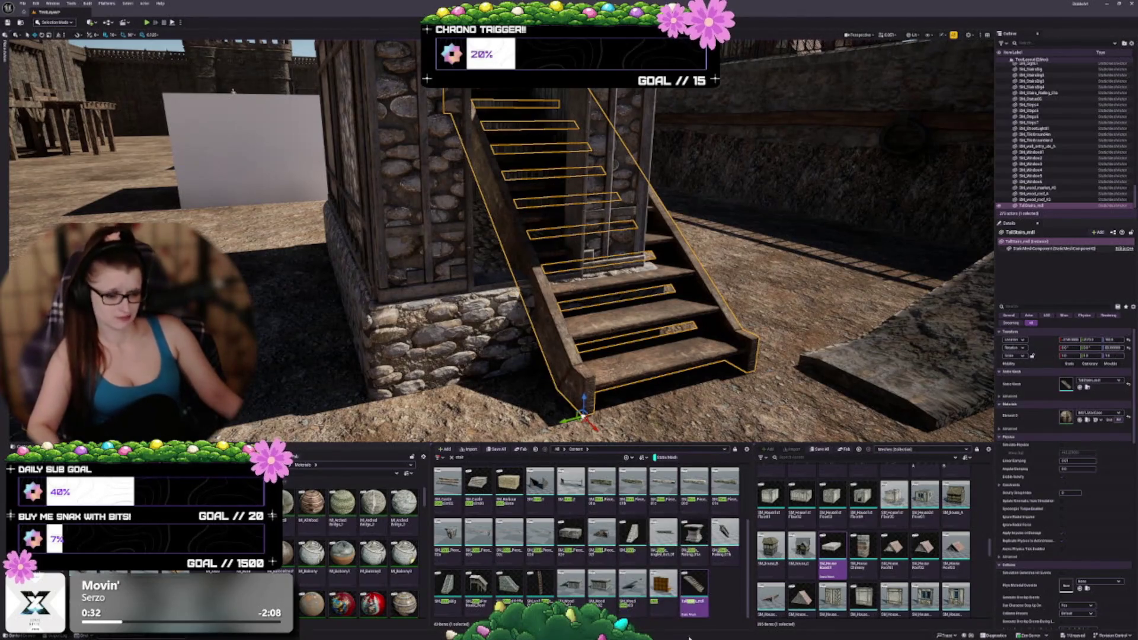
Swap the staircase's Static Mesh for the stone stair mesh and frame it.
scroll(616, 592, up, 4)
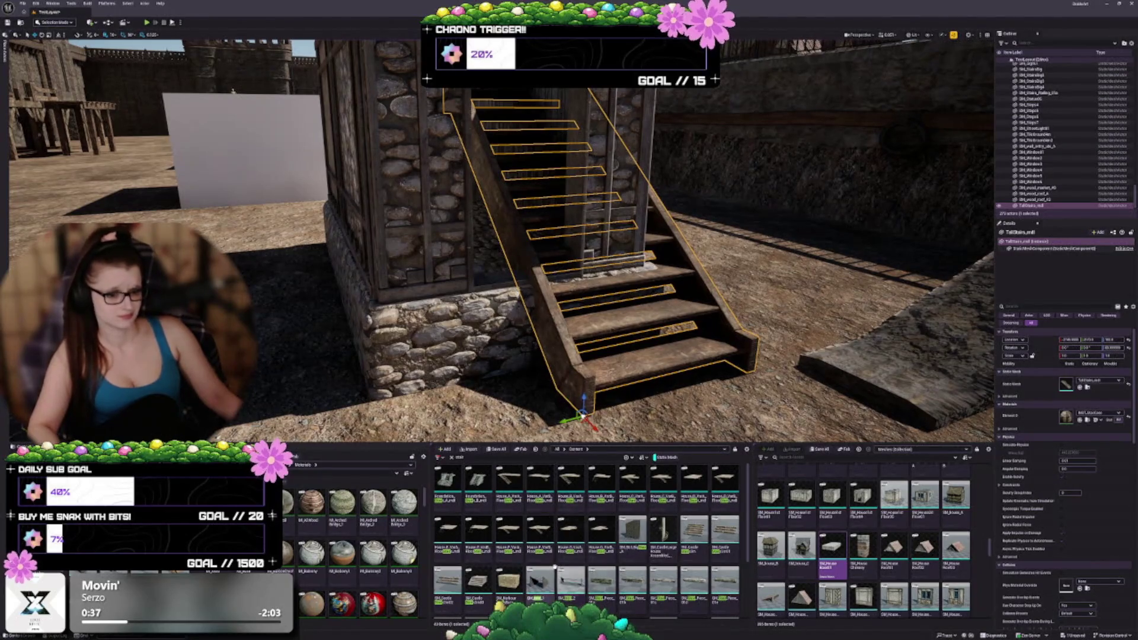
scroll(651, 551, down, 1)
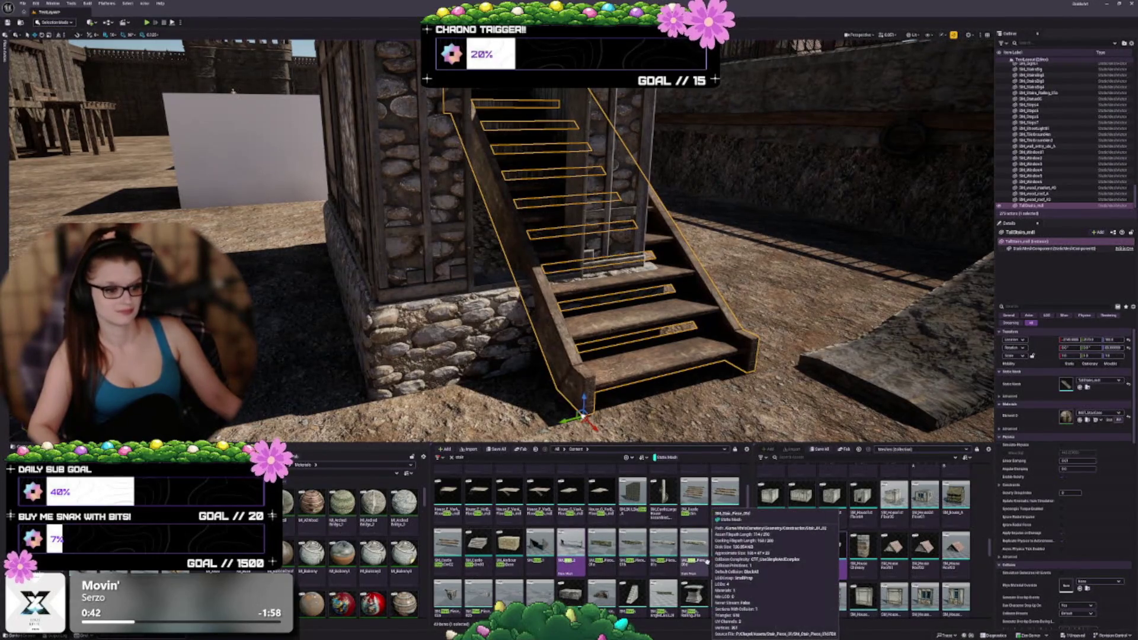
scroll(707, 563, down, 1)
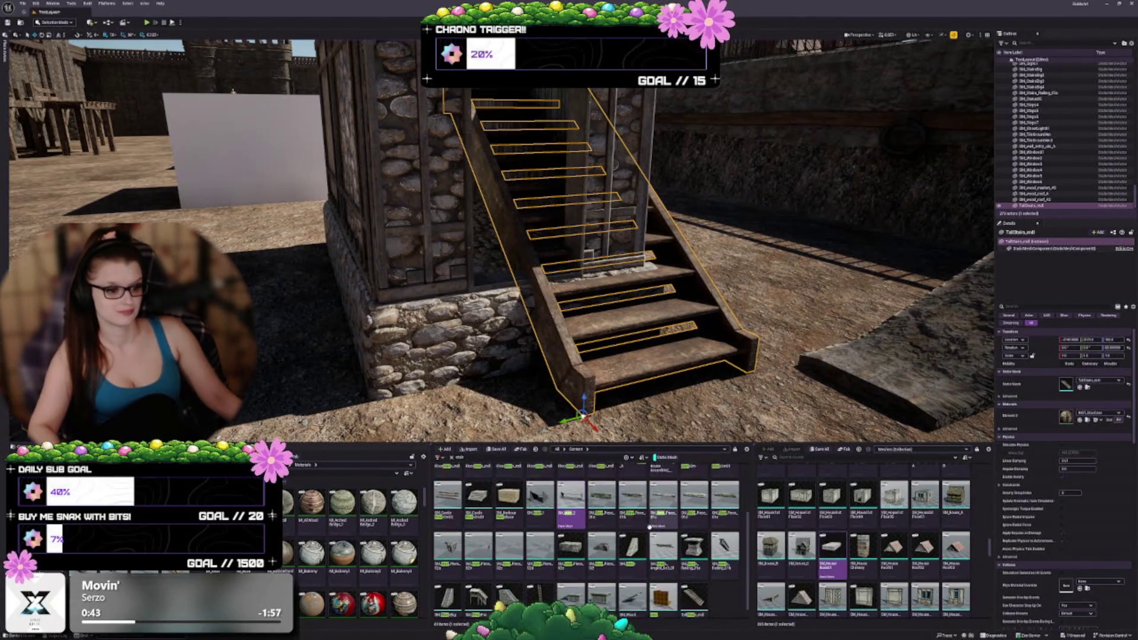
click(1080, 386)
key(f)
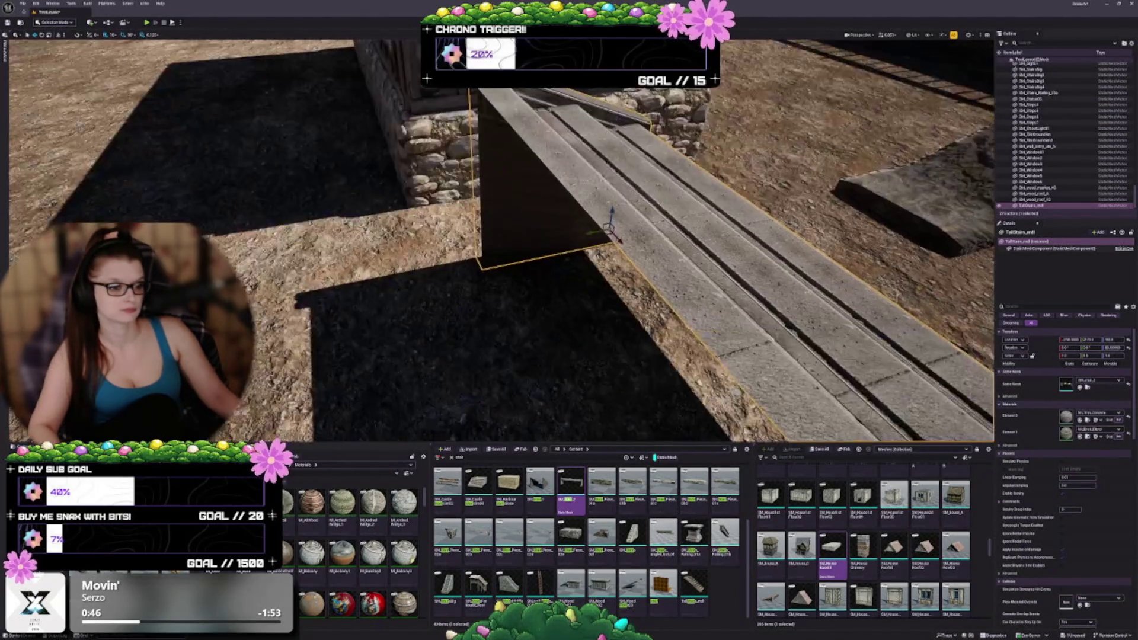
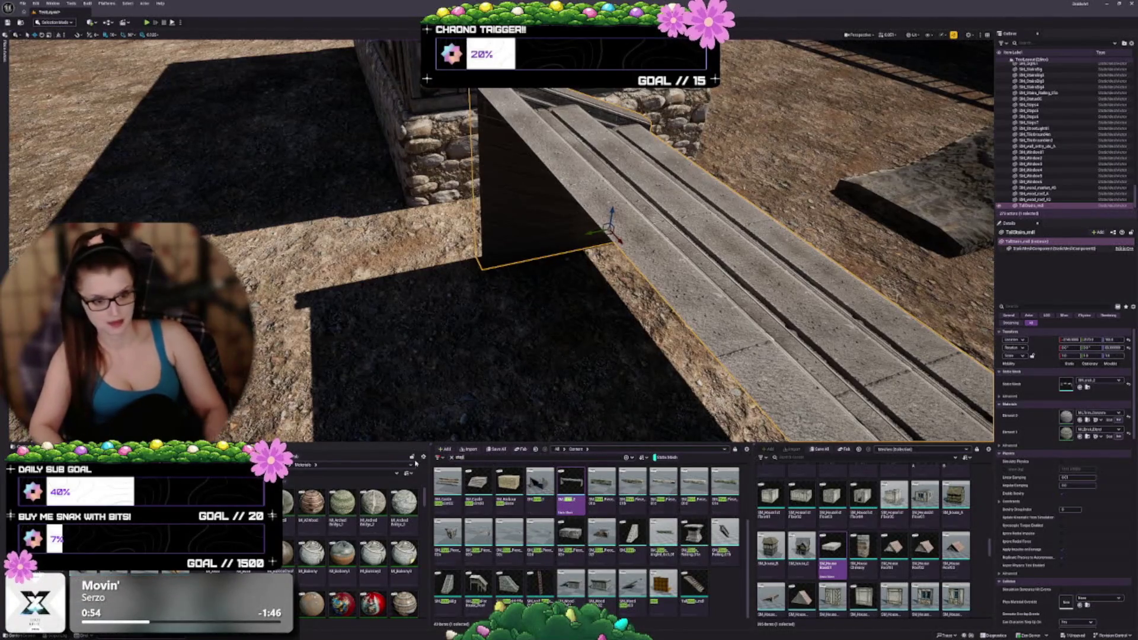
Search 'step' and place the TallStairs mesh back against the stone wall.
text(step)
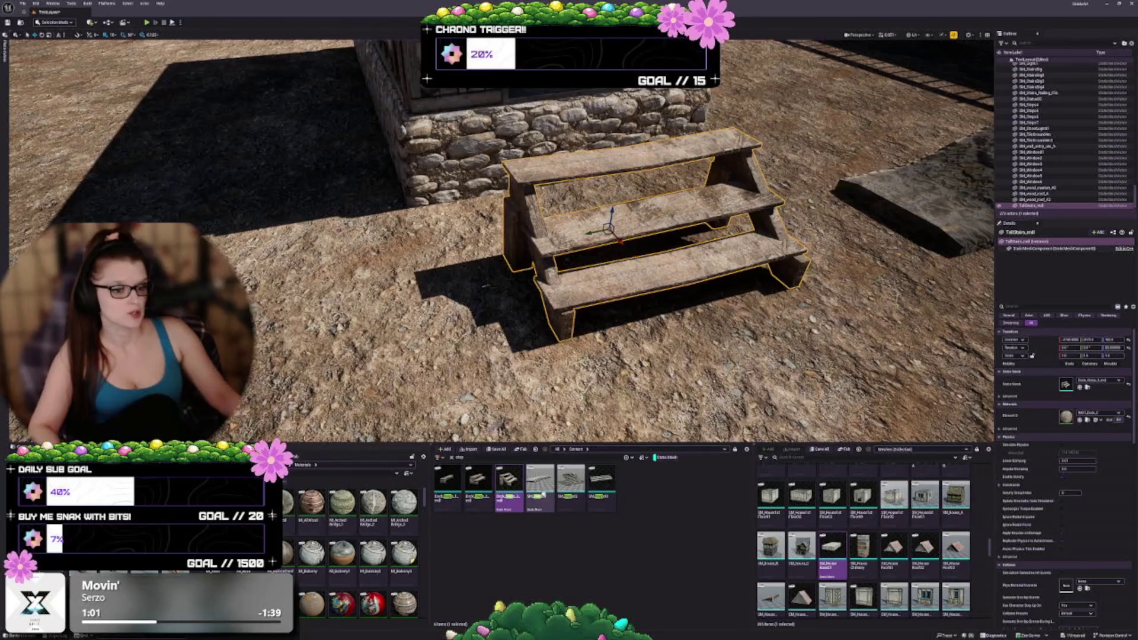
drag(651, 304, 578, 299)
drag(471, 293, 351, 243)
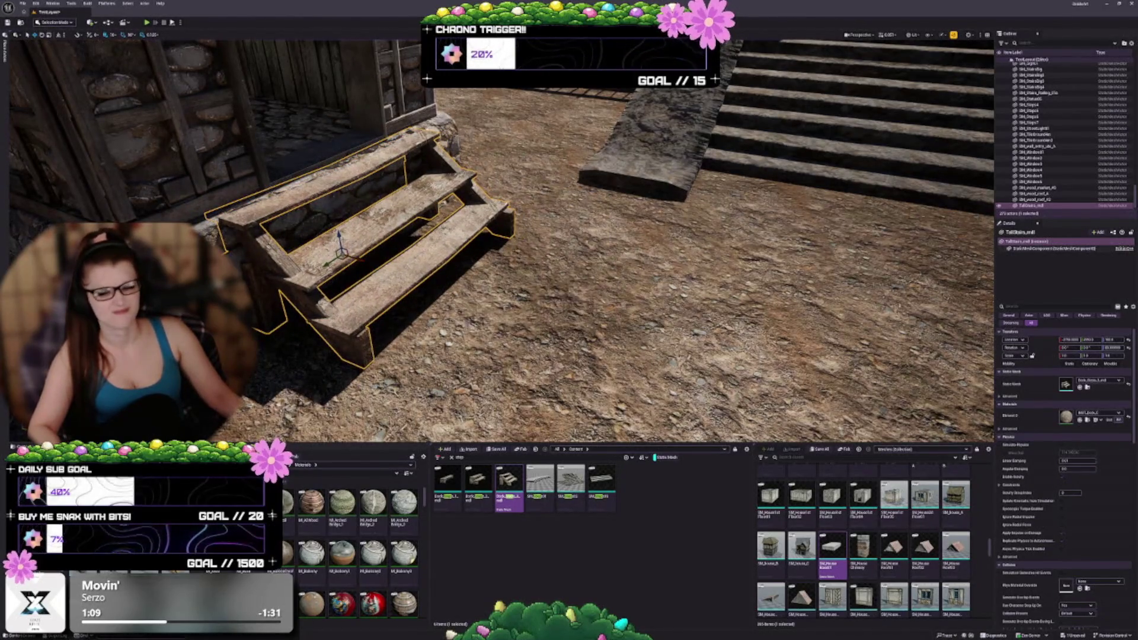
key(f)
mouse_move(534, 297)
mouse_down()
mouse_move(403, 261)
mouse_move(409, 187)
mouse_up()
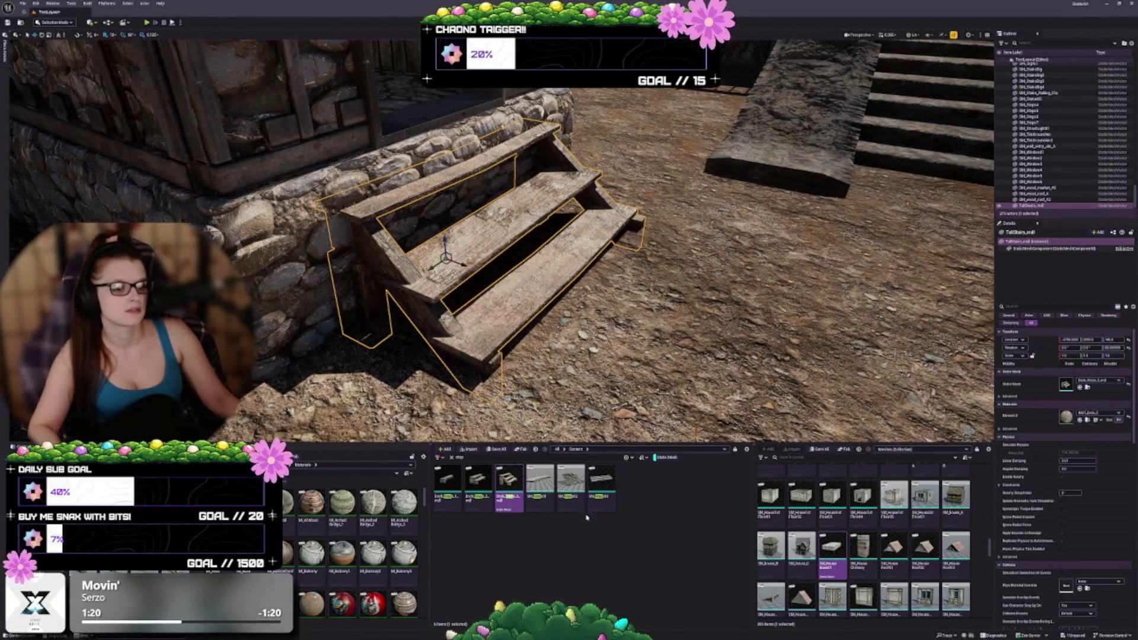
drag(587, 368, 447, 350)
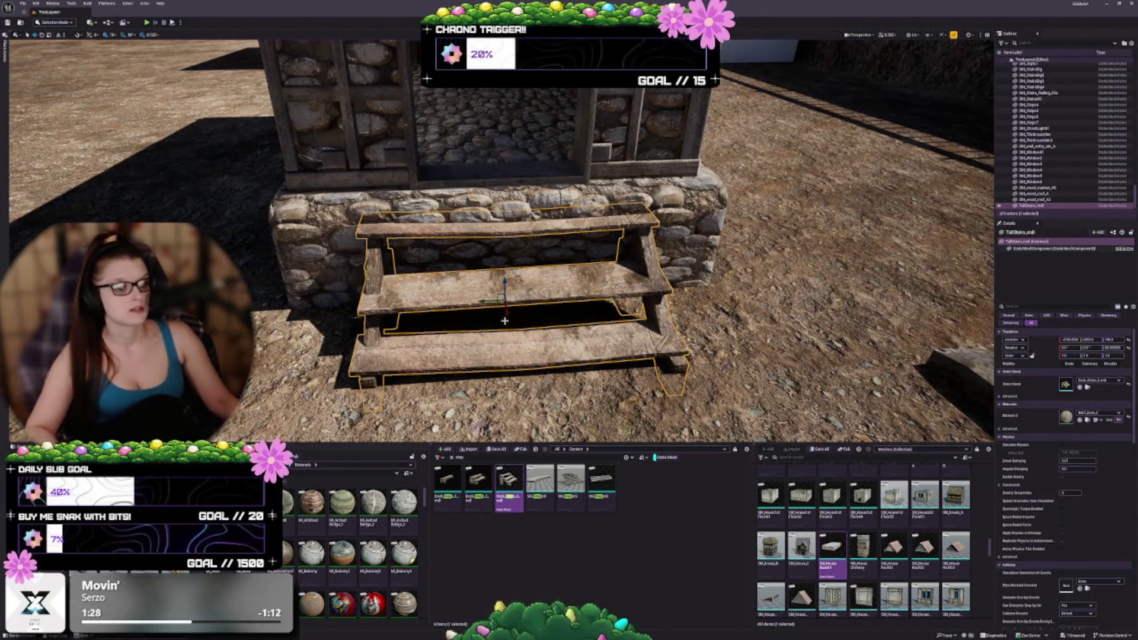
Reposition the wooden stairs slightly forward and rotate them to a new angle.
key(Right)
mouse_move(569, 356)
mouse_down()
mouse_move(623, 353)
mouse_move(586, 323)
mouse_up()
drag(417, 231, 497, 223)
mouse_move(511, 320)
mouse_down()
mouse_move(592, 319)
mouse_move(592, 329)
mouse_up()
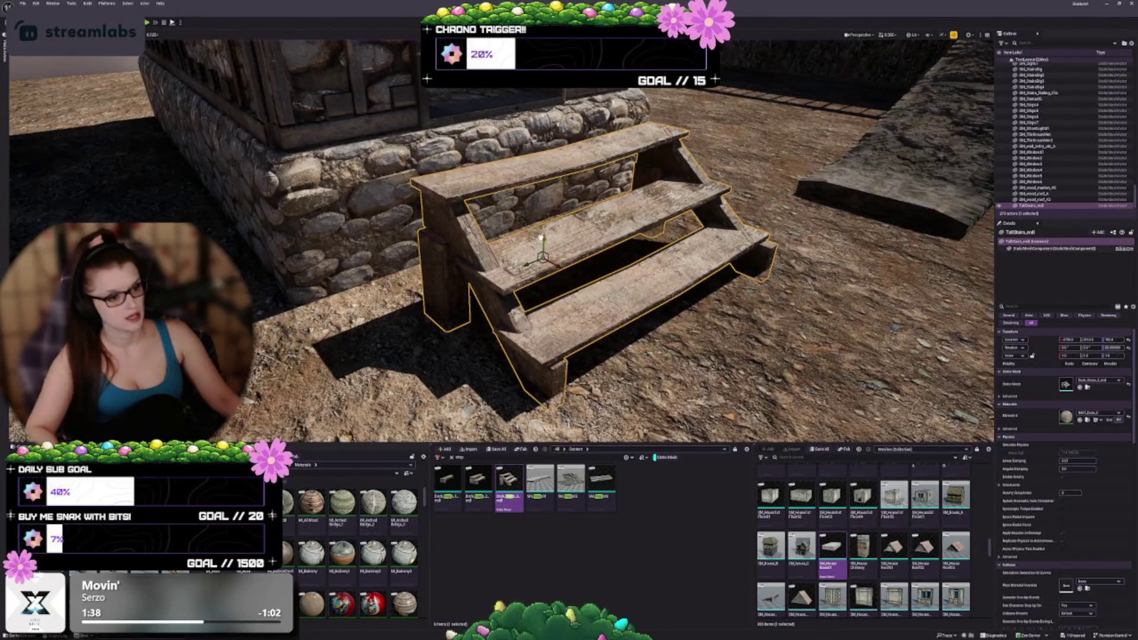
mouse_move(540, 238)
mouse_down()
mouse_move(534, 268)
mouse_move(601, 267)
mouse_up()
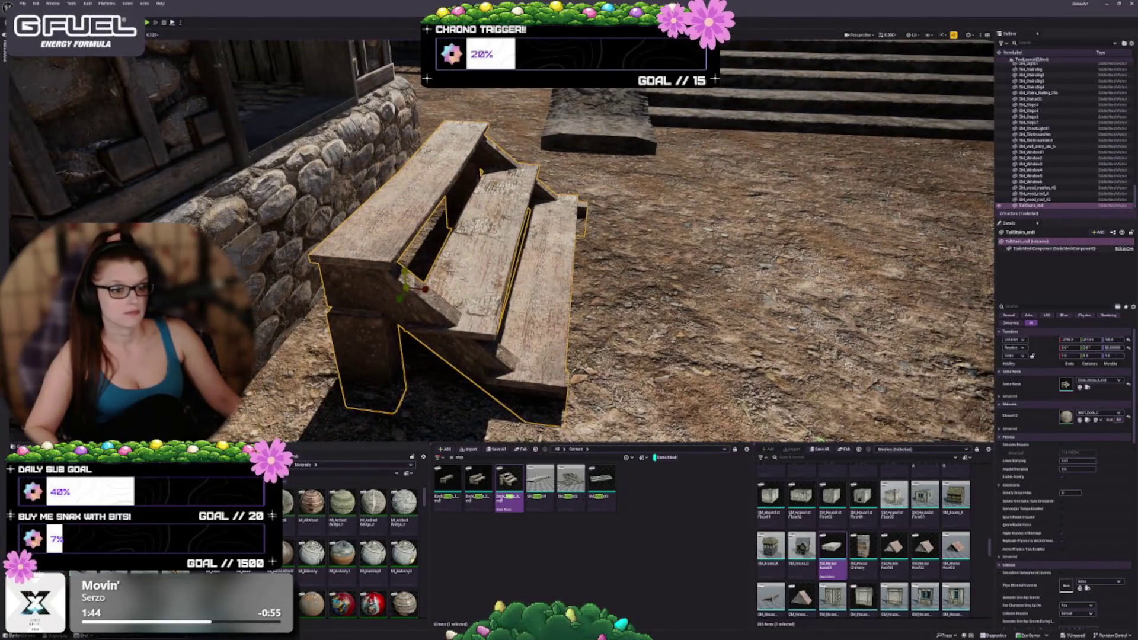
drag(405, 274, 404, 286)
Alt-drag a duplicate of the wooden stairs sideways beside the original.
mouse_move(569, 267)
mouse_down()
mouse_move(614, 270)
mouse_move(613, 290)
mouse_up()
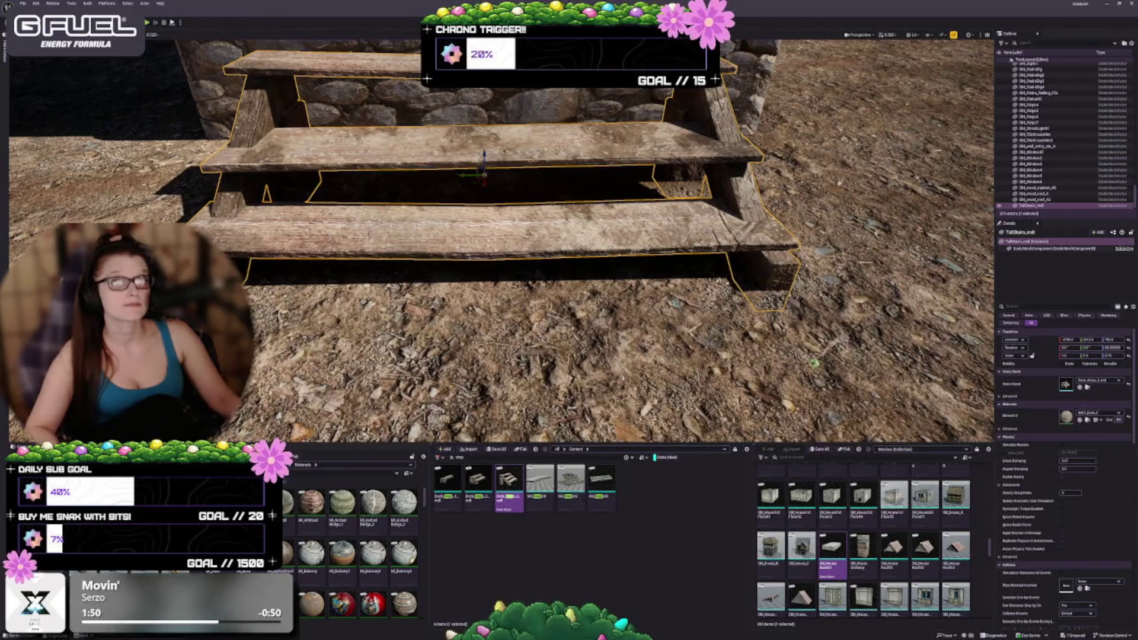
mouse_move(490, 191)
mouse_down()
mouse_move(490, 179)
mouse_move(539, 181)
mouse_move(515, 181)
mouse_up()
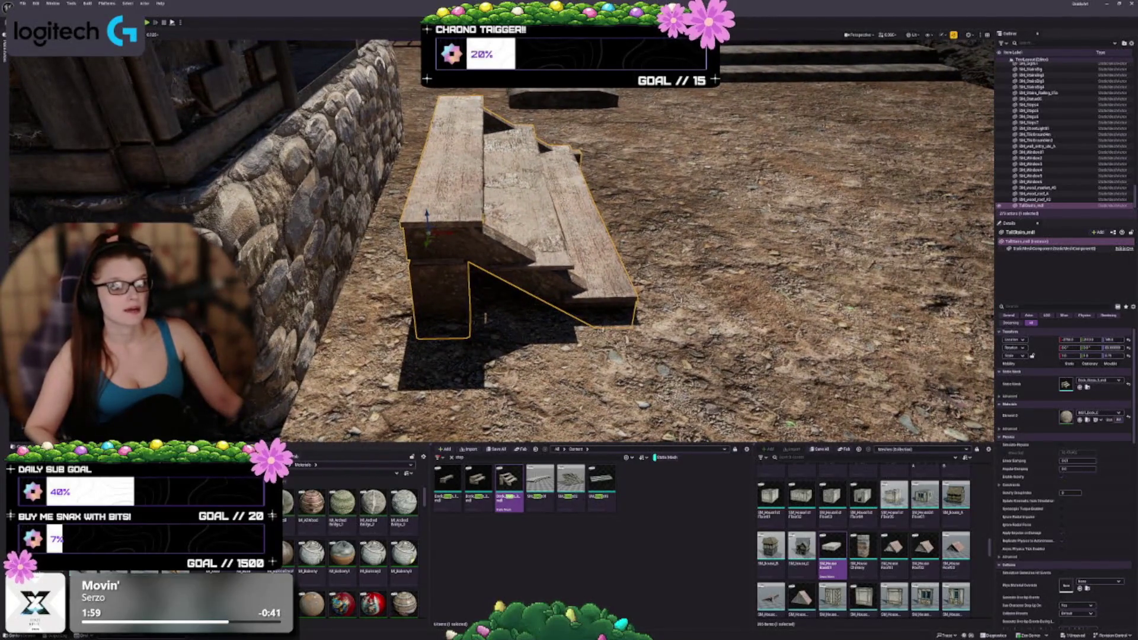
drag(449, 234, 285, 248)
drag(616, 369, 616, 369)
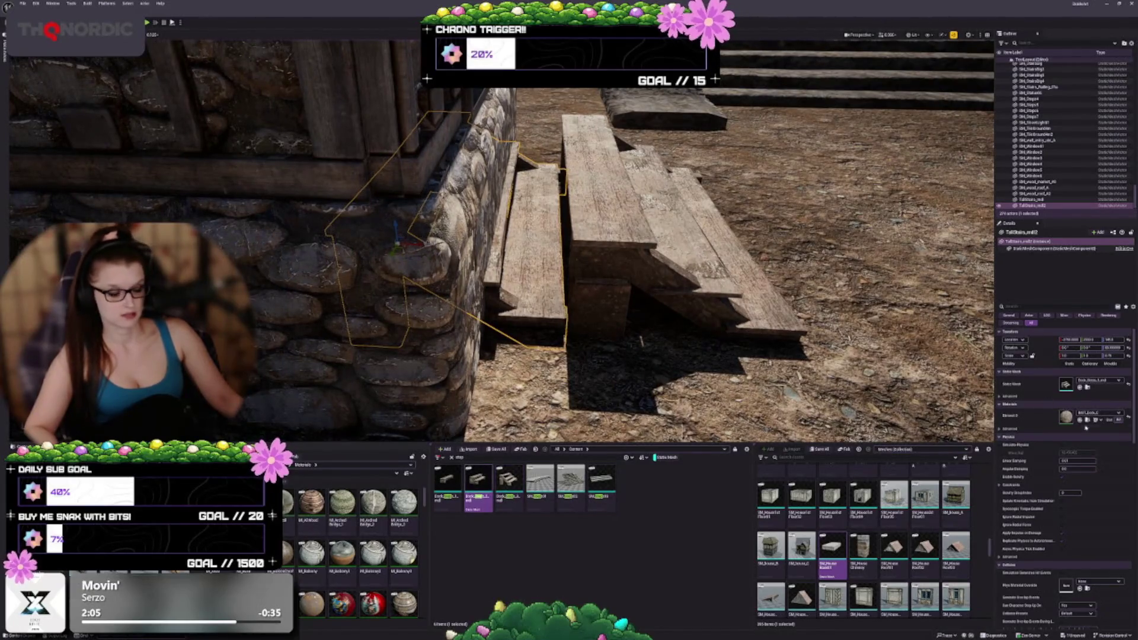
Swap the copy to a different stairs mesh and slide it out beside the first.
click(1079, 387)
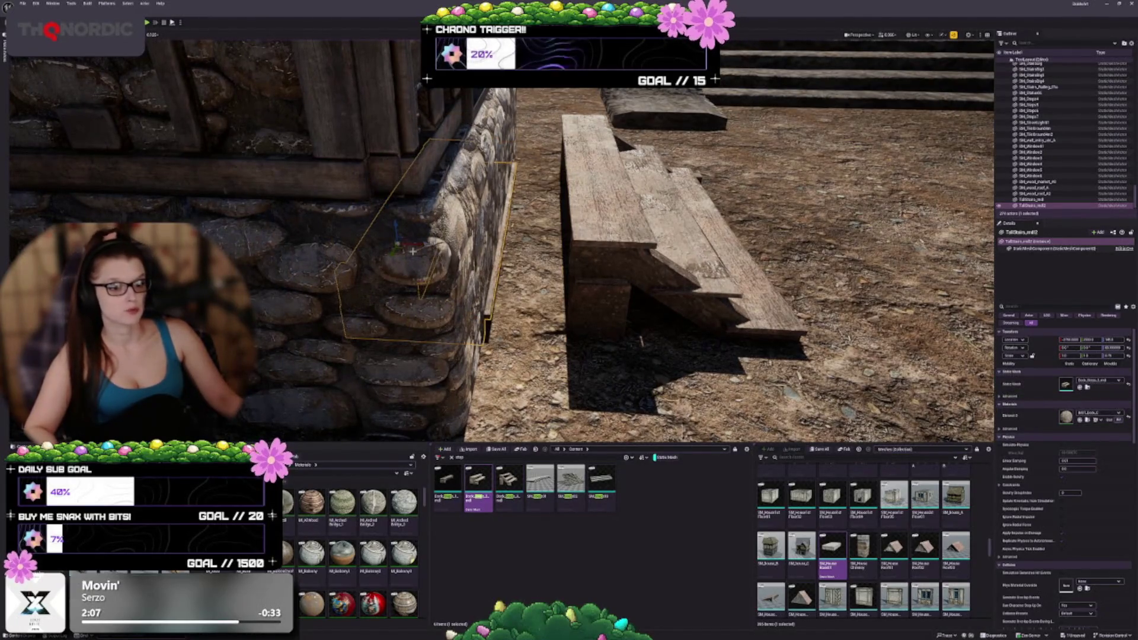
mouse_move(413, 251)
mouse_down()
mouse_move(470, 240)
mouse_move(455, 135)
mouse_up()
key(f)
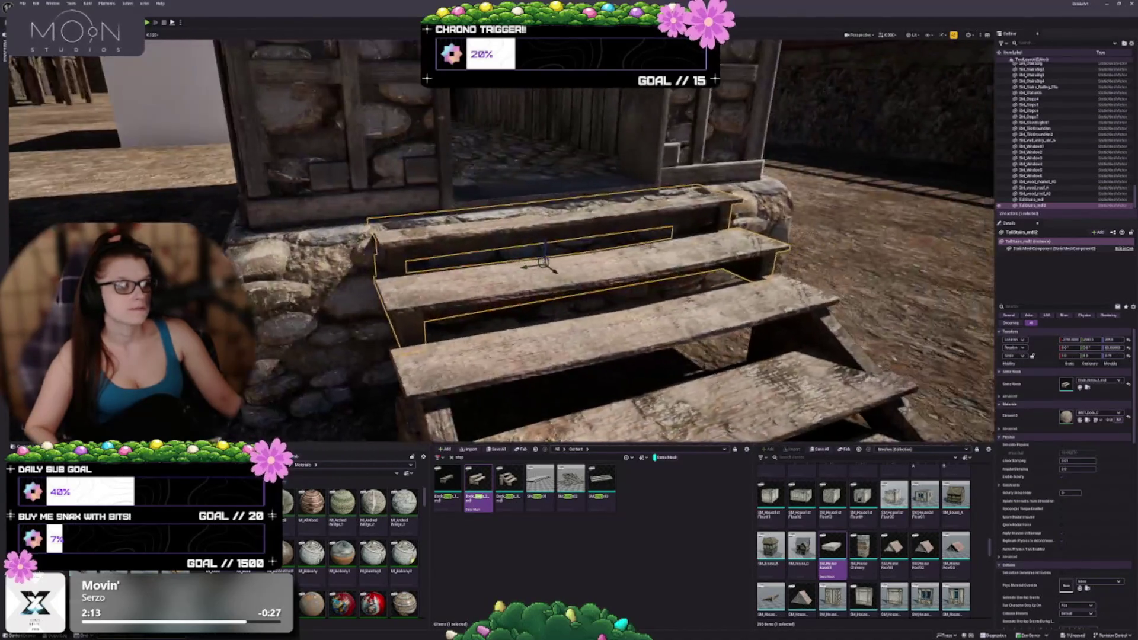
scroll(568, 237, down, 3)
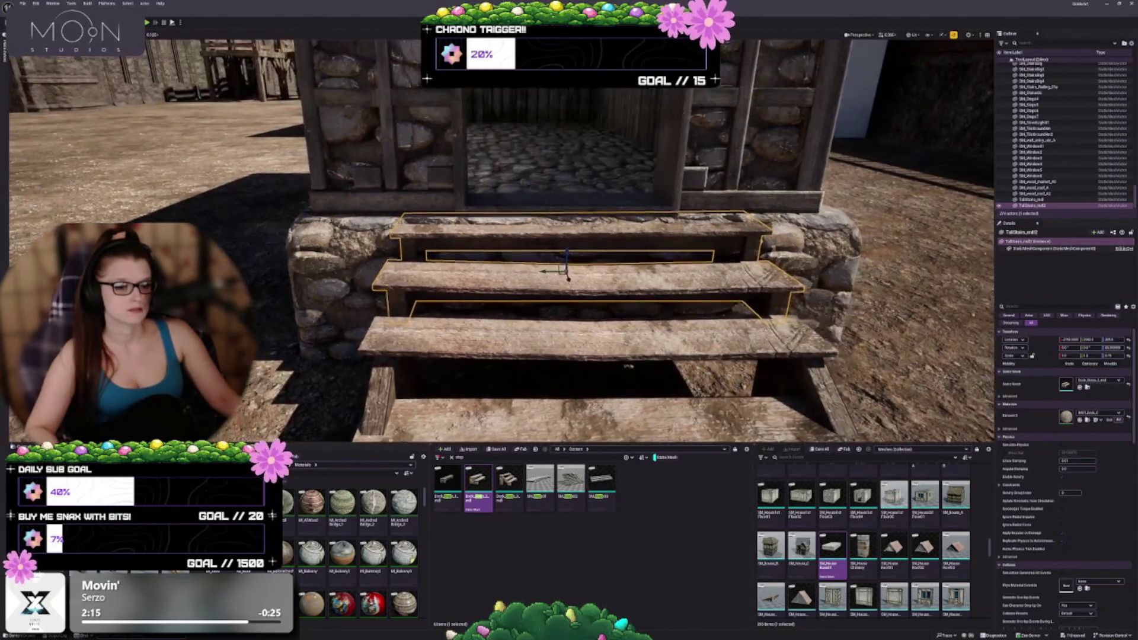
scroll(569, 237, up, 4)
scroll(603, 147, down, 2)
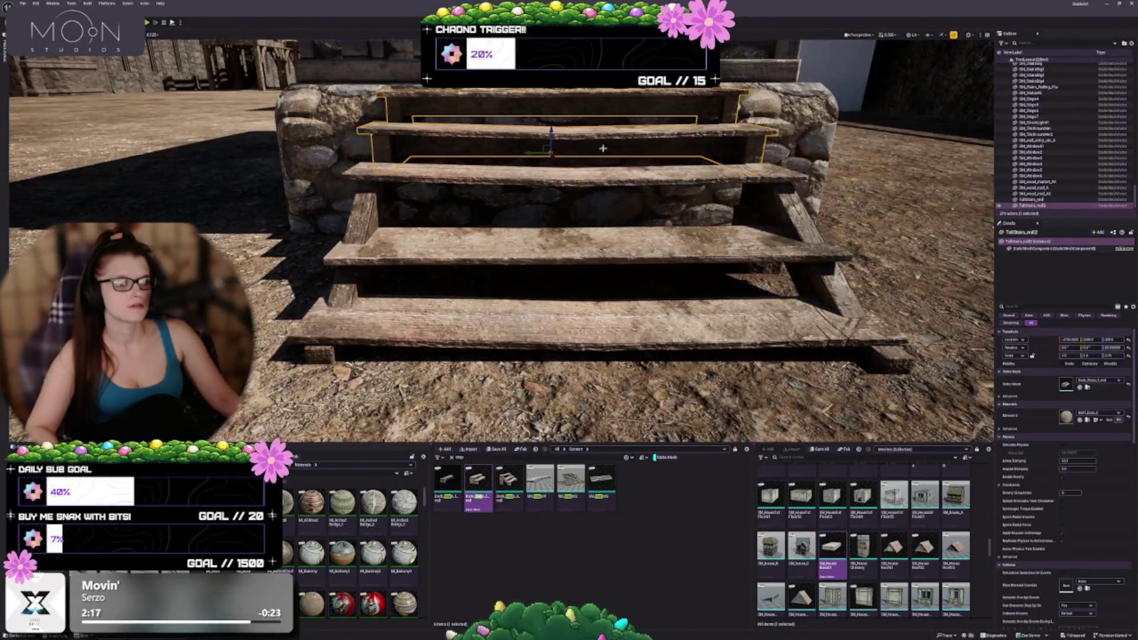
Raise the top stair piece above the lower steps and select both pieces.
drag(550, 129, 549, 120)
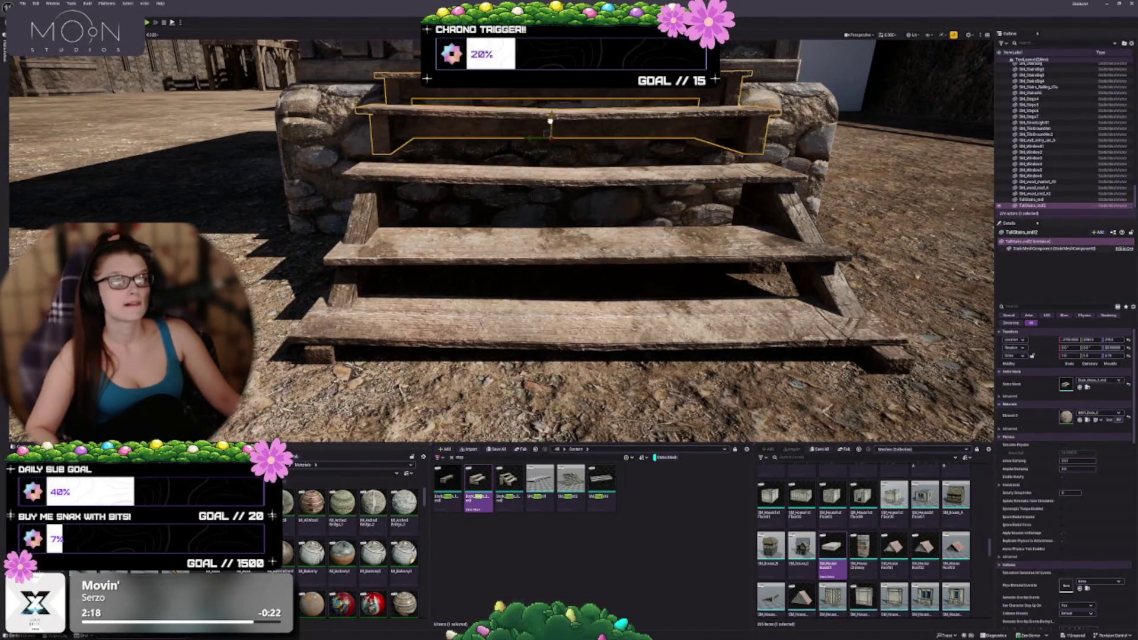
scroll(616, 303, down, 2)
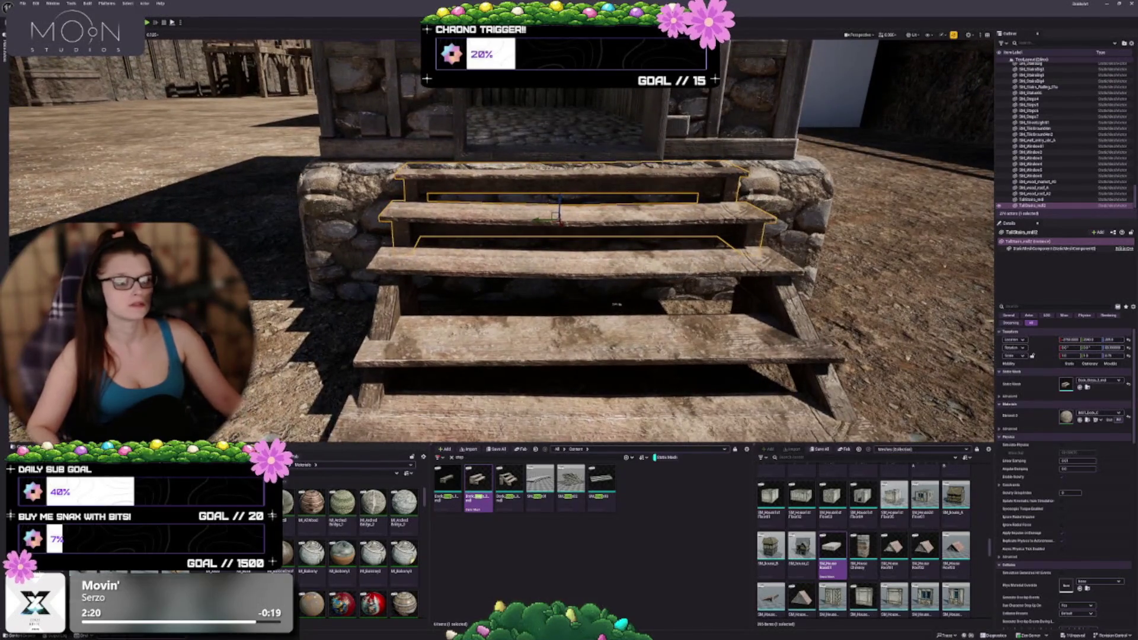
scroll(616, 304, down, 5)
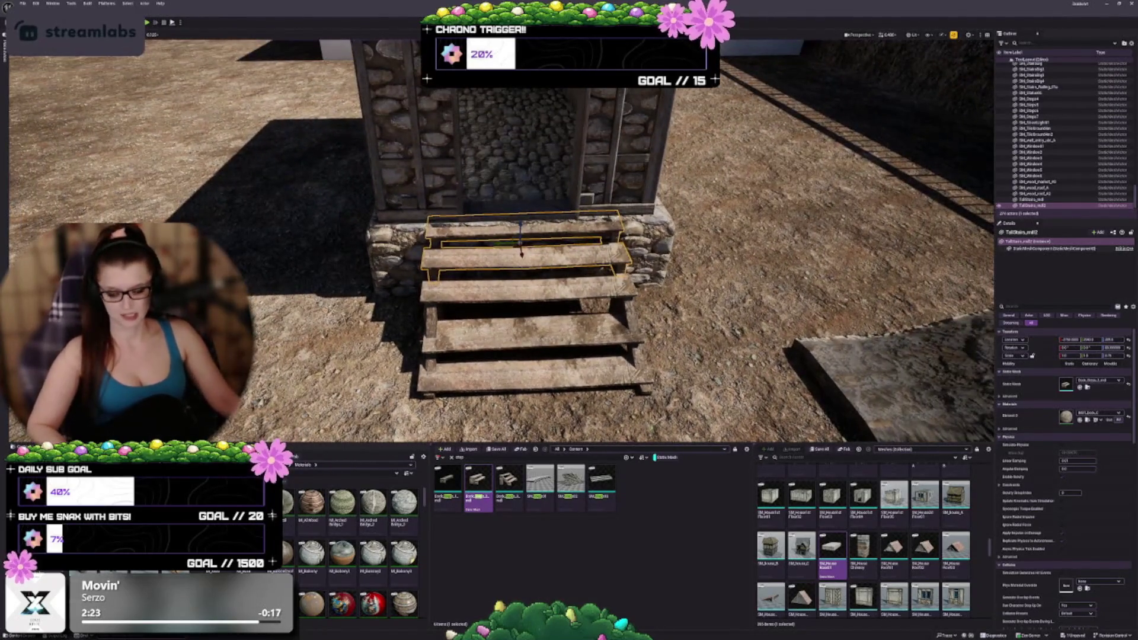
mouse_move(616, 304)
mouse_down()
mouse_move(533, 304)
mouse_move(526, 267)
mouse_move(486, 253)
mouse_move(486, 228)
mouse_move(519, 218)
mouse_move(501, 221)
mouse_up()
ctrl+click(485, 254)
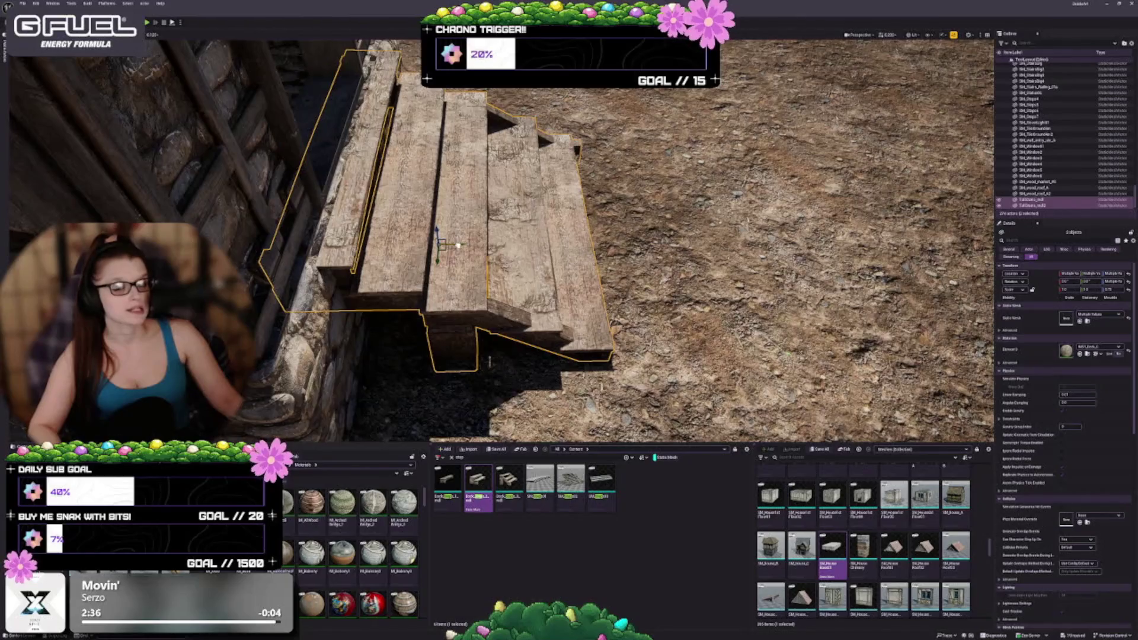
Shift both stair pieces left and push them up against the house wall.
drag(500, 220, 537, 216)
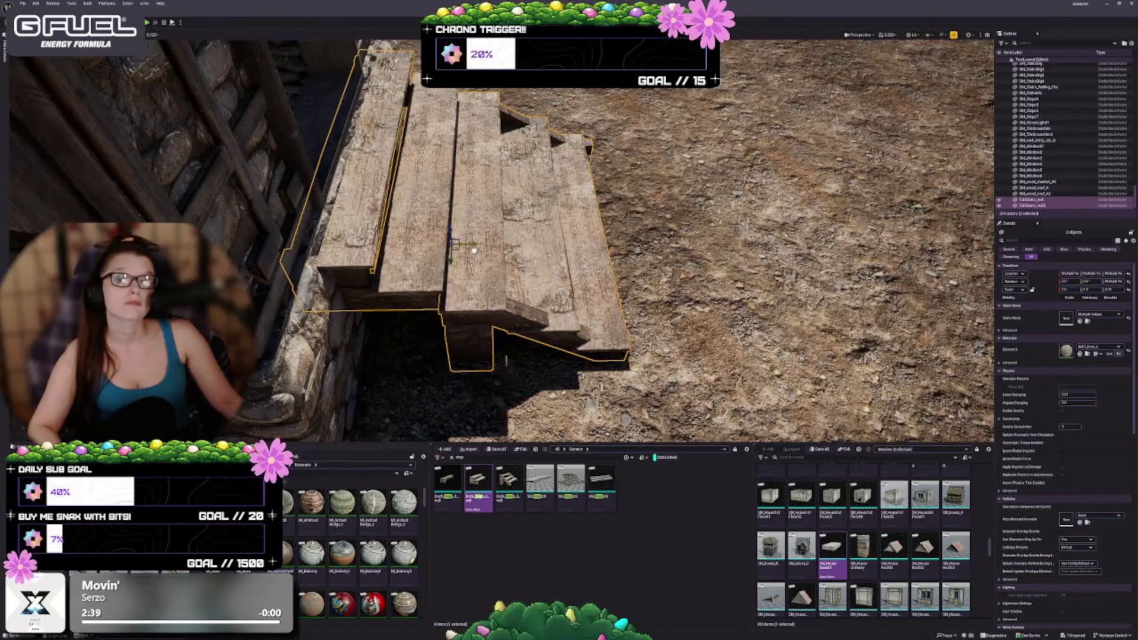
drag(474, 250, 498, 256)
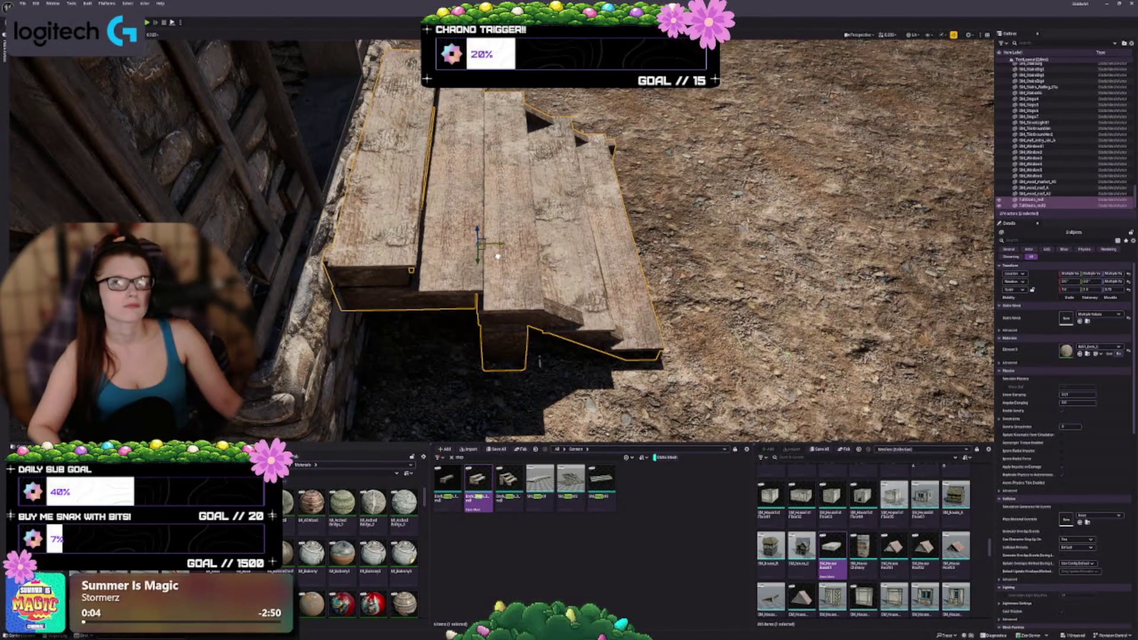
drag(497, 256, 472, 256)
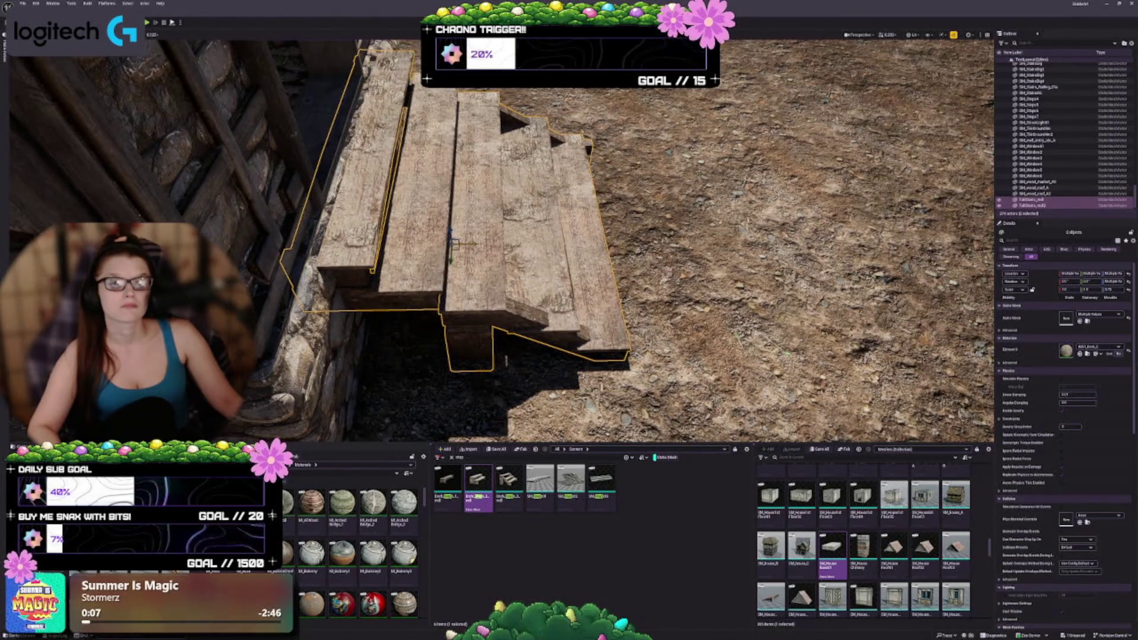
mouse_move(548, 125)
mouse_down()
mouse_move(580, 154)
mouse_move(586, 201)
mouse_up()
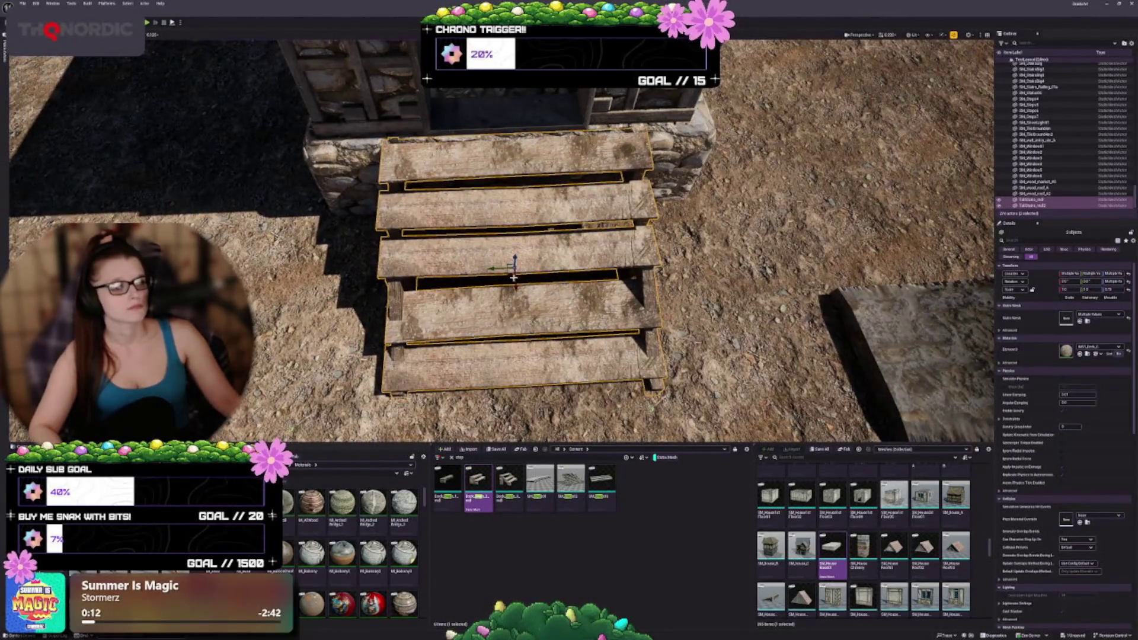
drag(492, 268, 480, 268)
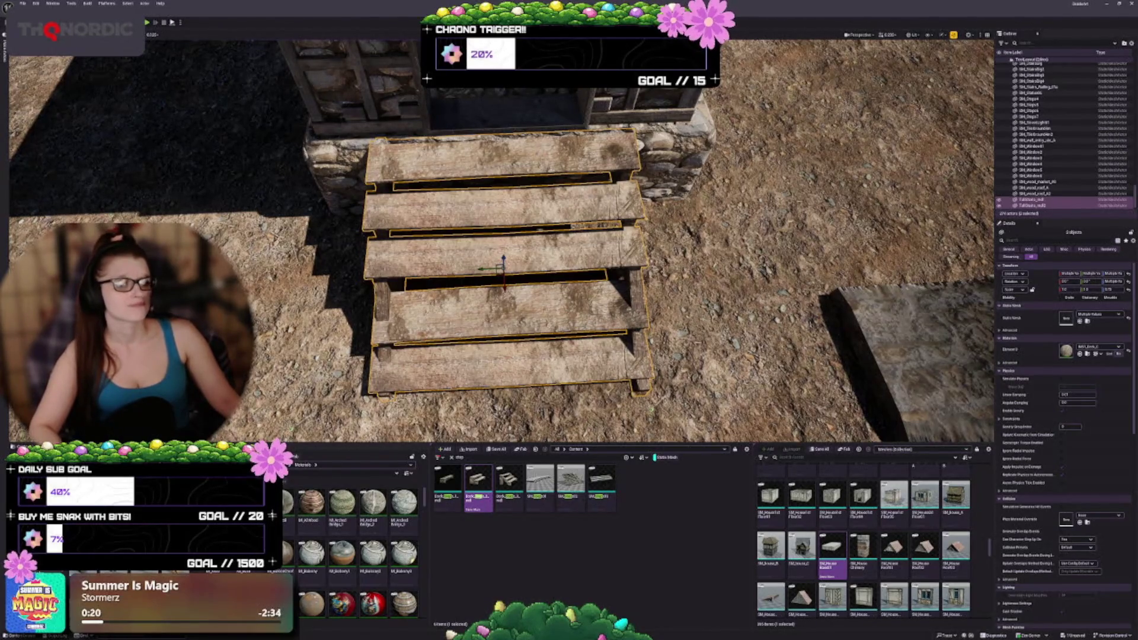
mouse_move(504, 289)
mouse_down()
mouse_move(497, 245)
mouse_move(490, 279)
mouse_up()
Scale the combined staircase to adjust its width across the stone base.
mouse_move(611, 263)
mouse_down()
mouse_move(584, 198)
mouse_move(619, 234)
mouse_move(590, 145)
mouse_up()
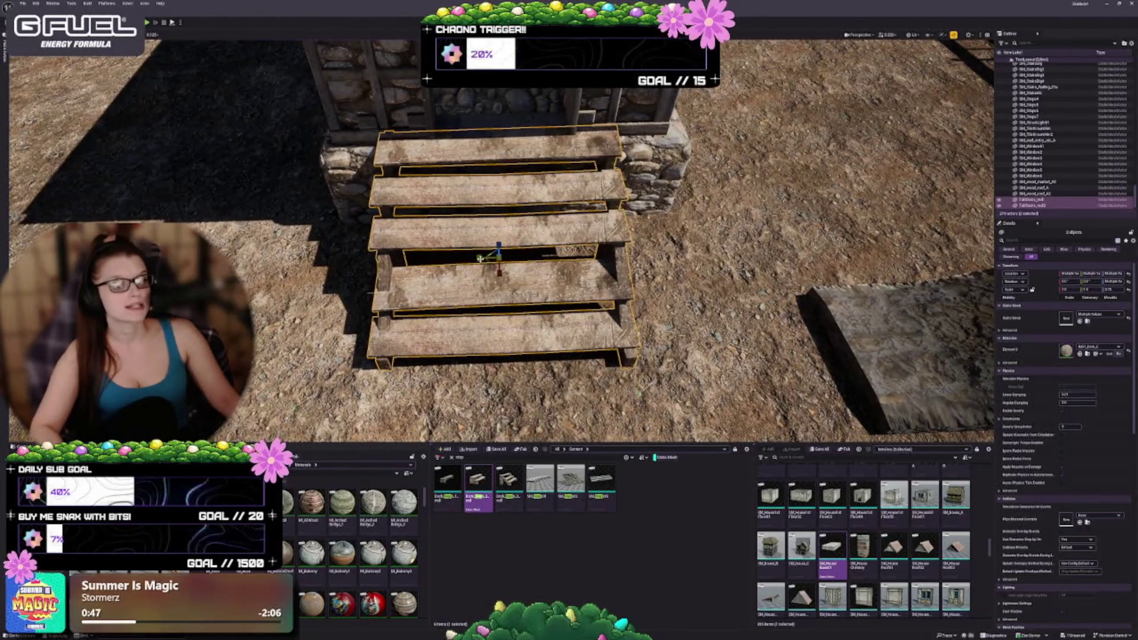
key(Return)
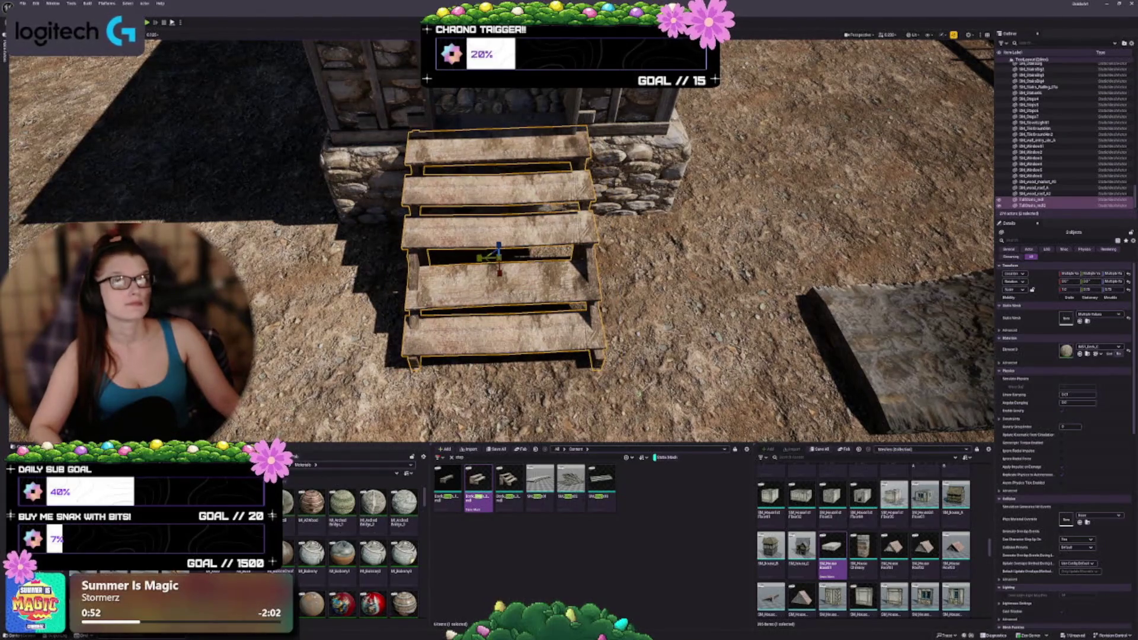
key(Return)
key(Return)
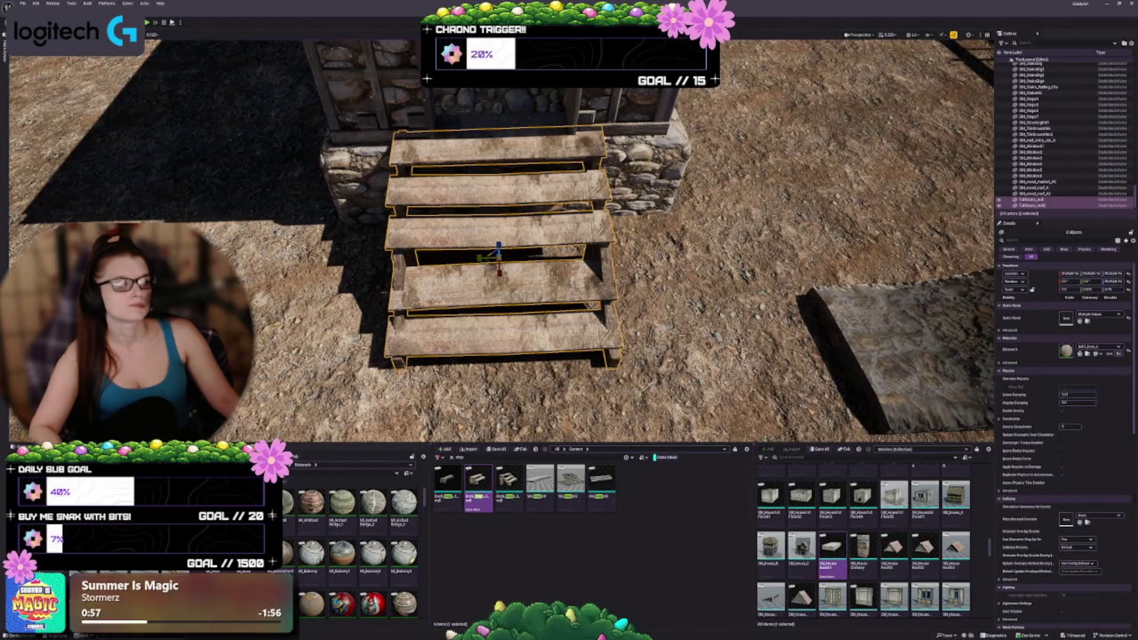
mouse_move(498, 255)
mouse_down()
mouse_move(379, 278)
mouse_move(475, 228)
mouse_move(475, 248)
mouse_up()
key(Escape)
click(476, 248)
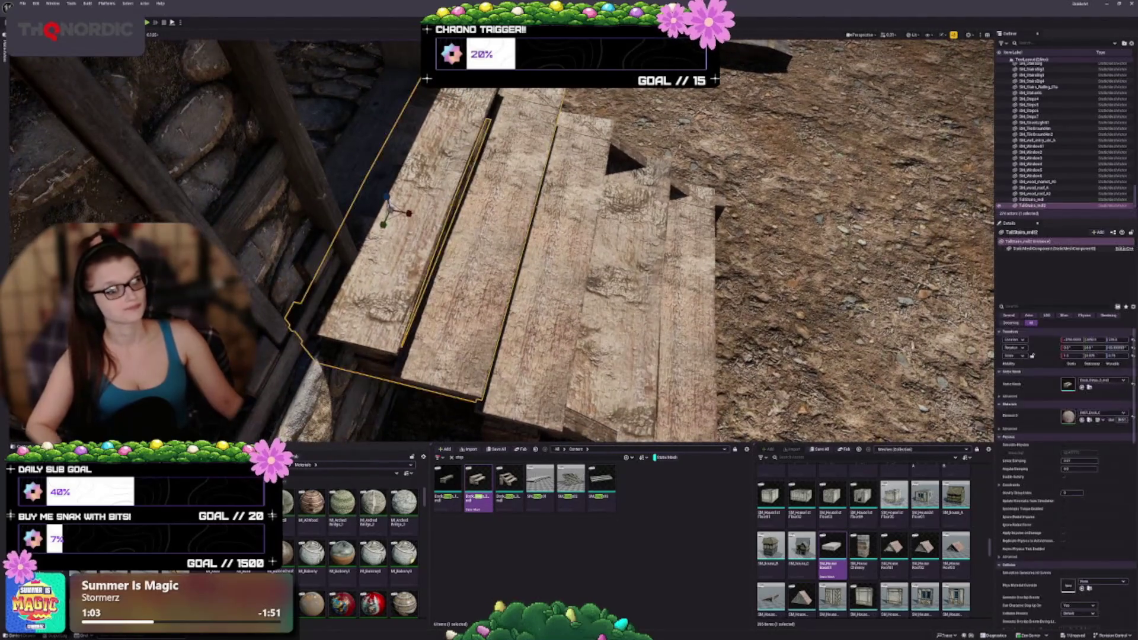
ctrl+click(640, 266)
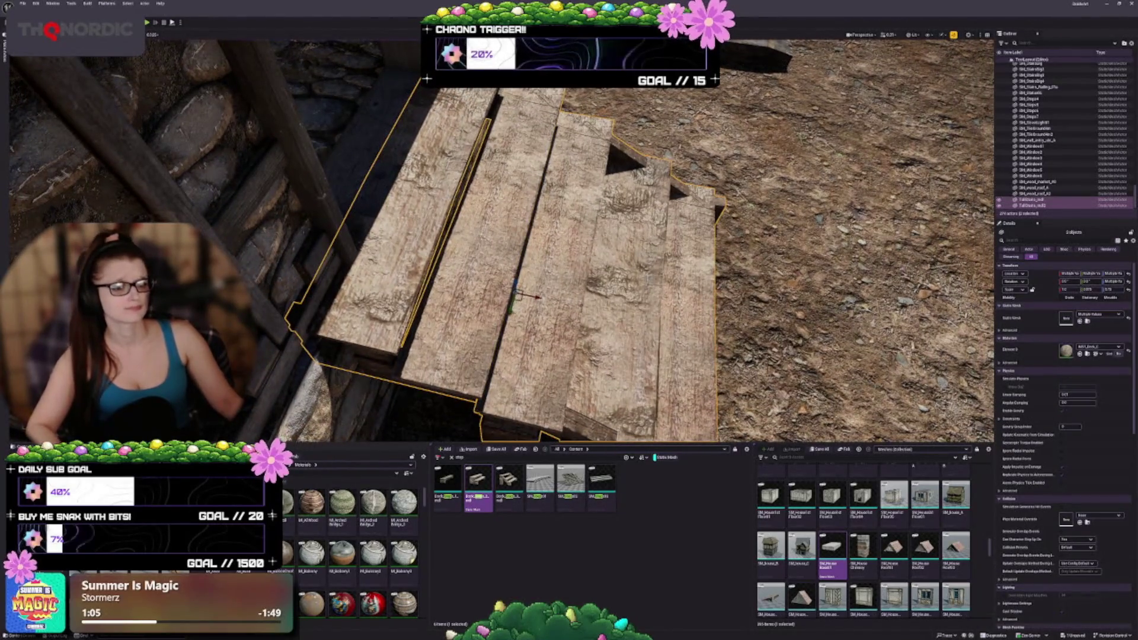
mouse_move(476, 248)
mouse_down()
mouse_move(448, 220)
mouse_move(647, 140)
mouse_up()
key(Escape)
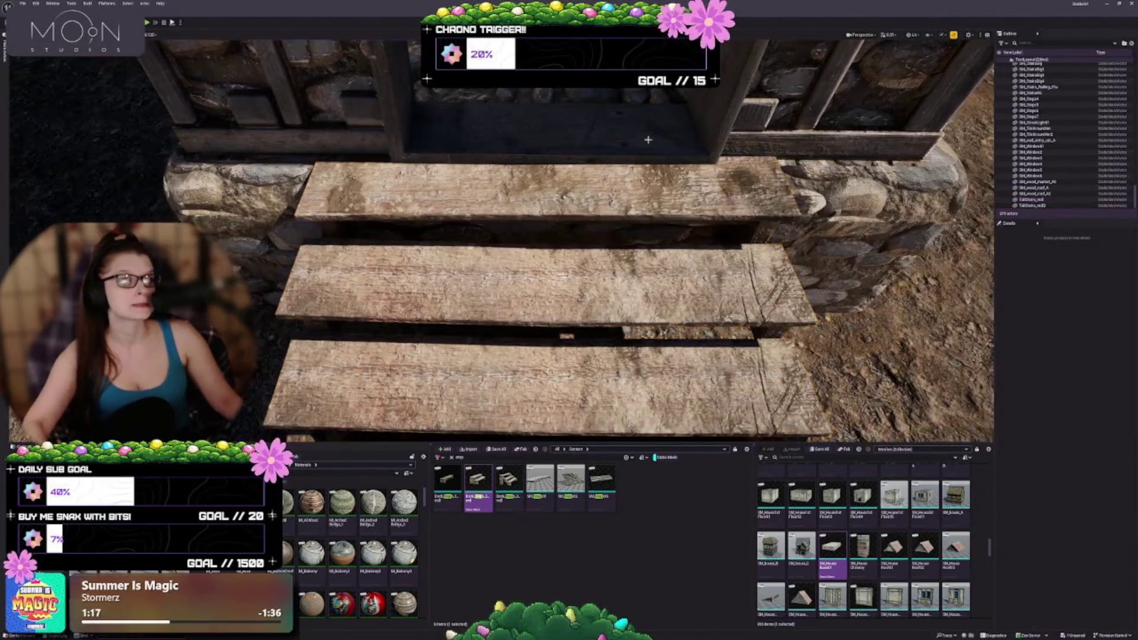
scroll(501, 241, down, 6)
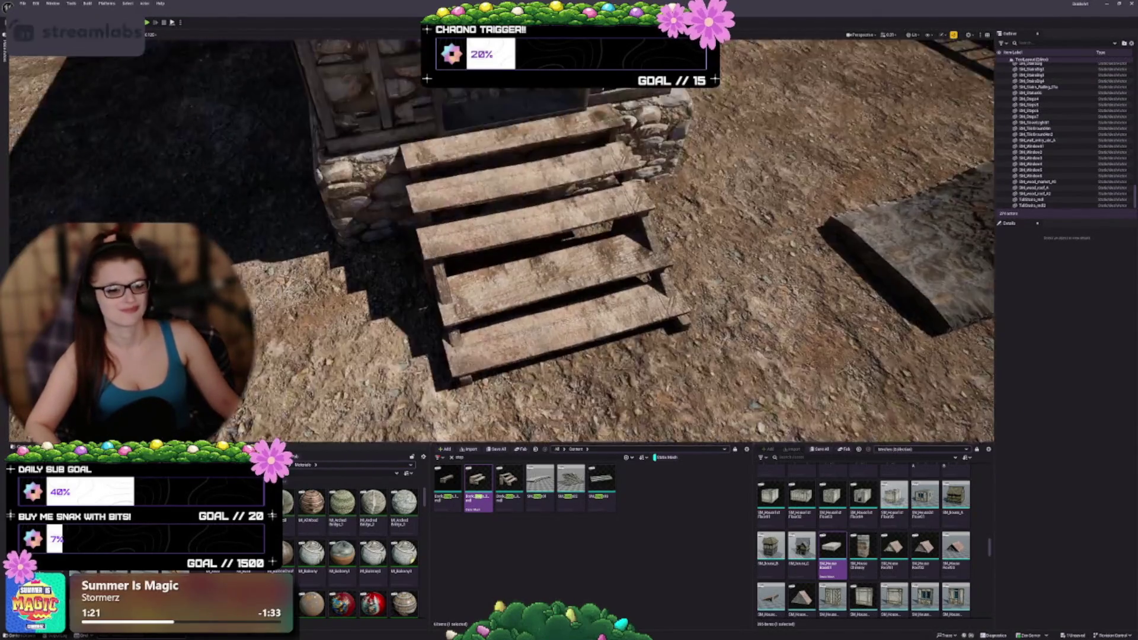
drag(501, 242, 501, 242)
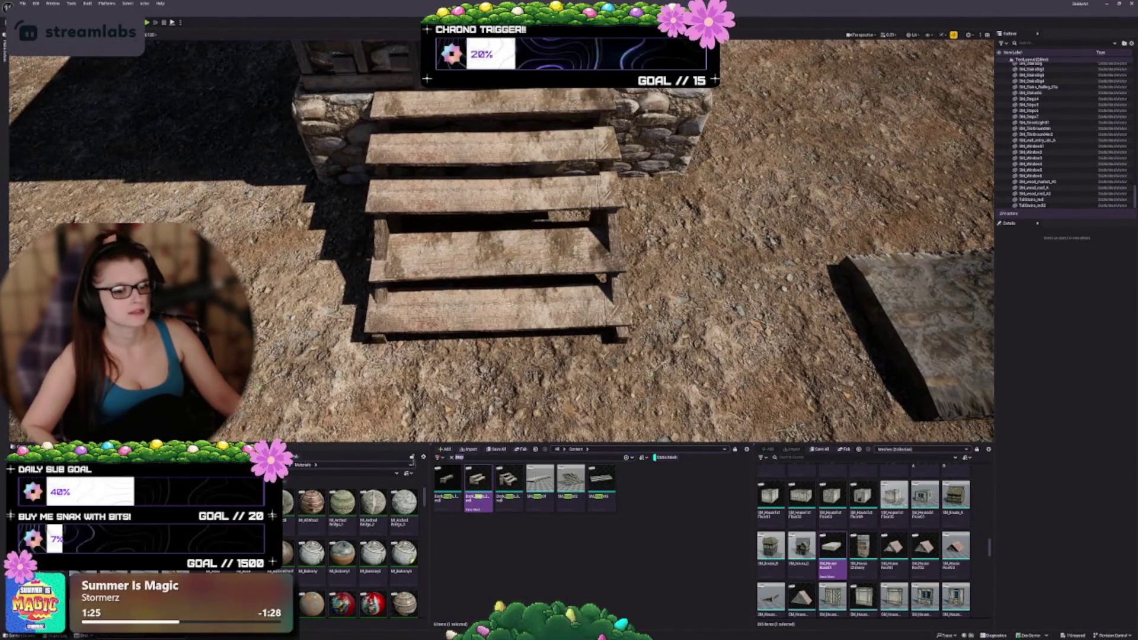
Search 'rail', place the SM_Stairs_Railing mesh and rotate it upright along the steps.
text(rail)
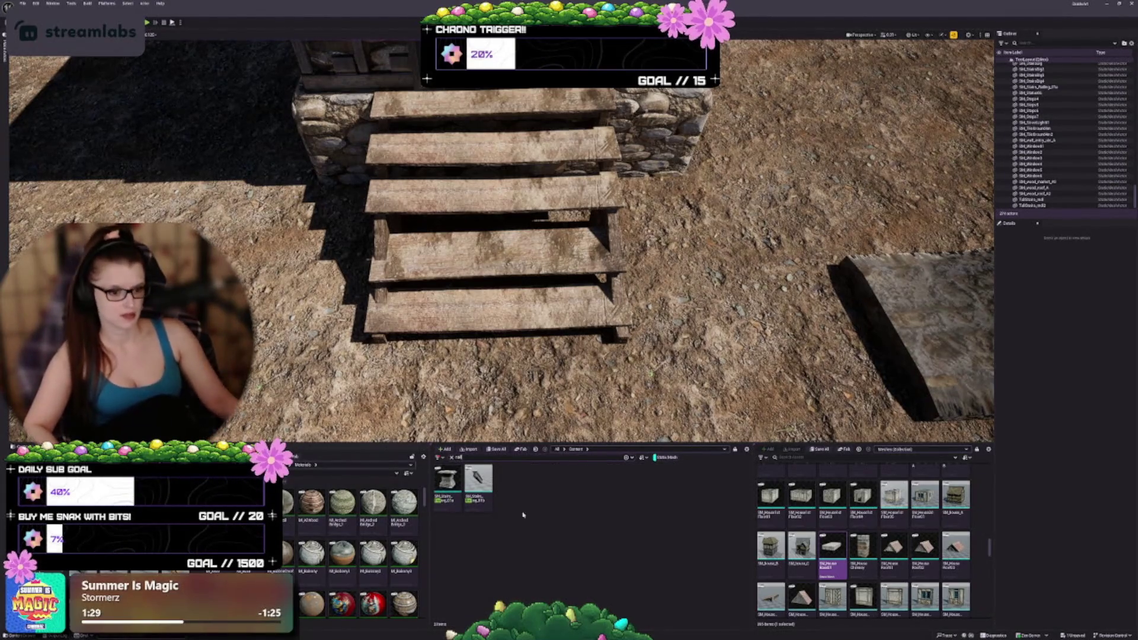
click(489, 504)
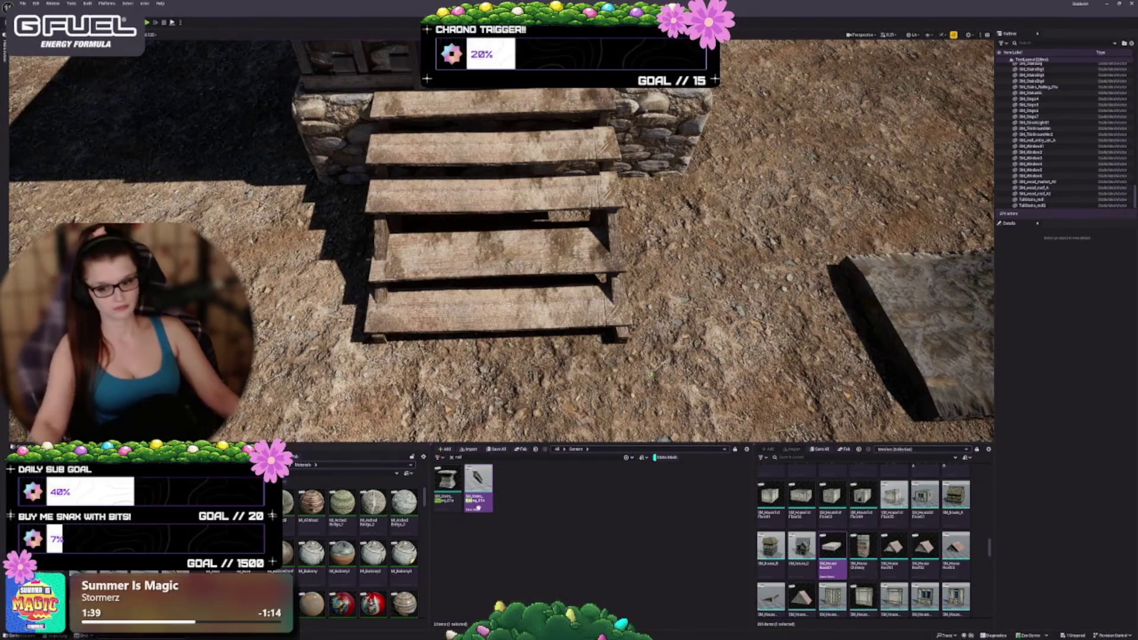
mouse_move(478, 486)
mouse_down()
mouse_move(584, 213)
mouse_move(593, 238)
mouse_move(652, 243)
mouse_move(194, 224)
mouse_up()
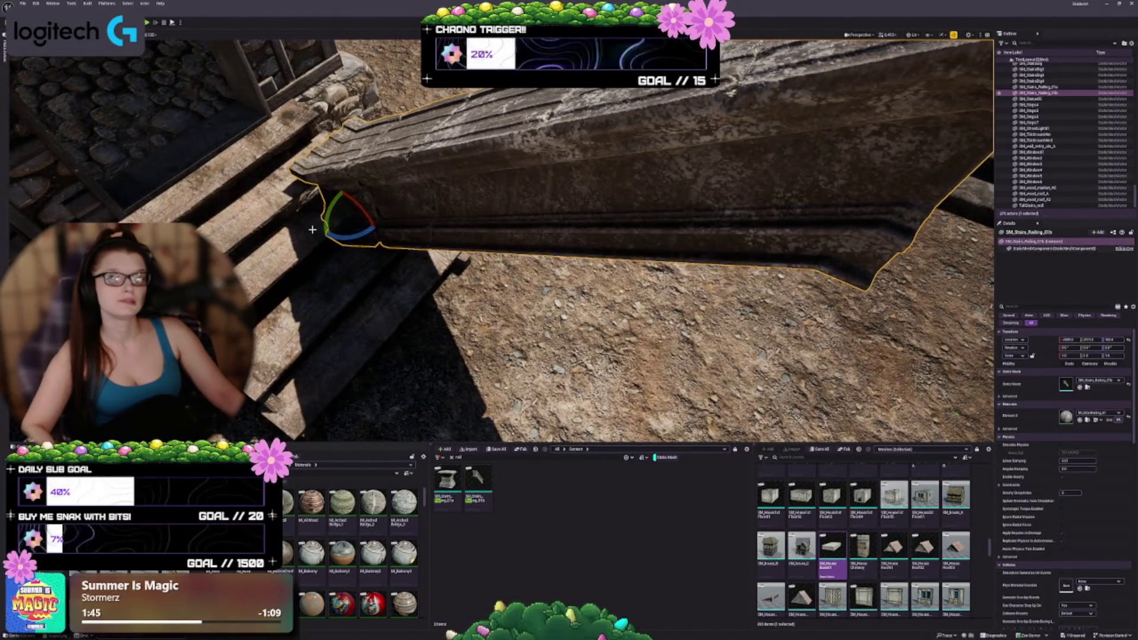
mouse_move(356, 209)
mouse_down()
mouse_move(332, 195)
mouse_move(503, 207)
mouse_move(513, 249)
mouse_move(571, 298)
mouse_move(631, 322)
mouse_move(611, 314)
mouse_move(563, 337)
mouse_up()
Scale the railing narrower on X and shift it slightly right beside the steps.
drag(1067, 355, 1052, 355)
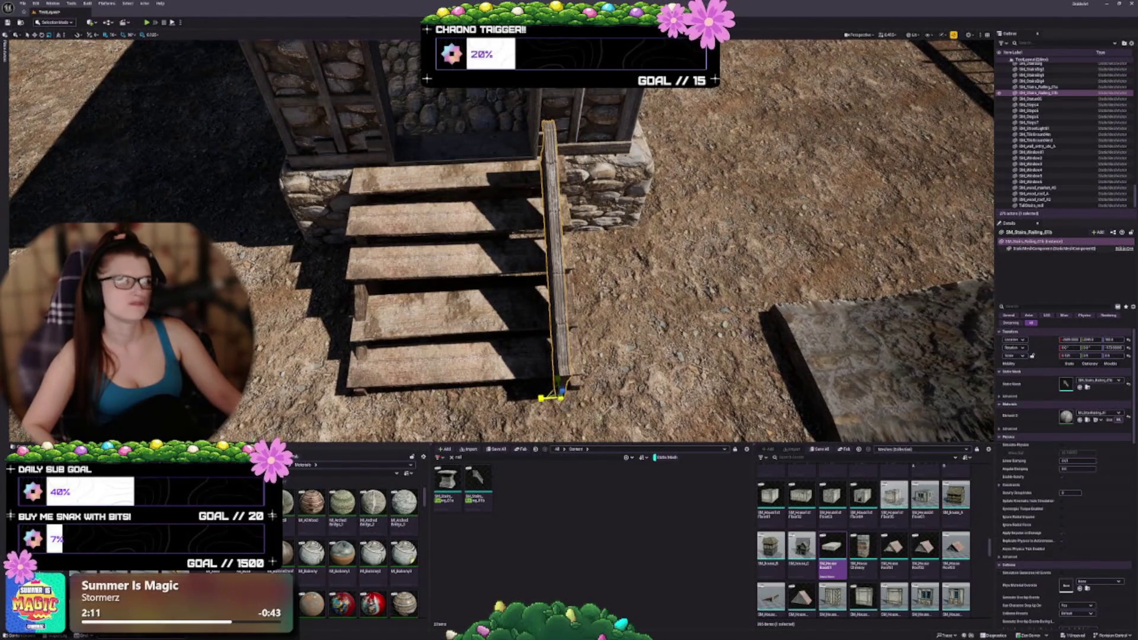
mouse_move(563, 337)
mouse_down()
mouse_move(492, 324)
mouse_move(561, 314)
mouse_move(519, 345)
mouse_up()
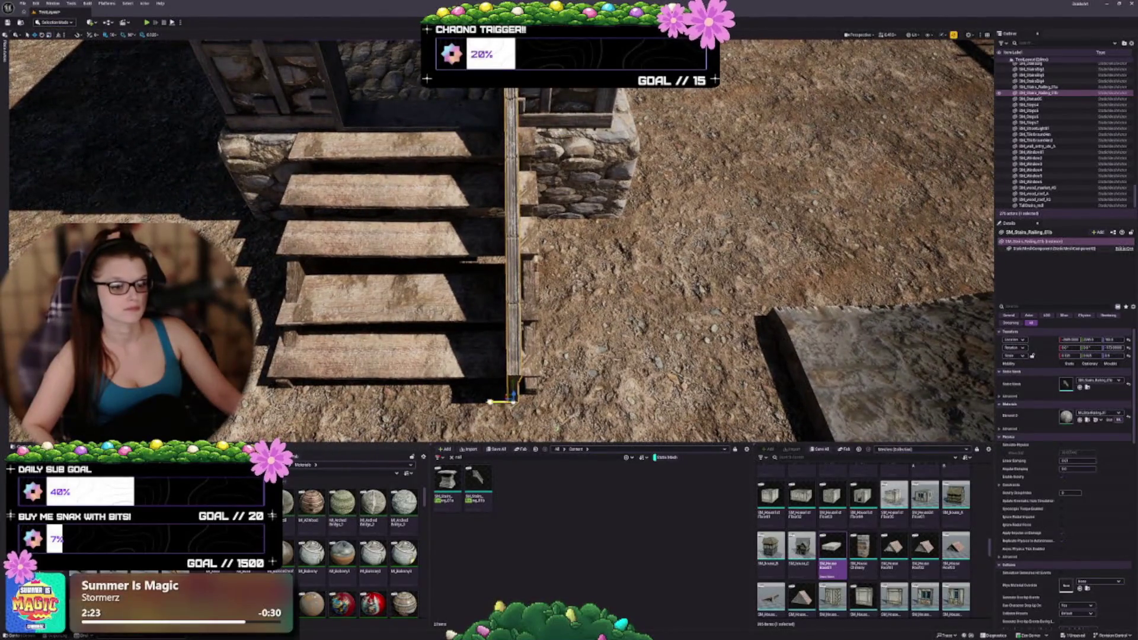
drag(500, 402, 513, 401)
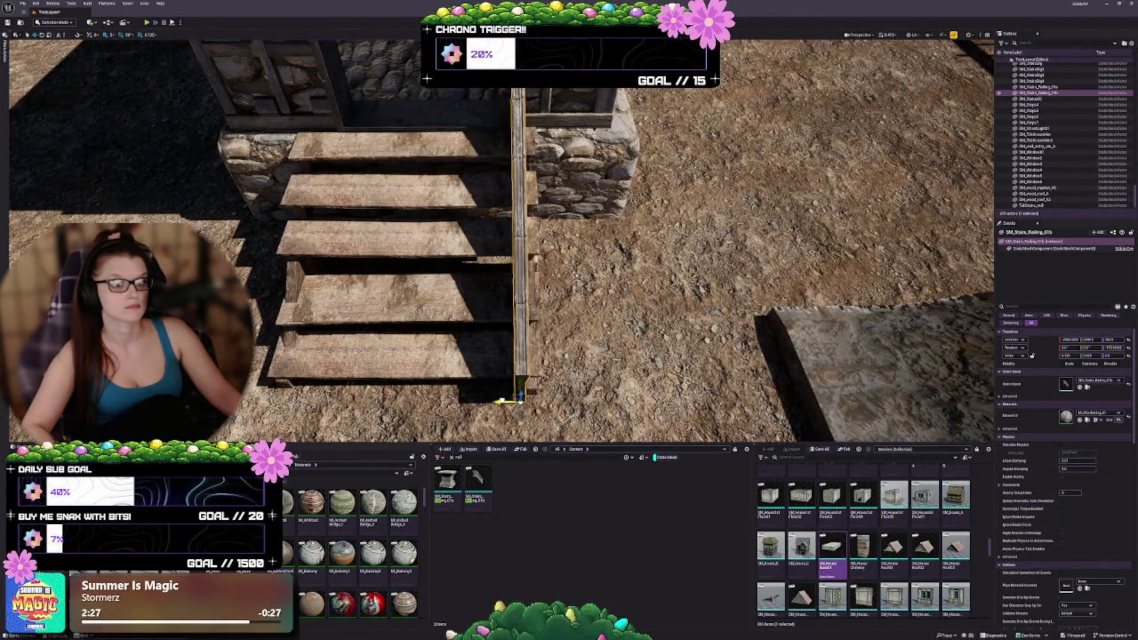
mouse_move(519, 400)
mouse_down()
mouse_move(519, 367)
mouse_move(616, 386)
mouse_move(413, 383)
mouse_up()
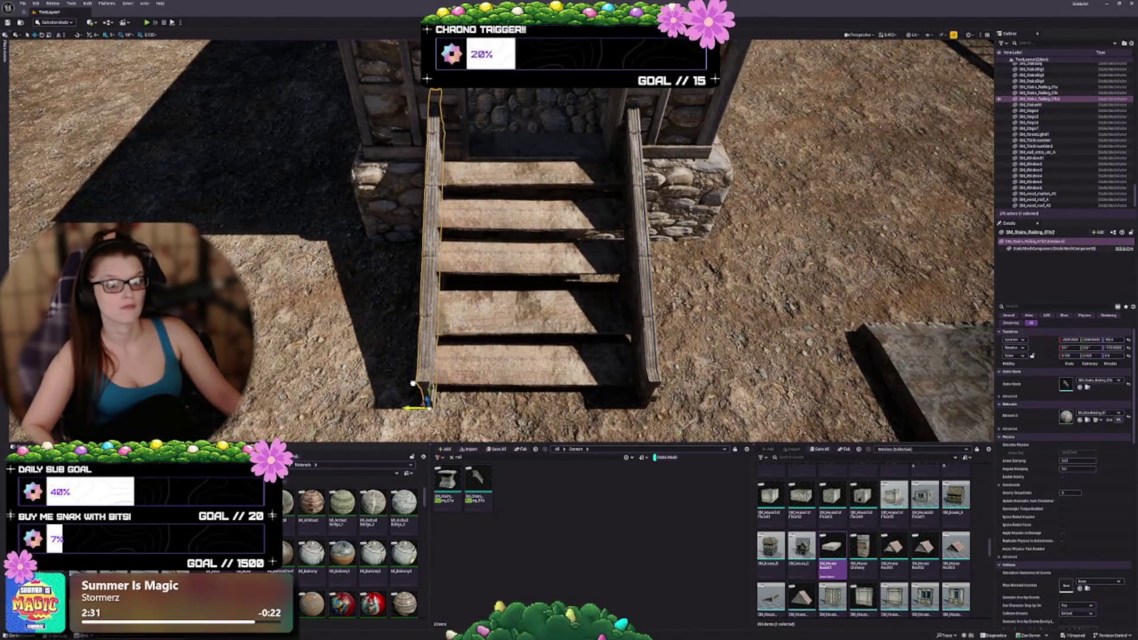
mouse_move(541, 379)
mouse_down()
mouse_move(541, 368)
mouse_move(544, 391)
mouse_up()
key(d)
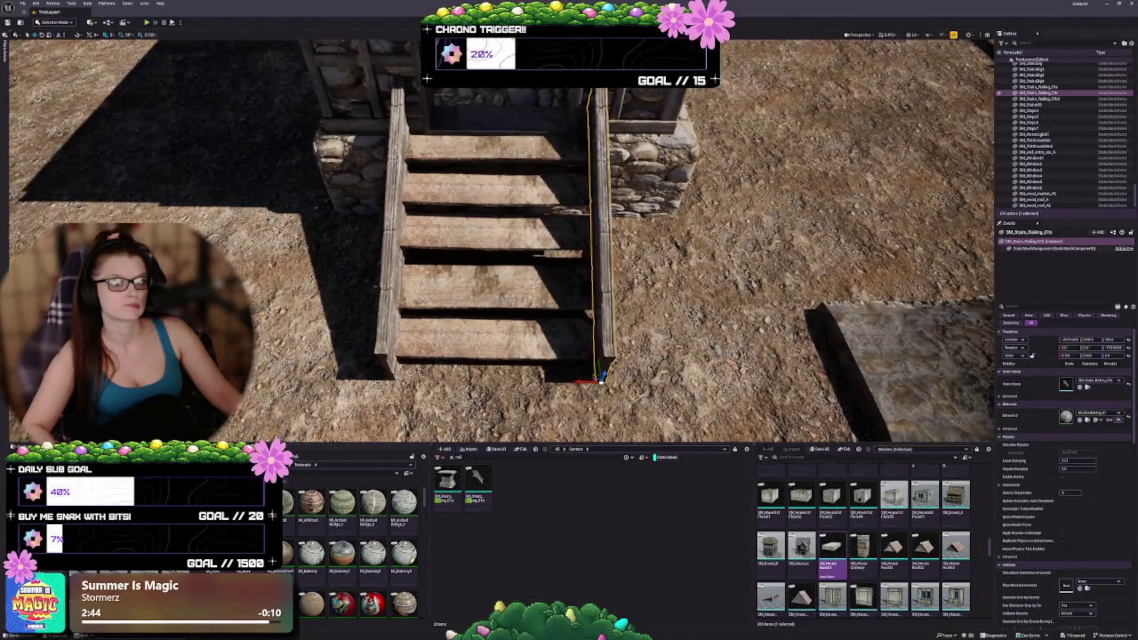
Slide the right and left railings inward toward the steps.
click(579, 354)
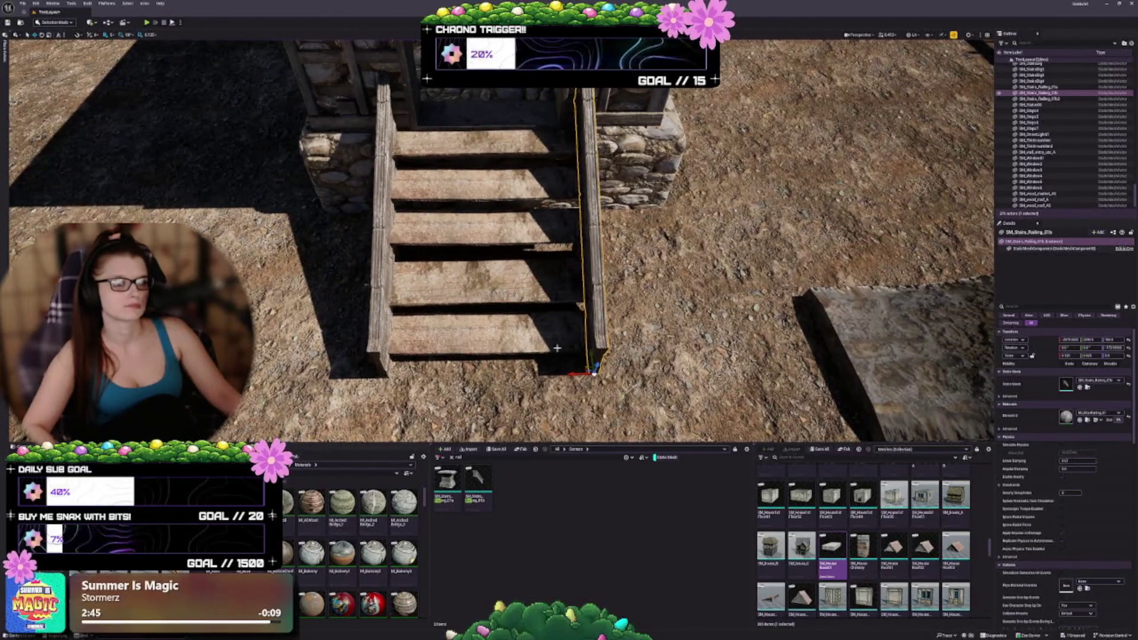
drag(579, 374, 573, 374)
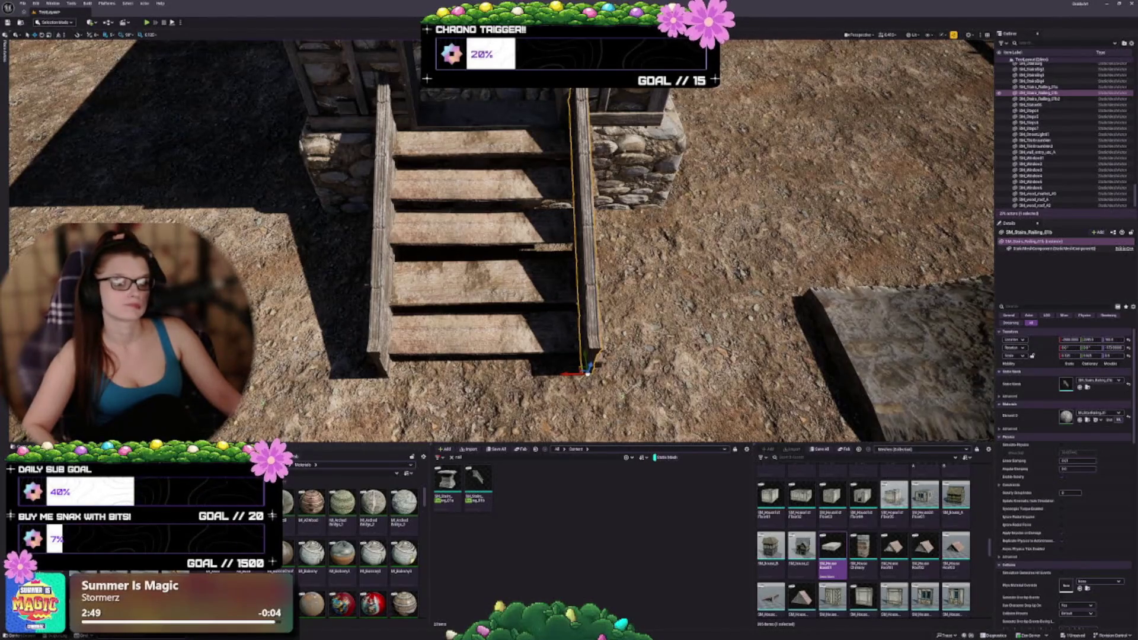
click(379, 296)
drag(366, 377, 379, 377)
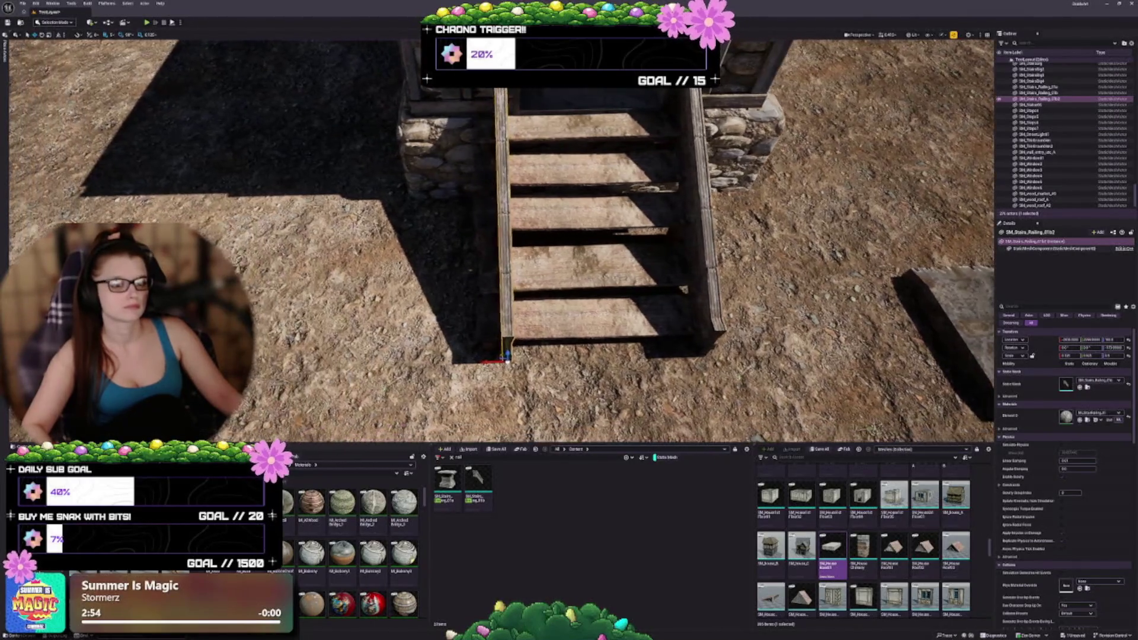
Select the wooden steps, undoing a stray change.
key(Escape)
click(519, 292)
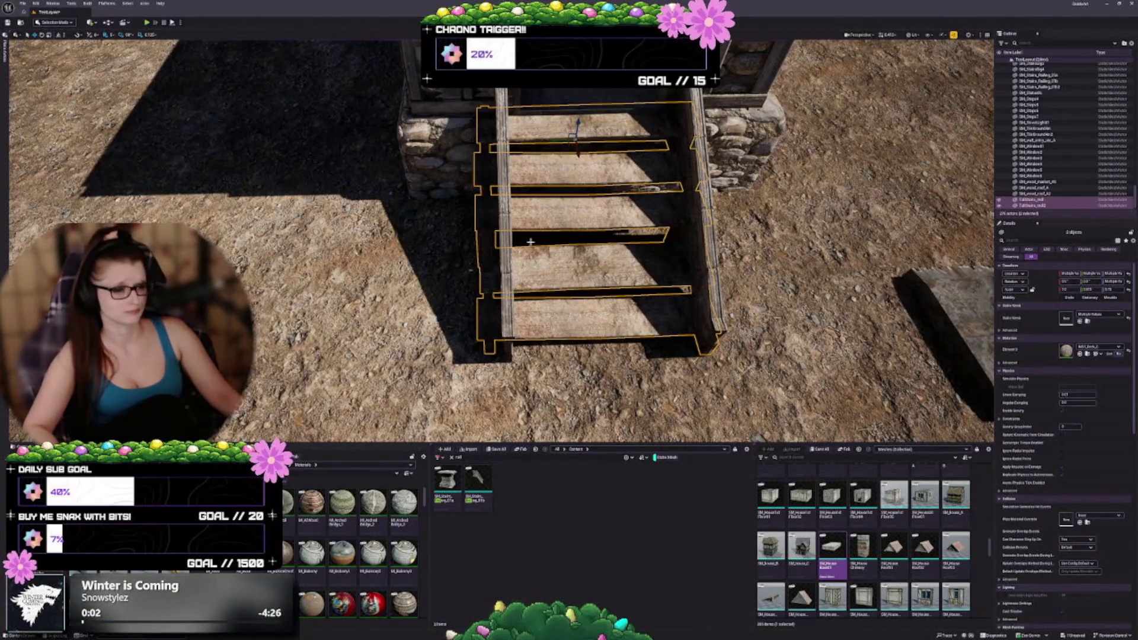
key(Right)
key(Left)
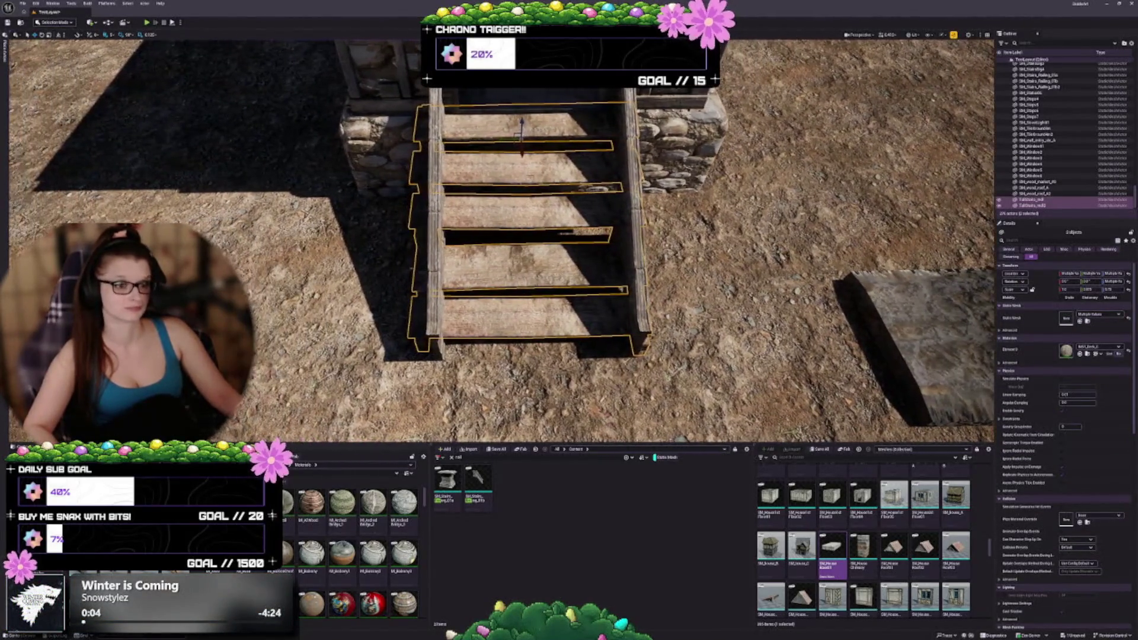
key(ctrl+z)
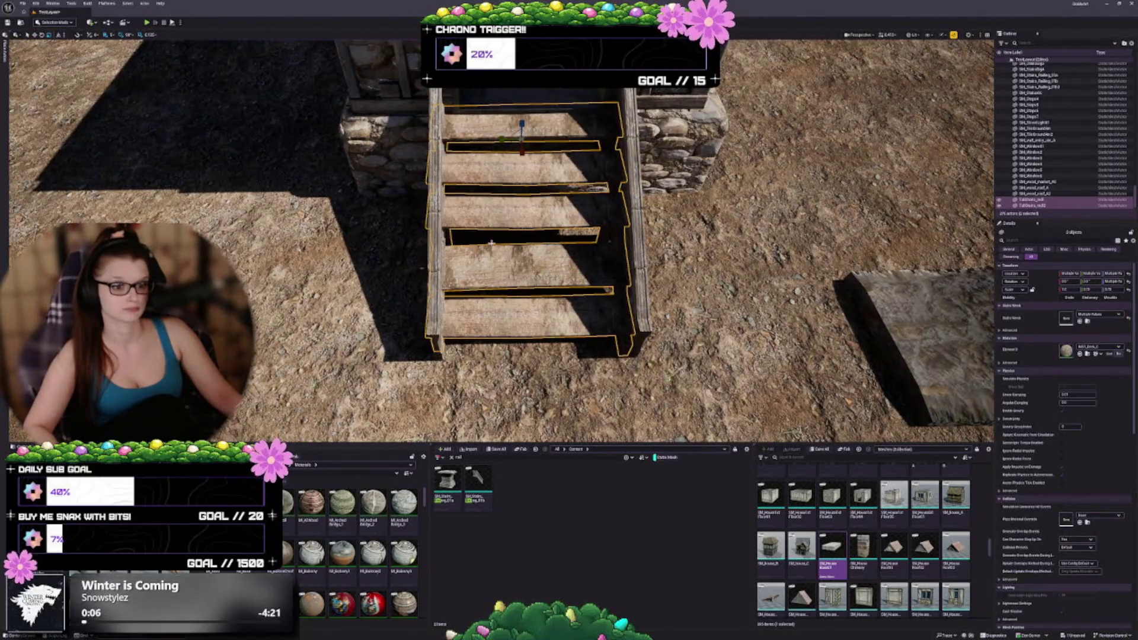
key(Right)
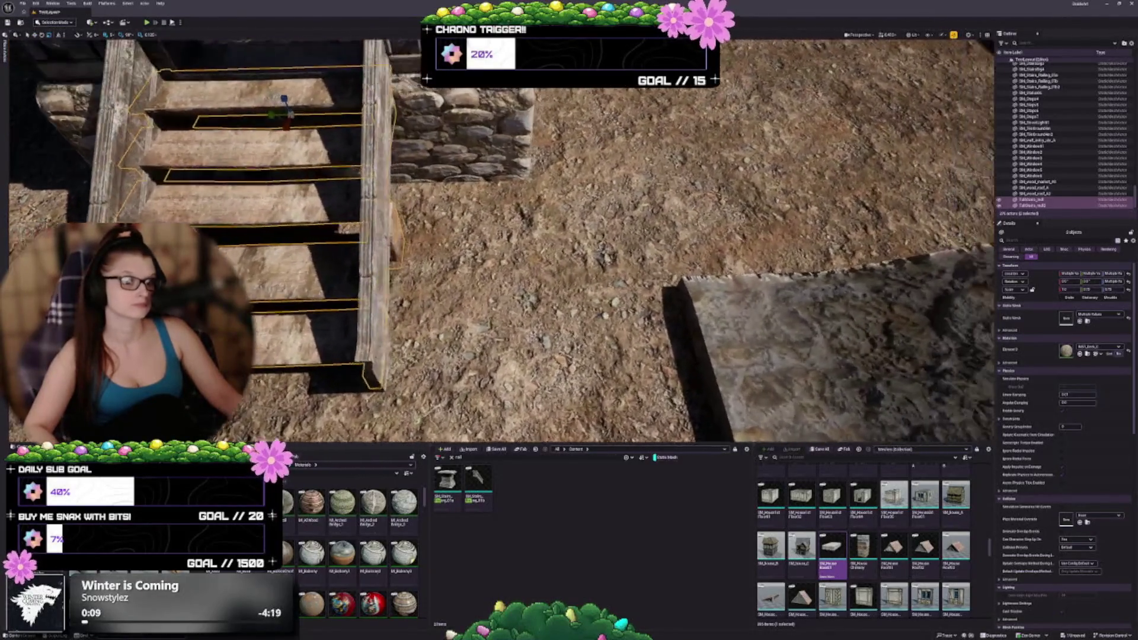
Shift the wooden steps slightly sideways to centre them between the railings, then deselect.
key(Left)
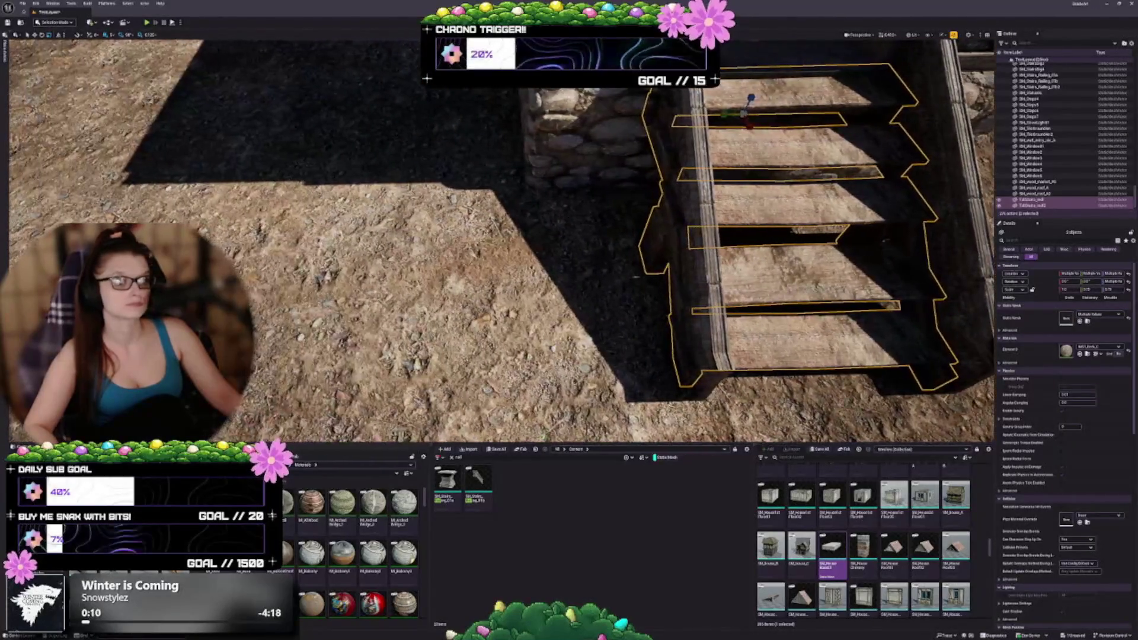
key(Right)
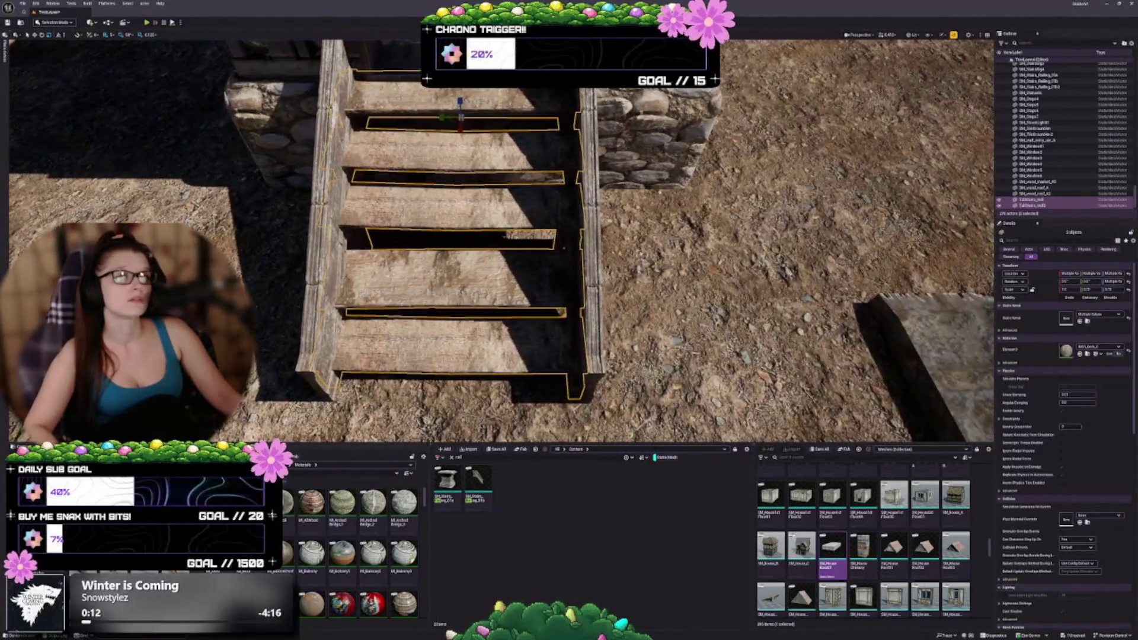
key(Up)
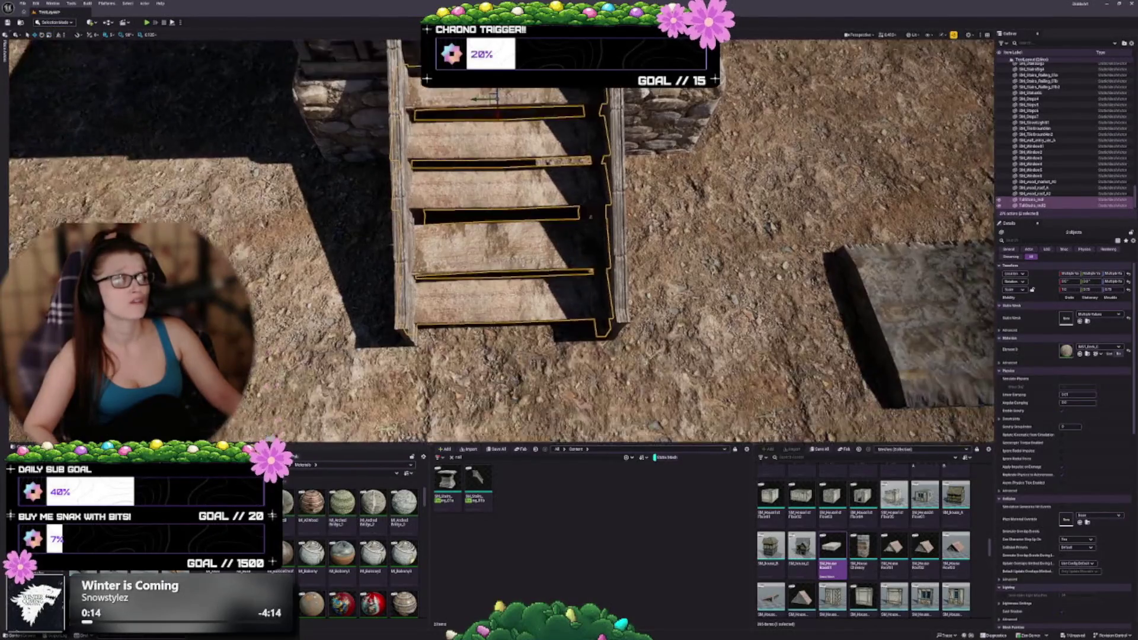
key(Up)
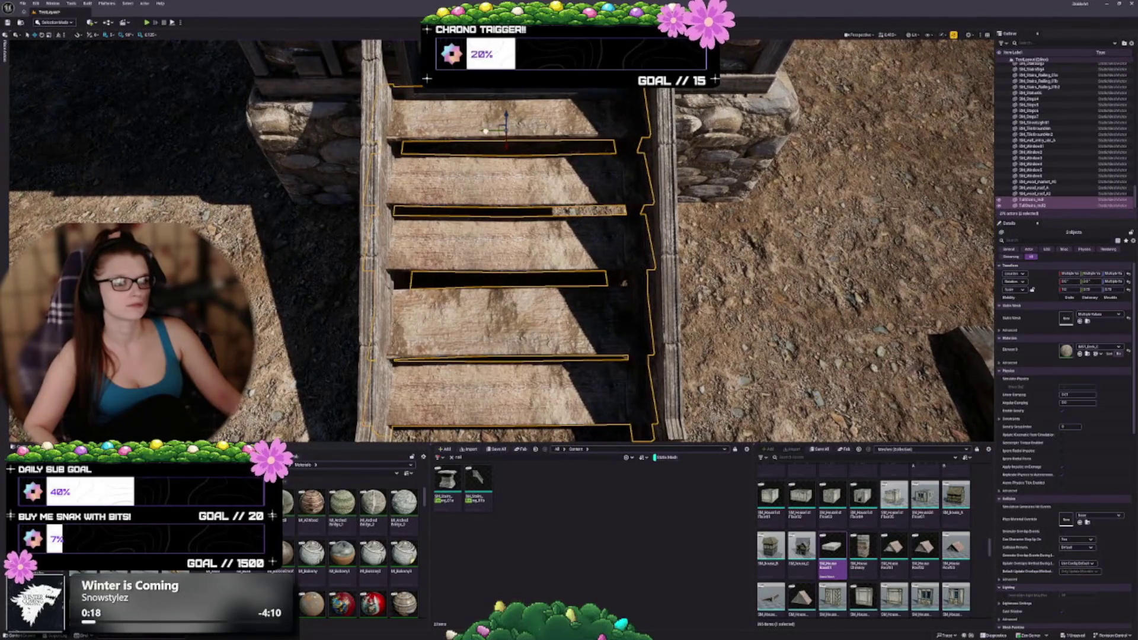
drag(487, 130, 461, 74)
key(Down)
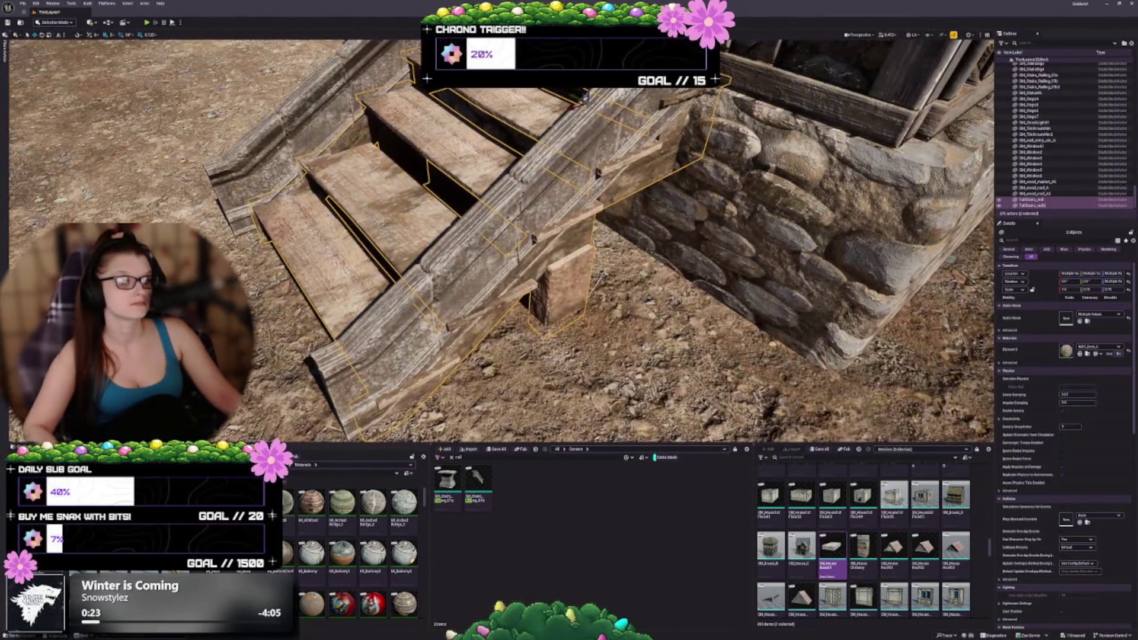
mouse_move(462, 277)
mouse_down()
mouse_move(403, 260)
mouse_move(462, 276)
mouse_up()
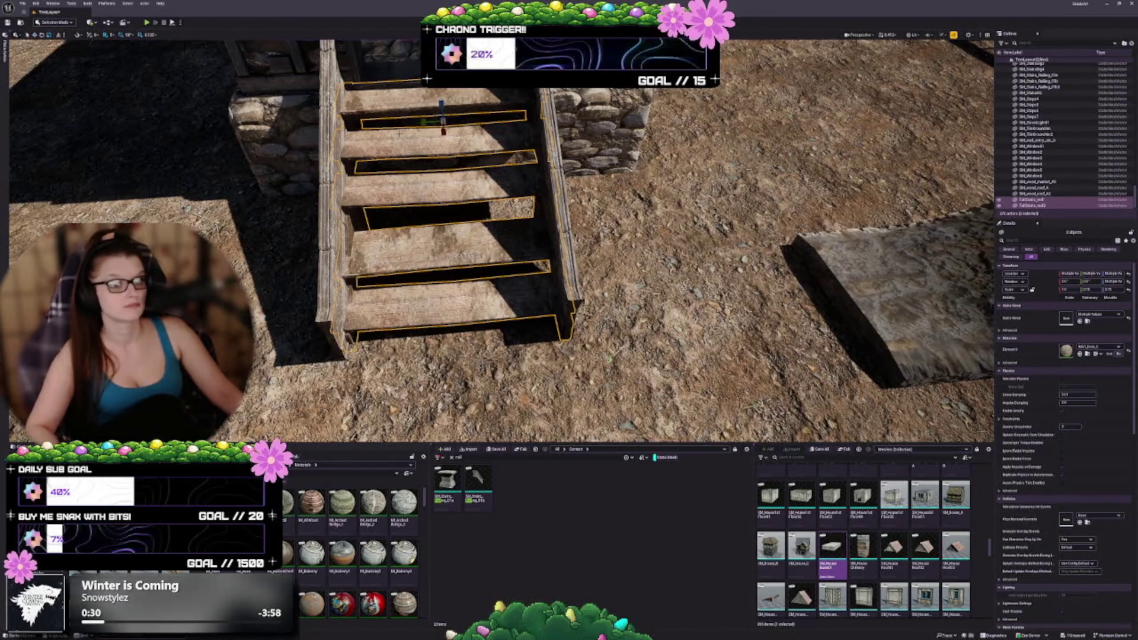
mouse_move(424, 123)
mouse_down()
mouse_move(437, 123)
mouse_move(423, 122)
mouse_up()
key(Escape)
Select the right stair railing and nudge it into place against the steps.
drag(432, 211, 432, 249)
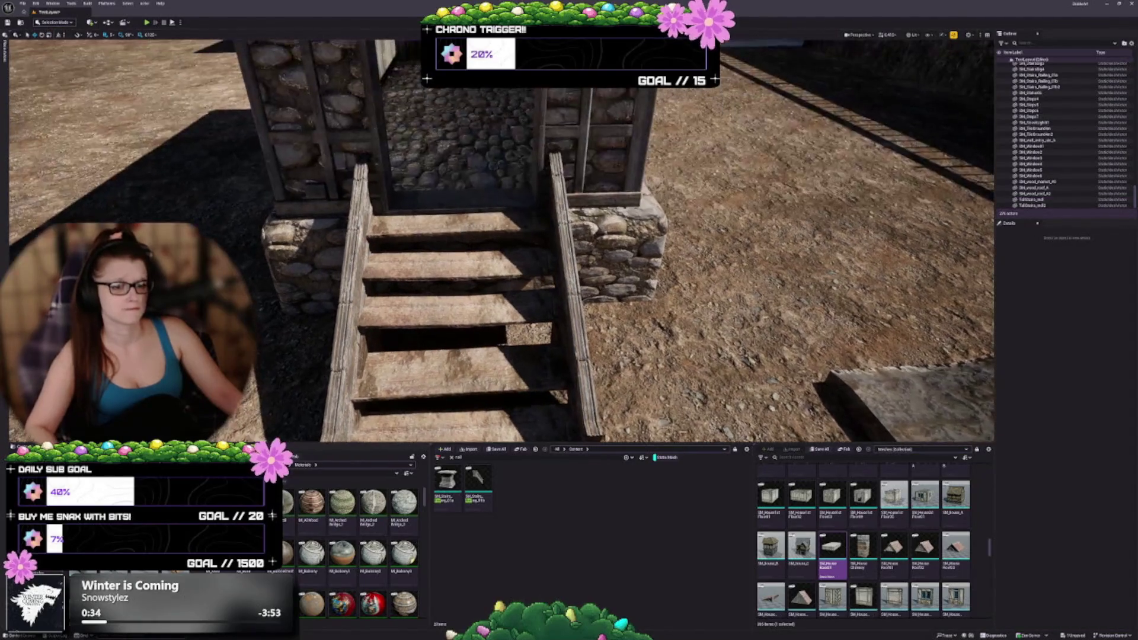
click(347, 238)
drag(347, 238, 346, 278)
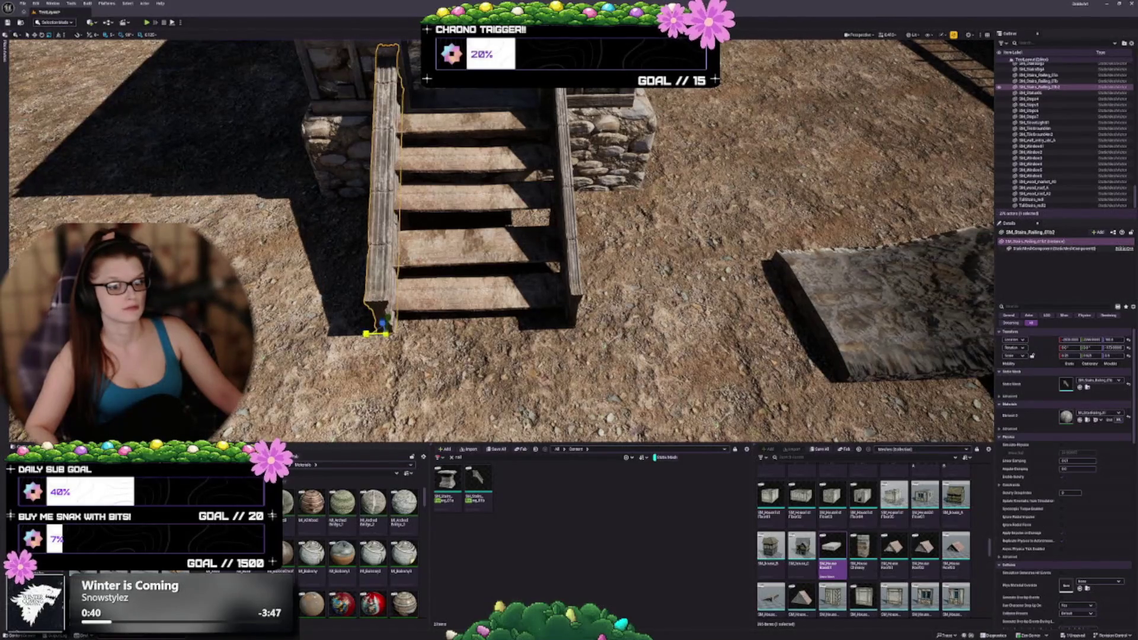
click(1038, 80)
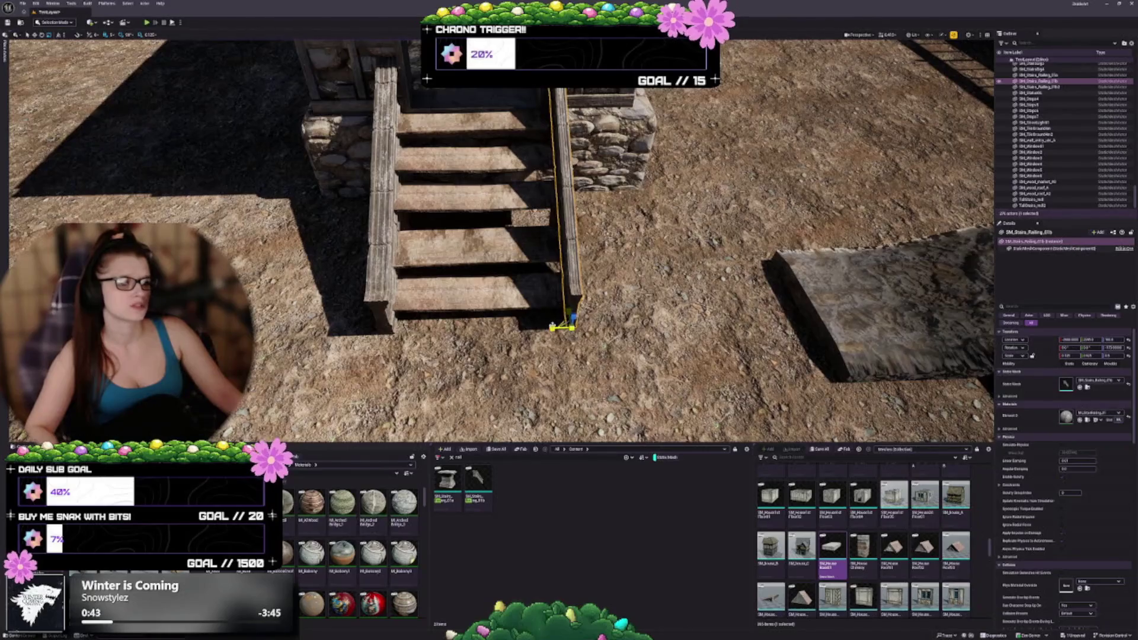
key(f)
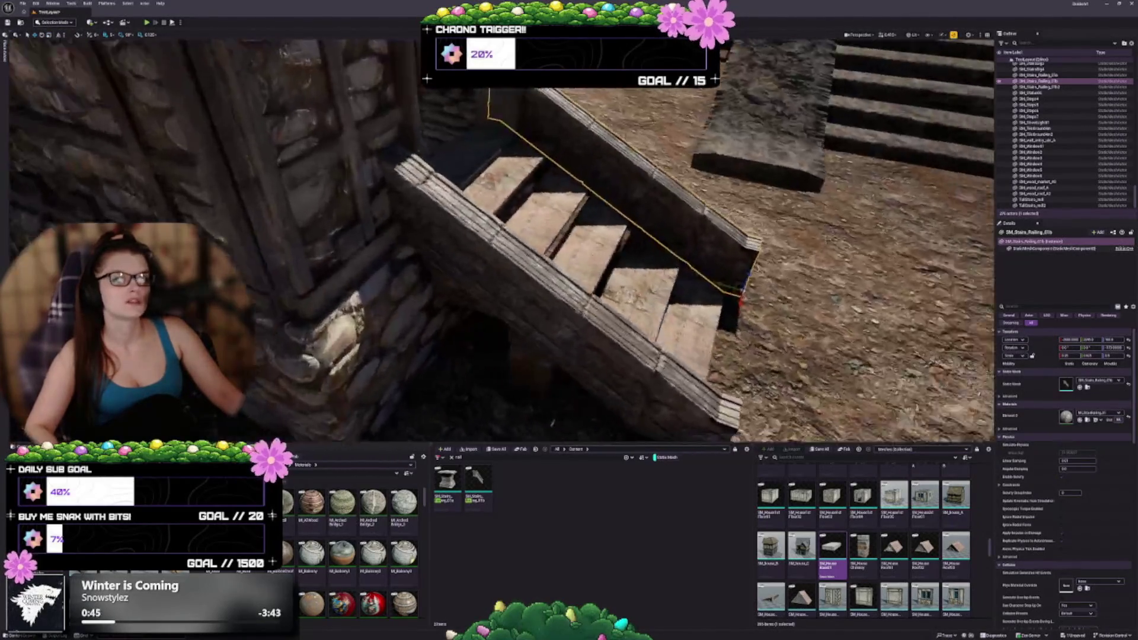
scroll(510, 339, down, 2)
mouse_move(481, 372)
mouse_down()
mouse_move(569, 376)
mouse_move(575, 350)
mouse_up()
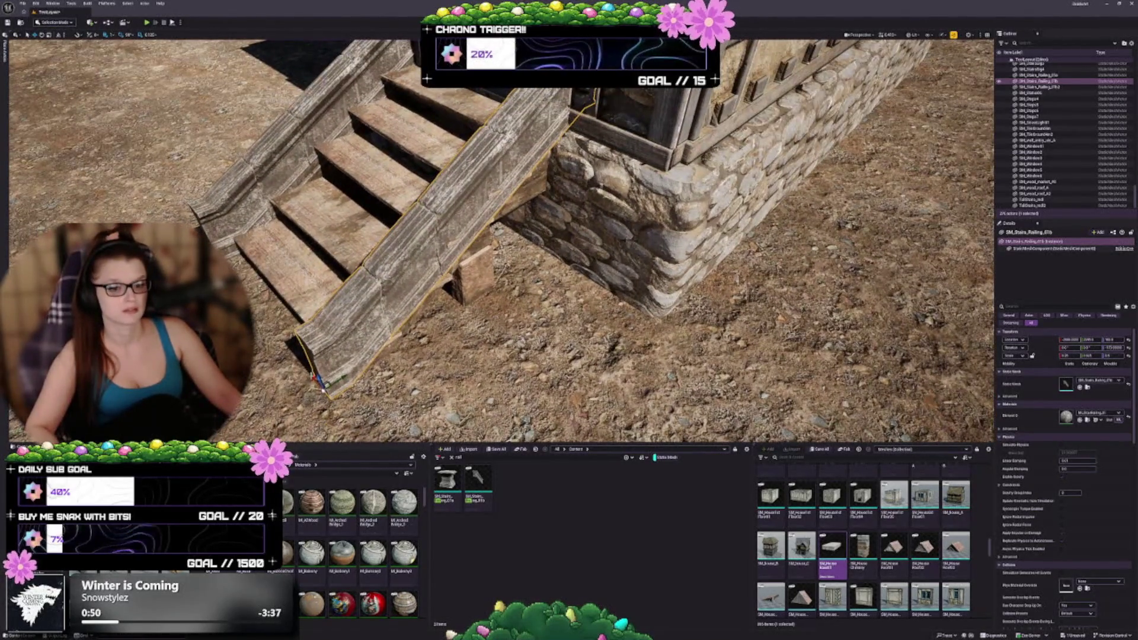
drag(316, 377, 448, 302)
Nudge the near railing into place, then select both railings together.
click(601, 352)
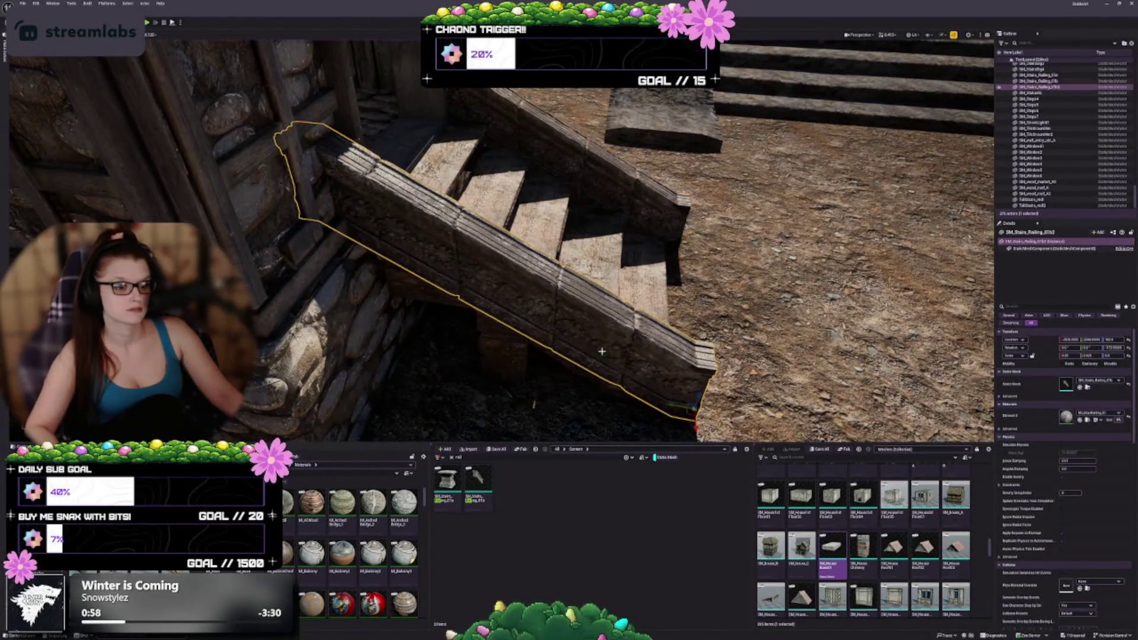
mouse_move(695, 426)
mouse_down()
mouse_move(596, 431)
mouse_move(596, 447)
mouse_up()
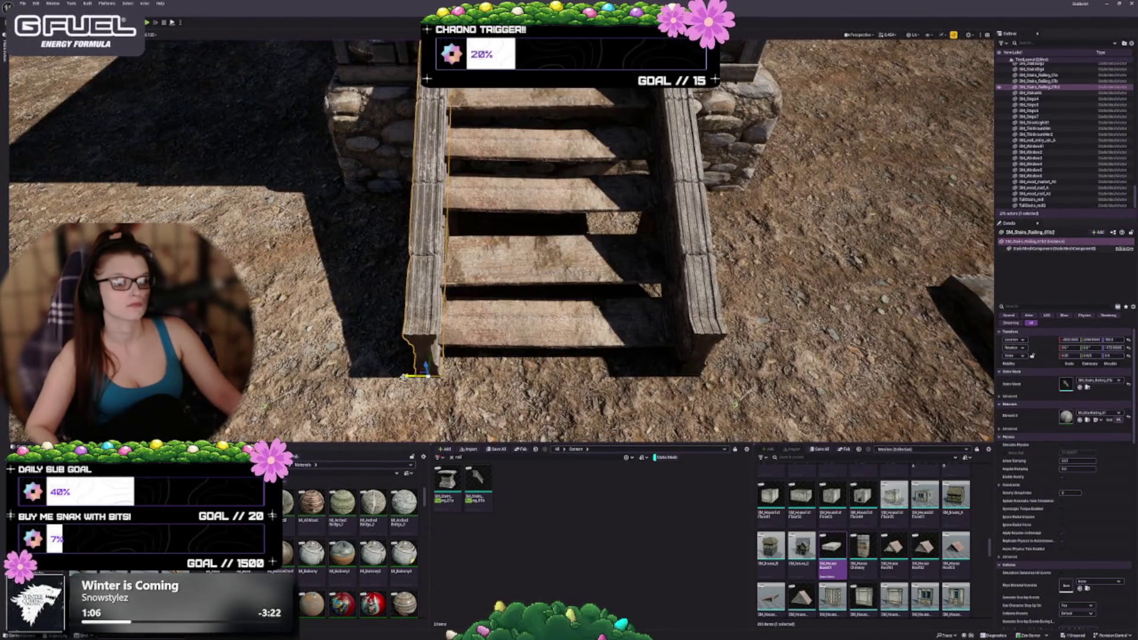
drag(415, 377, 414, 394)
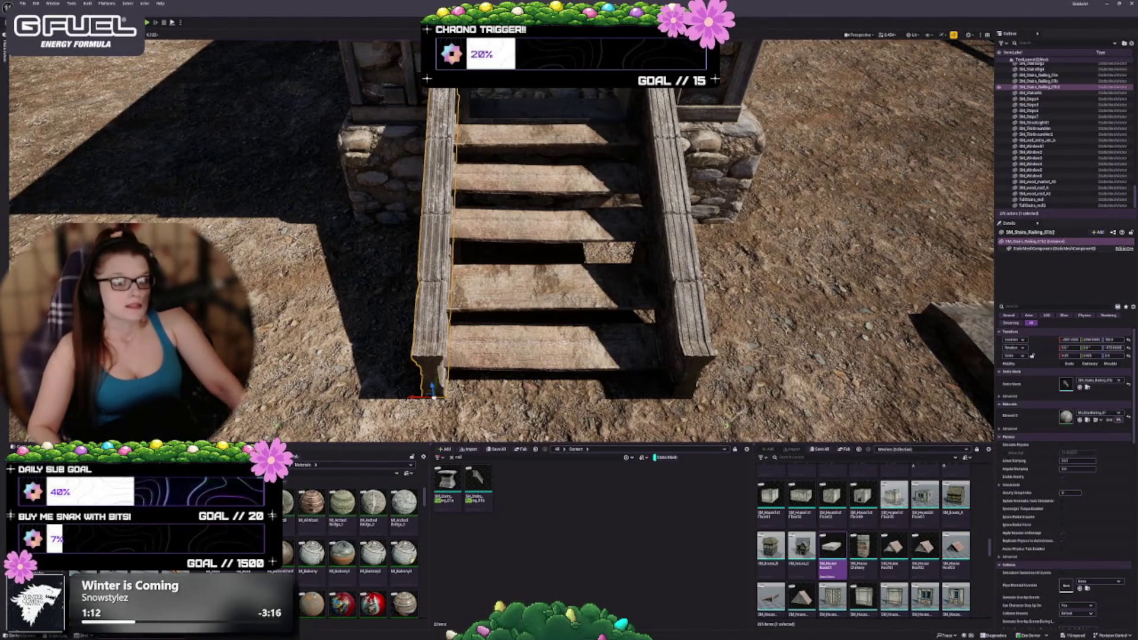
mouse_move(414, 393)
mouse_down()
mouse_move(551, 314)
mouse_move(555, 258)
mouse_up()
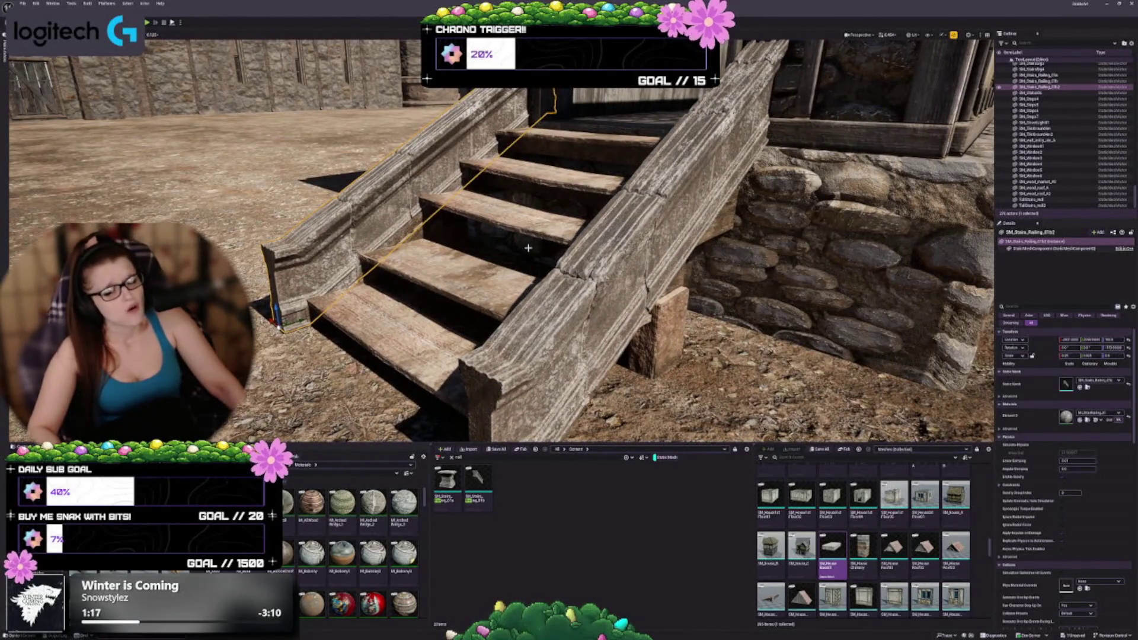
drag(555, 258, 555, 243)
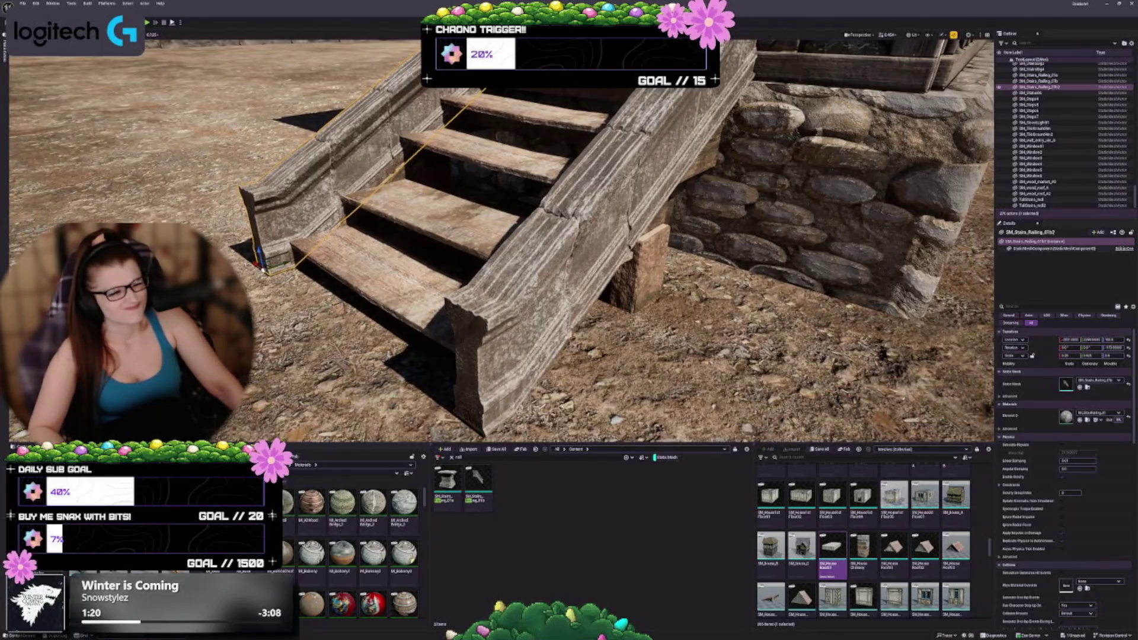
ctrl+click(478, 318)
drag(478, 318, 478, 345)
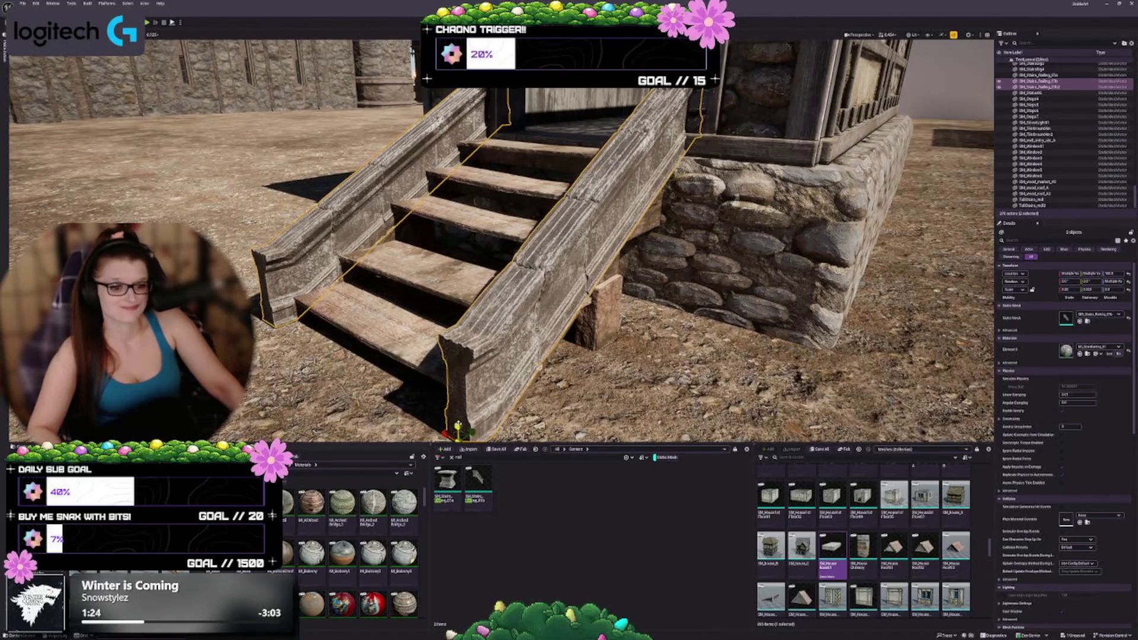
drag(1112, 289, 1118, 289)
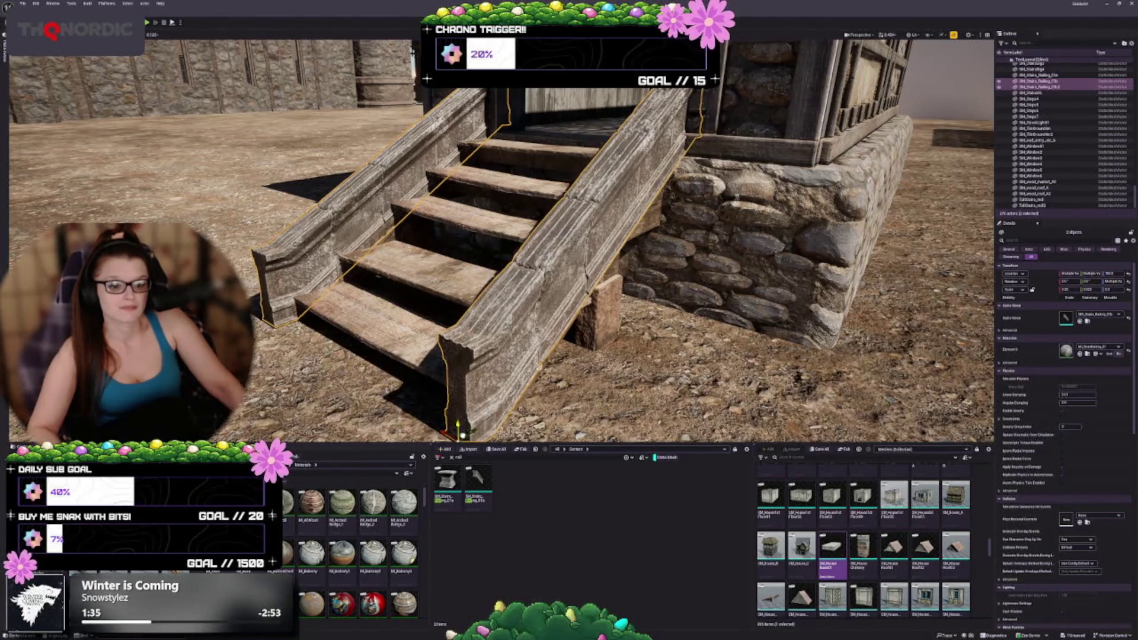
key(f)
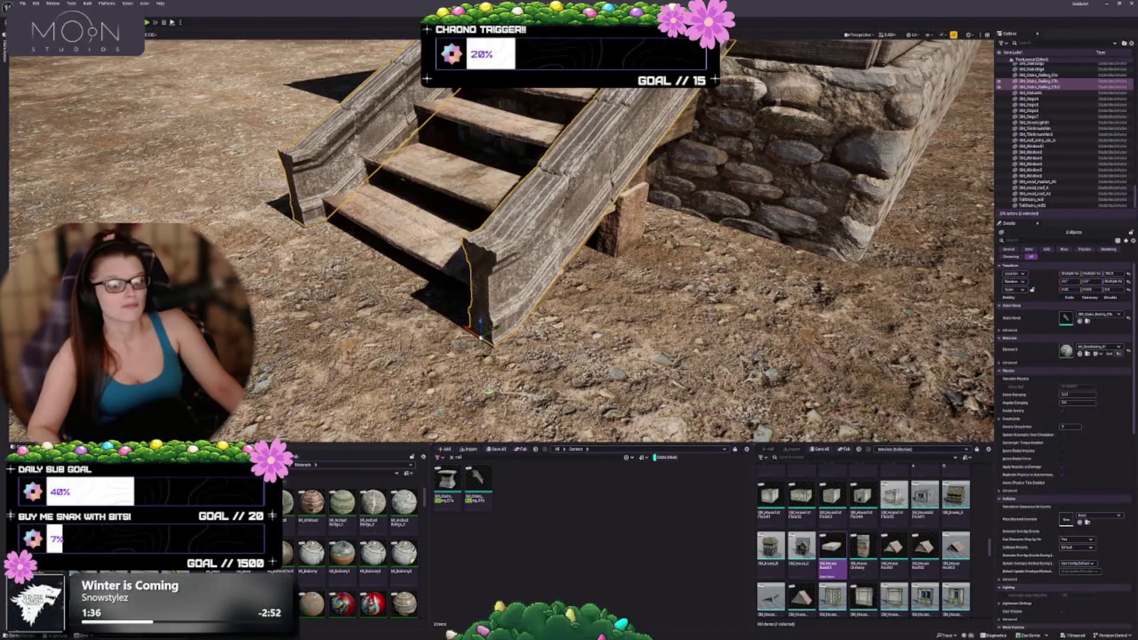
drag(481, 324, 482, 333)
key(f)
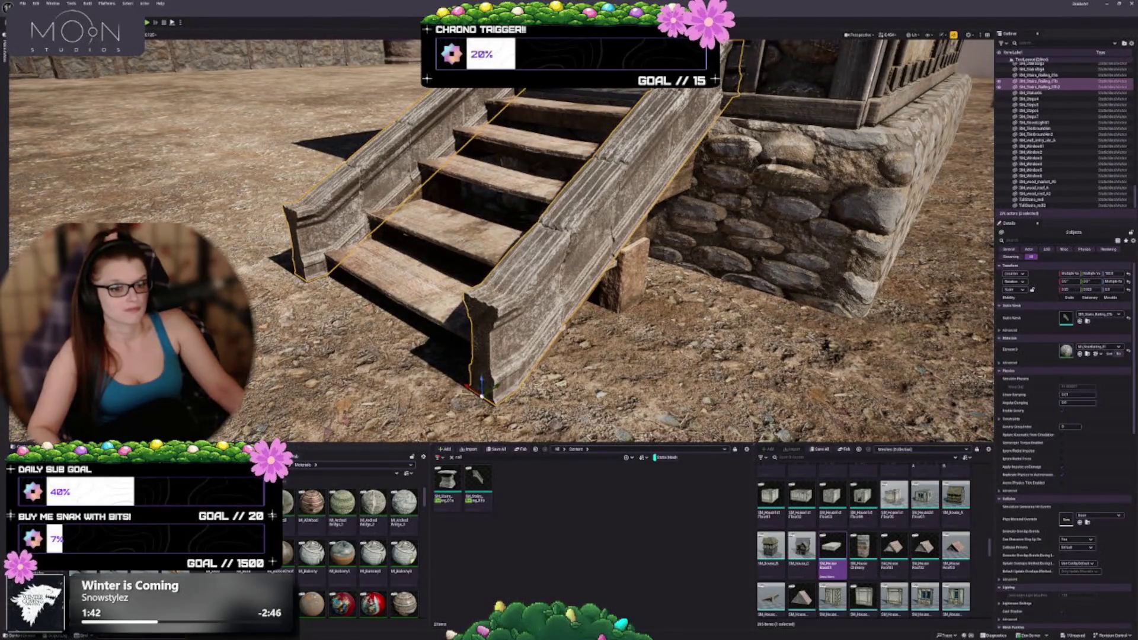
mouse_move(498, 237)
mouse_down()
mouse_move(438, 261)
mouse_move(433, 237)
mouse_up()
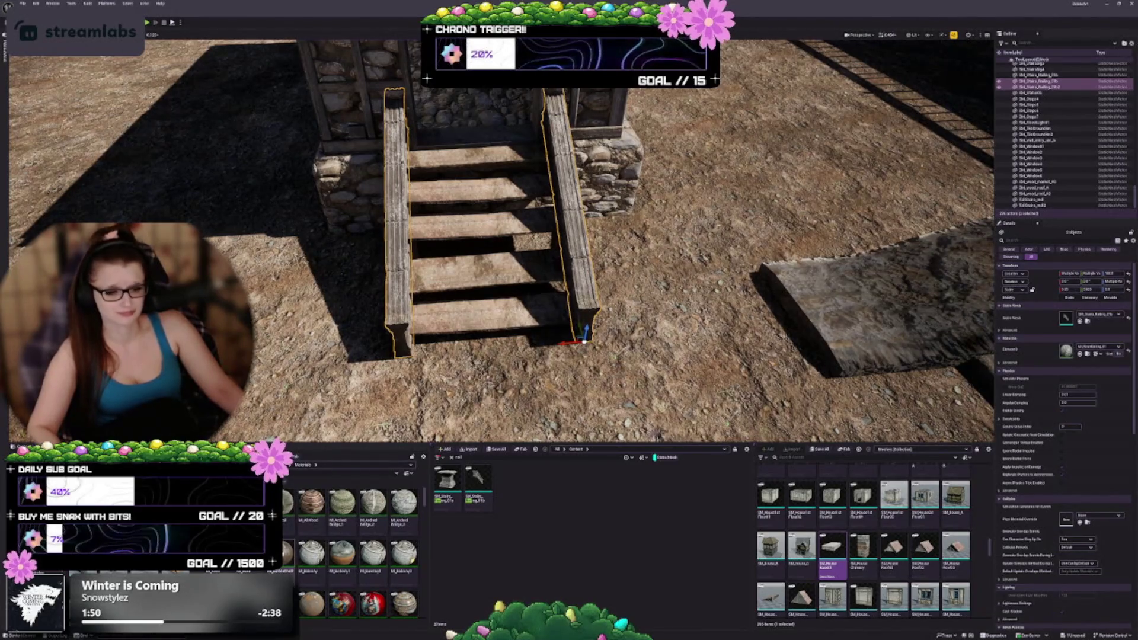
From the Content folder, filter assets to only Material and Material Instance types.
scroll(332, 556, down, 3)
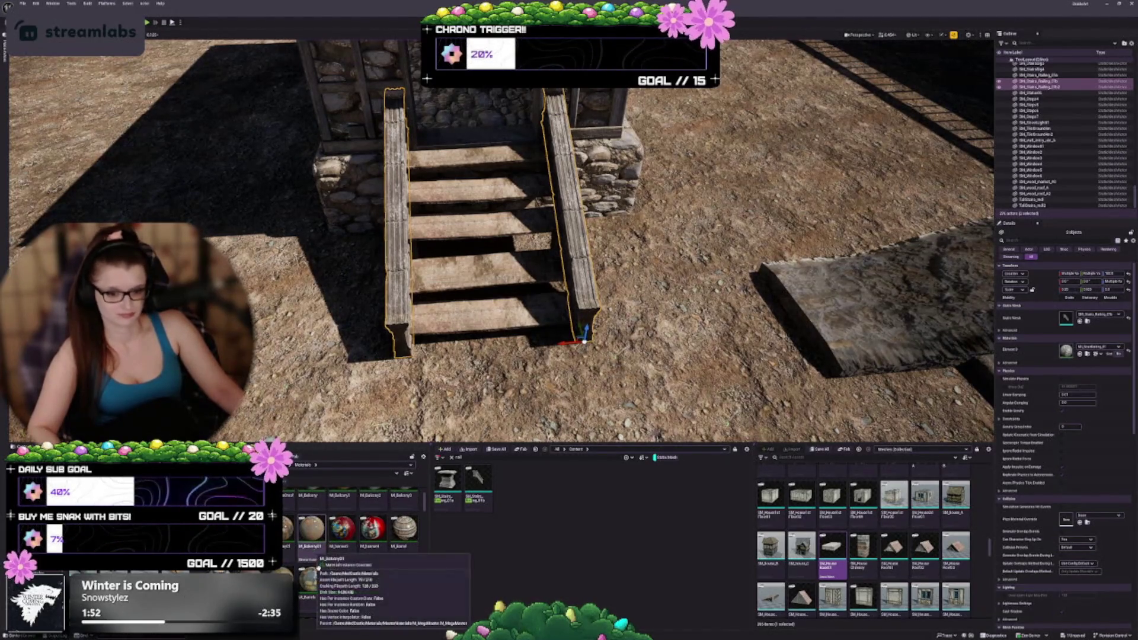
scroll(373, 563, down, 2)
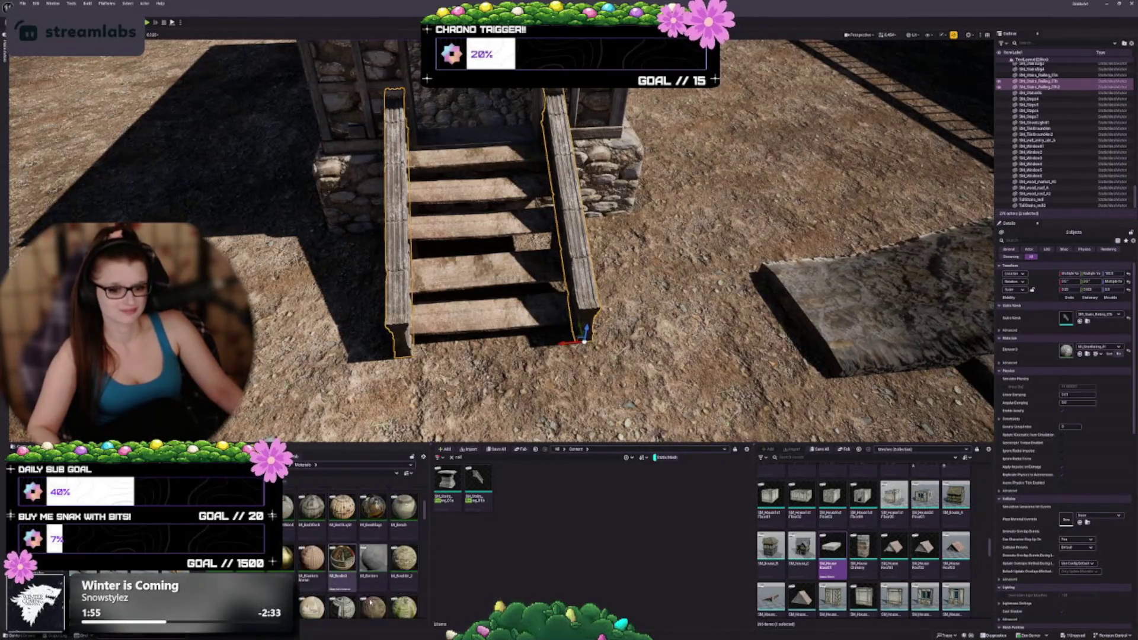
scroll(398, 622, down, 1)
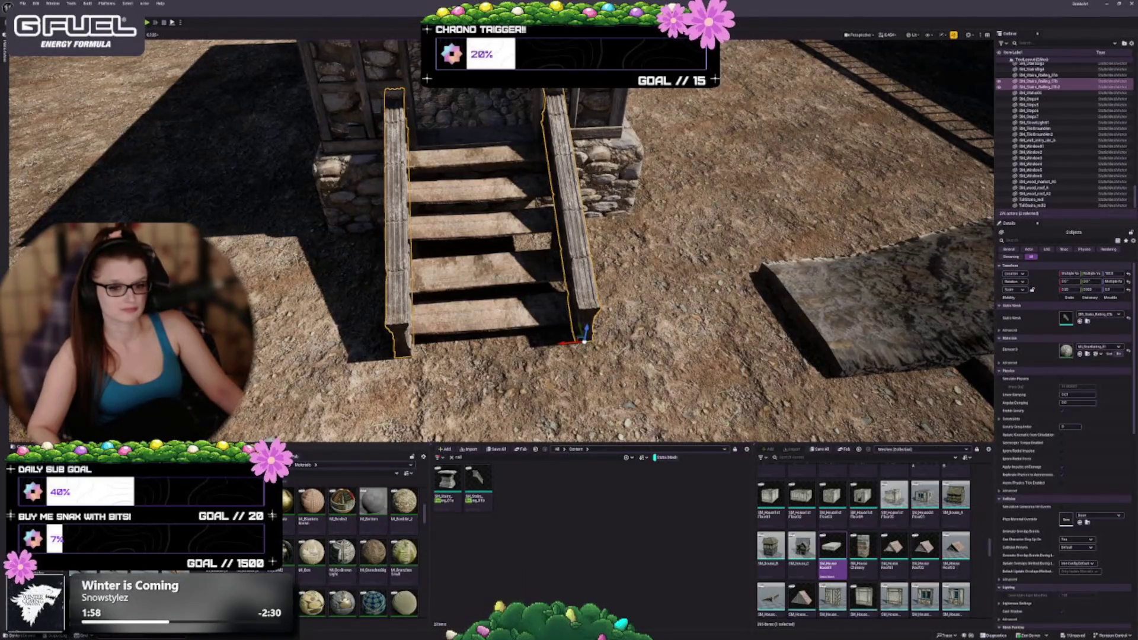
key(alt+Left)
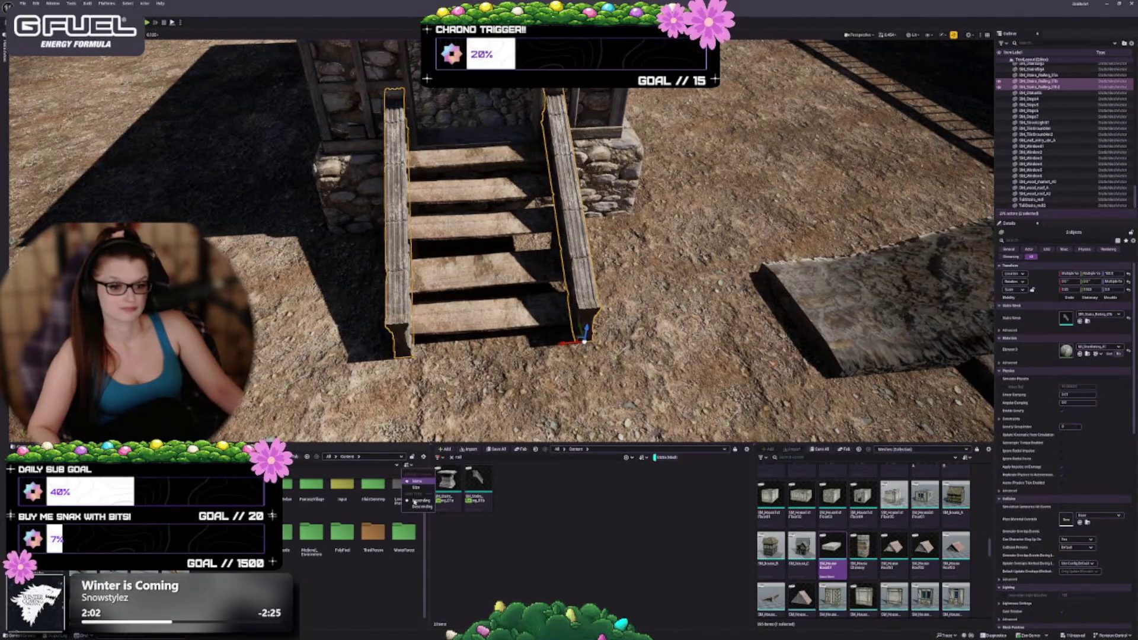
click(27, 449)
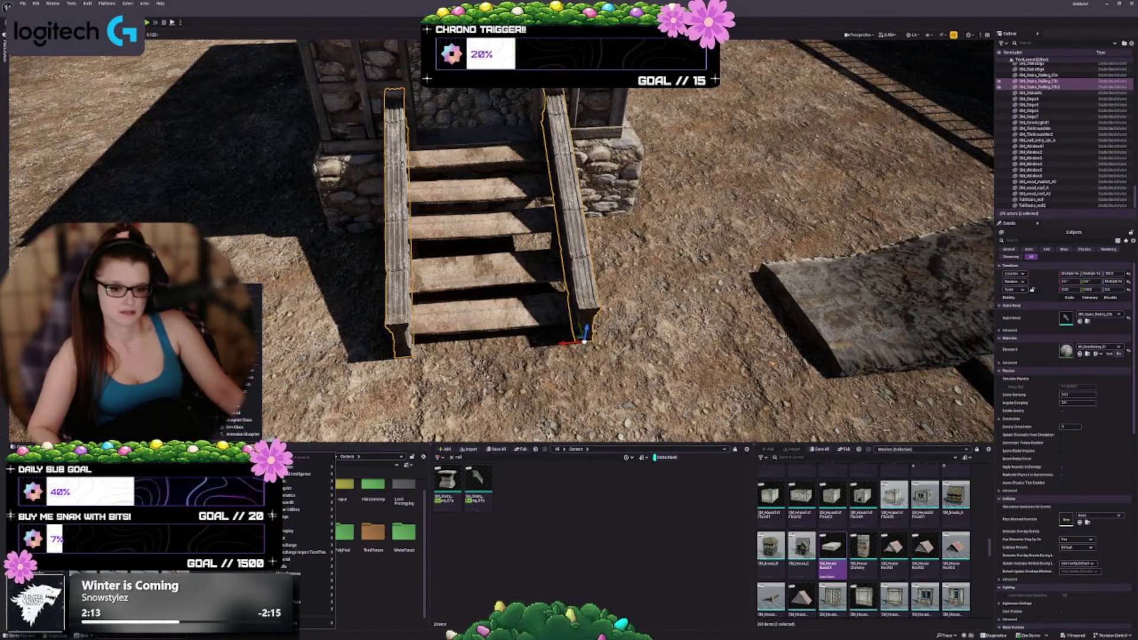
mouse_move(309, 558)
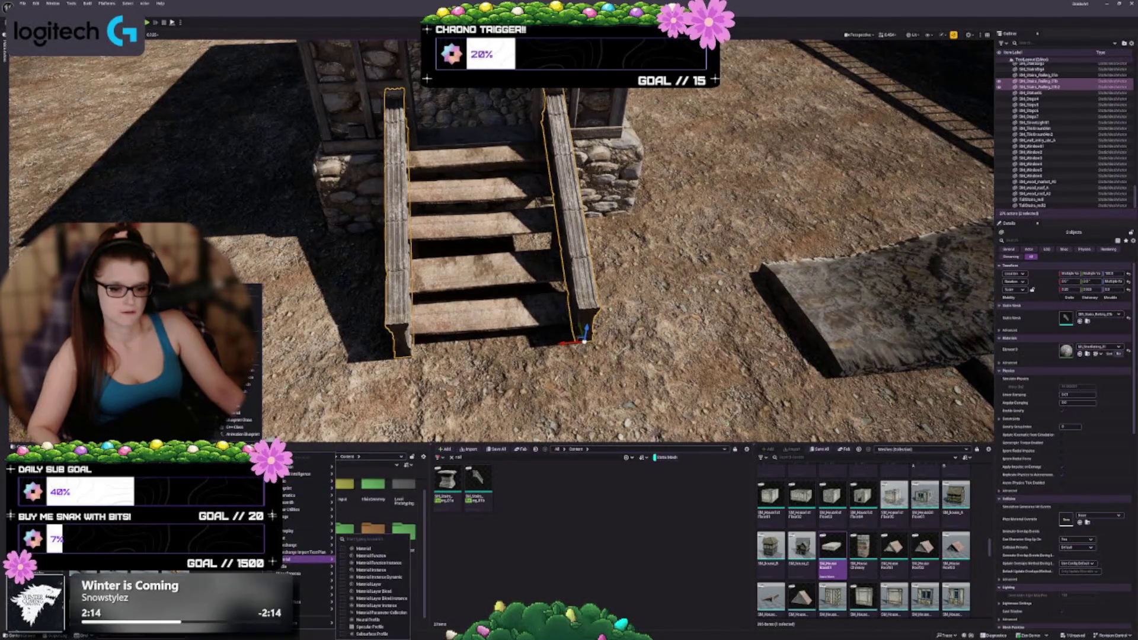
click(342, 550)
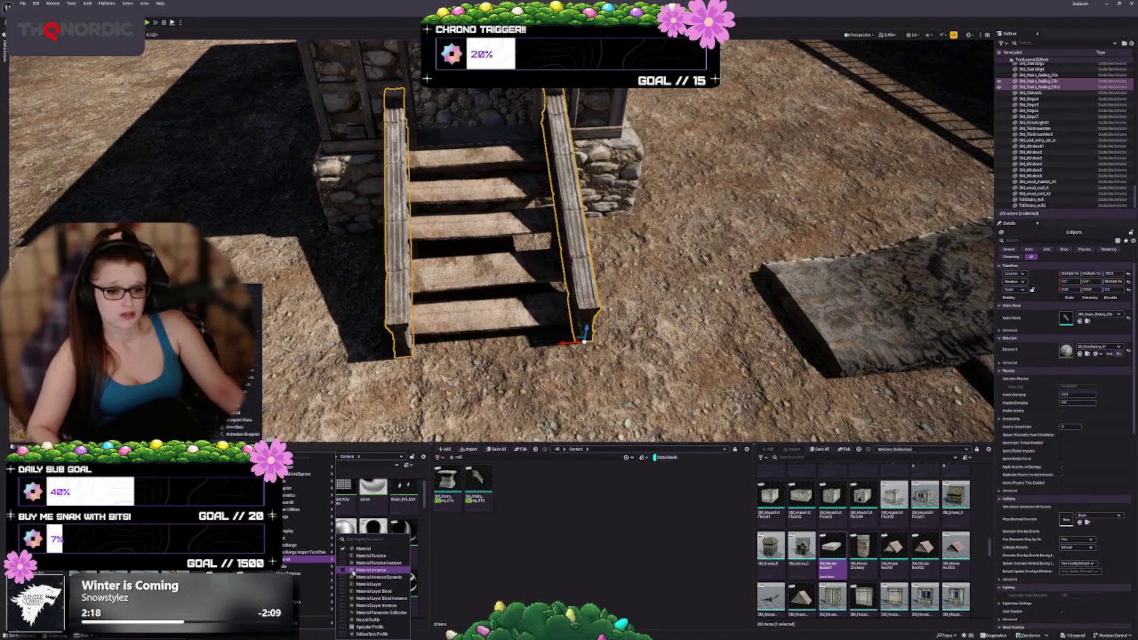
click(343, 571)
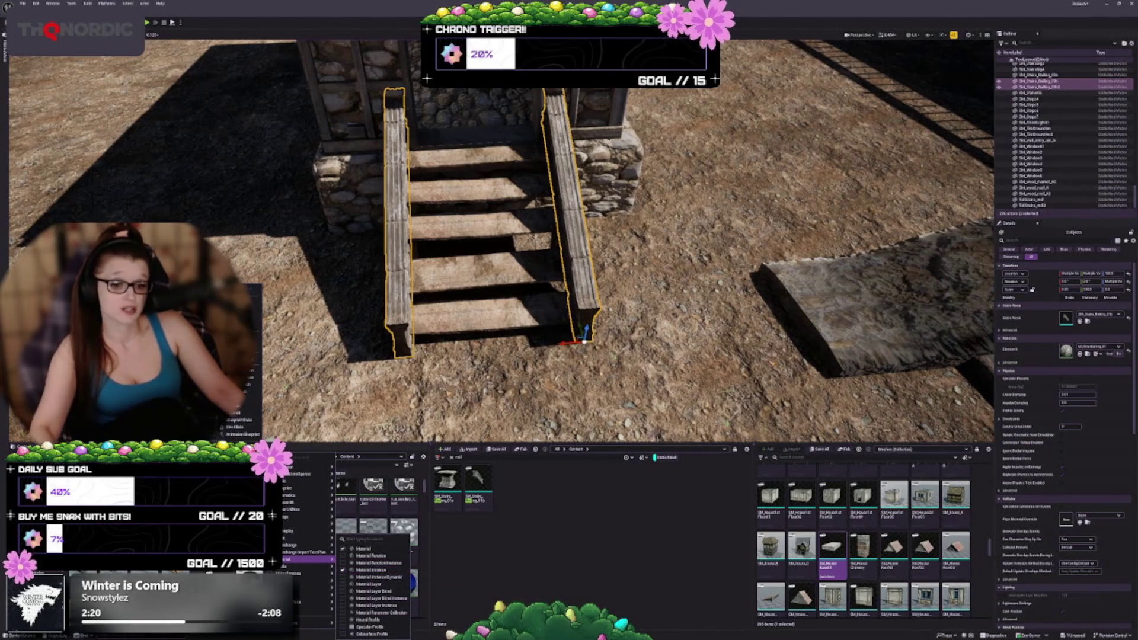
click(412, 626)
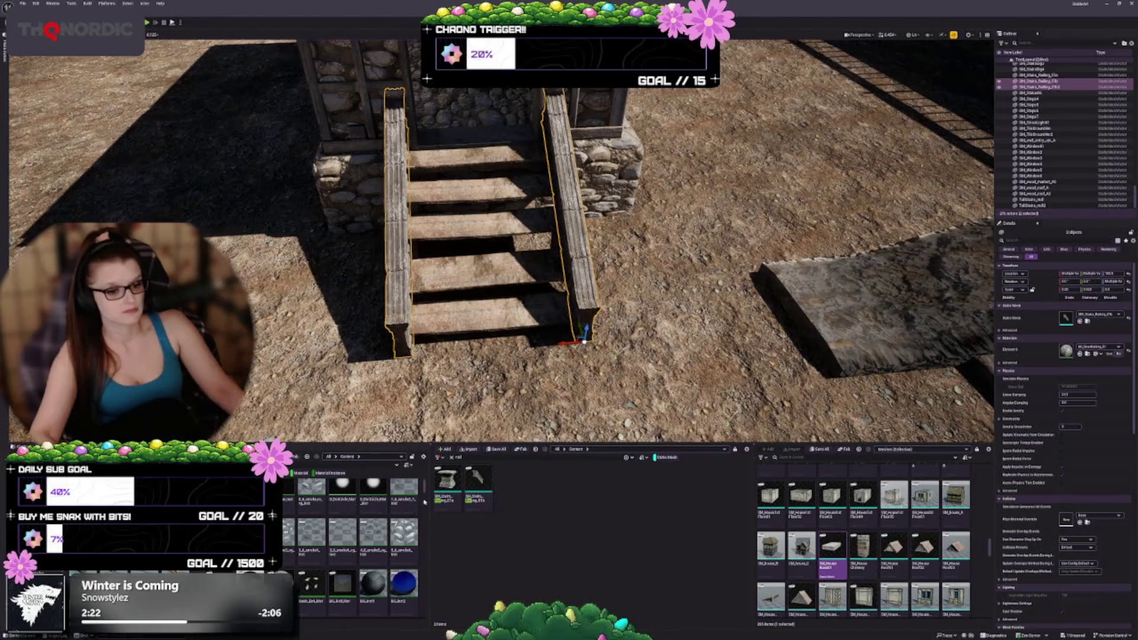
drag(424, 490, 427, 462)
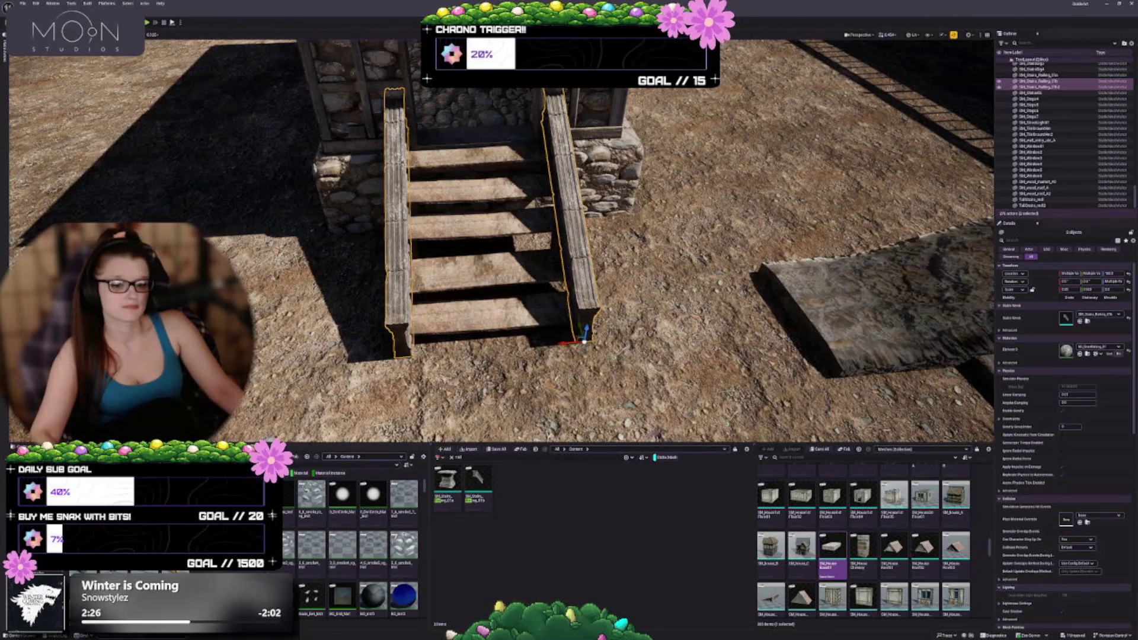
scroll(301, 572, down, 5)
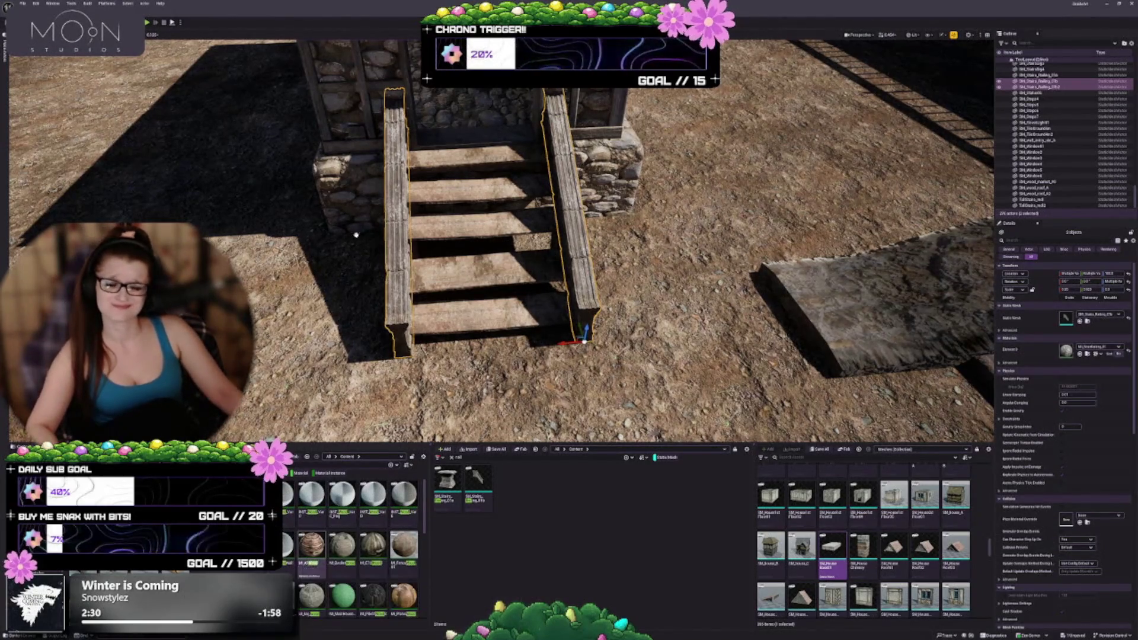
Try darker materials, including the one next to M_Rock, on the railings' Element 0.
drag(376, 374, 375, 390)
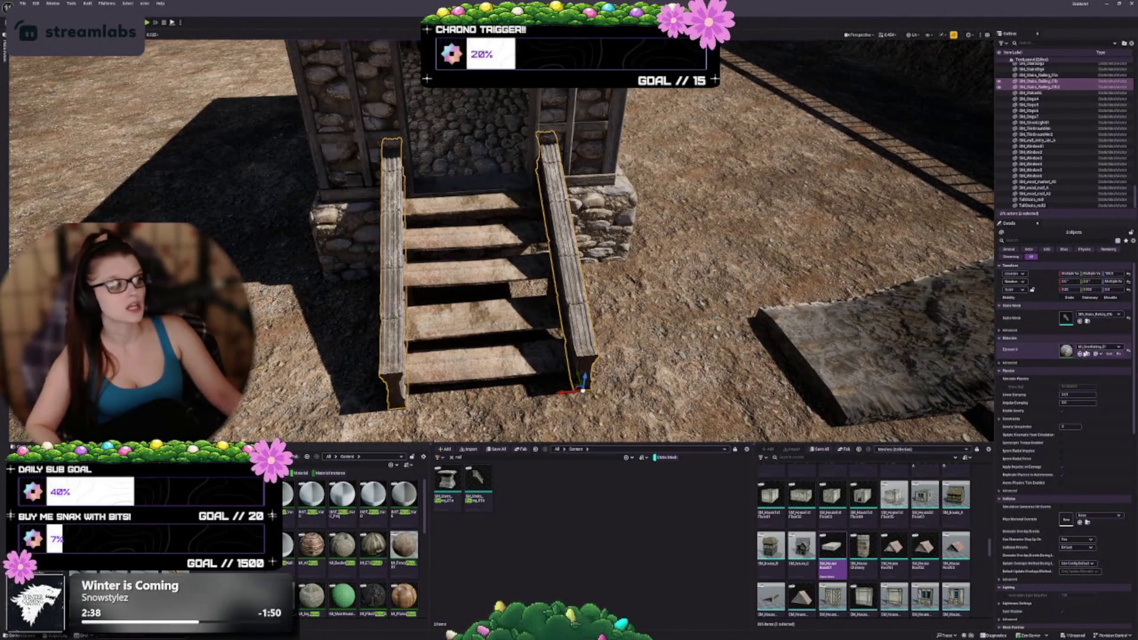
click(1079, 353)
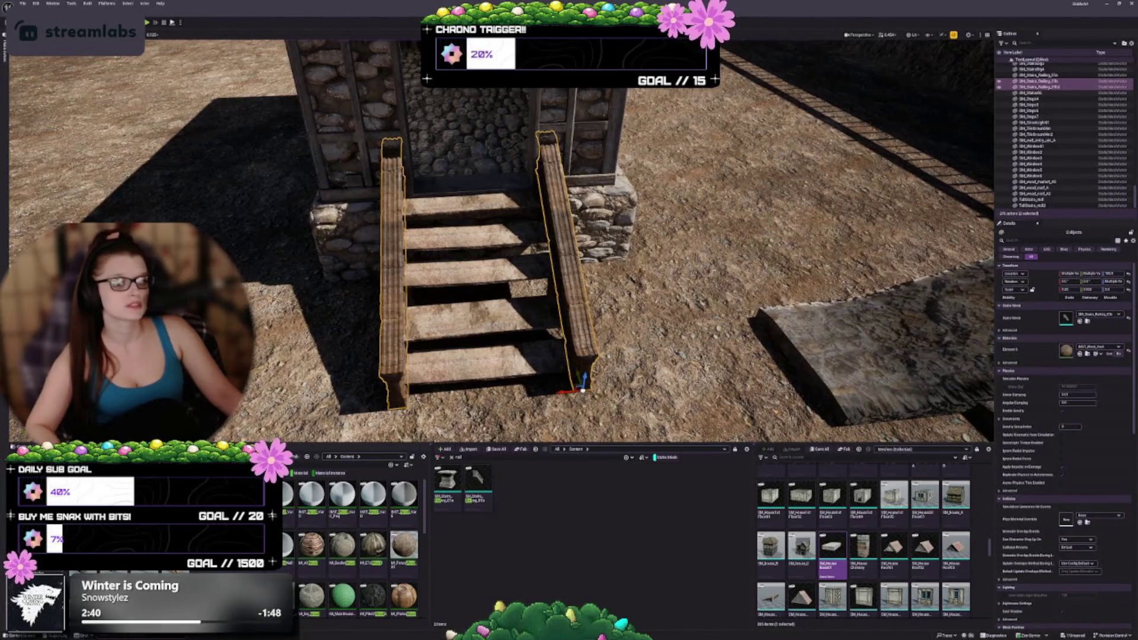
mouse_move(498, 237)
mouse_down()
mouse_move(468, 225)
mouse_move(436, 232)
mouse_up()
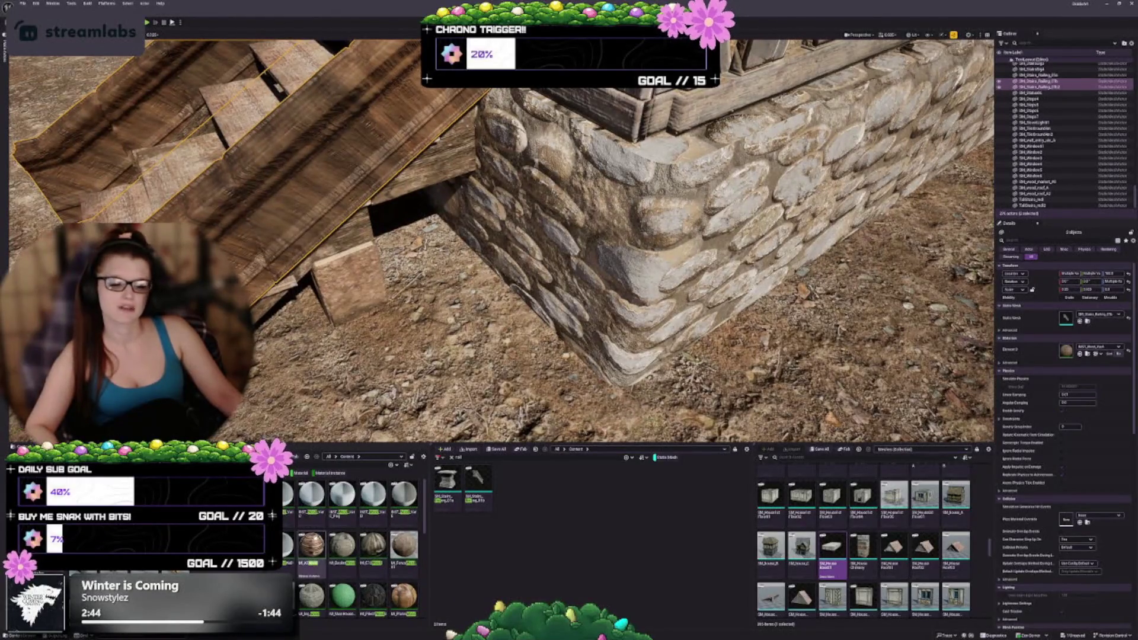
scroll(398, 525, down, 1)
scroll(398, 525, down, 1)
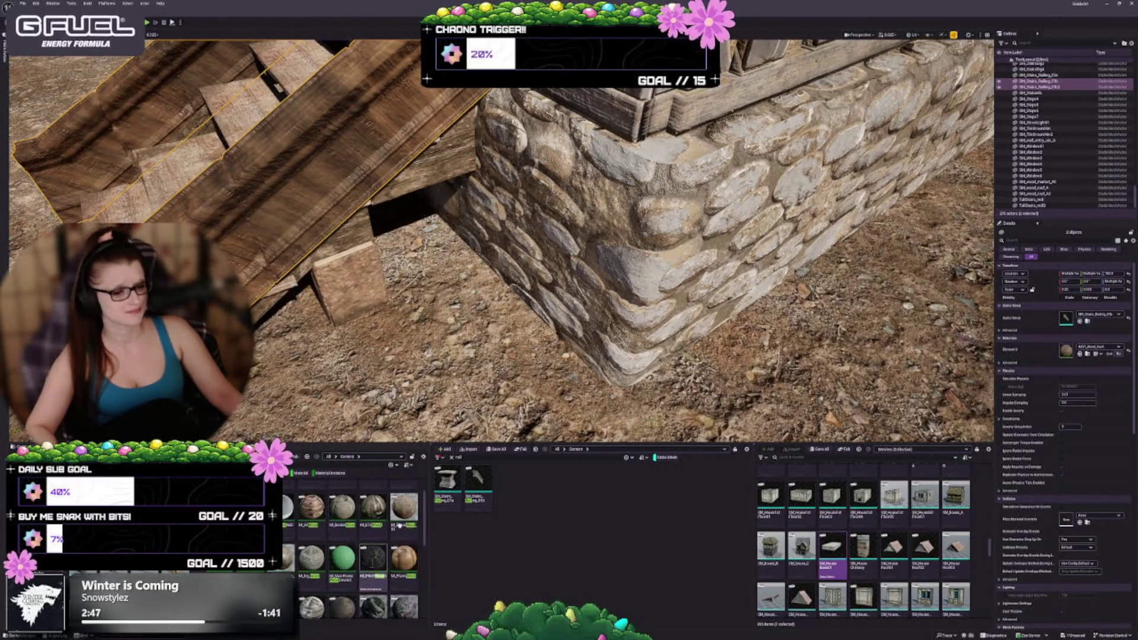
scroll(373, 551, down, 1)
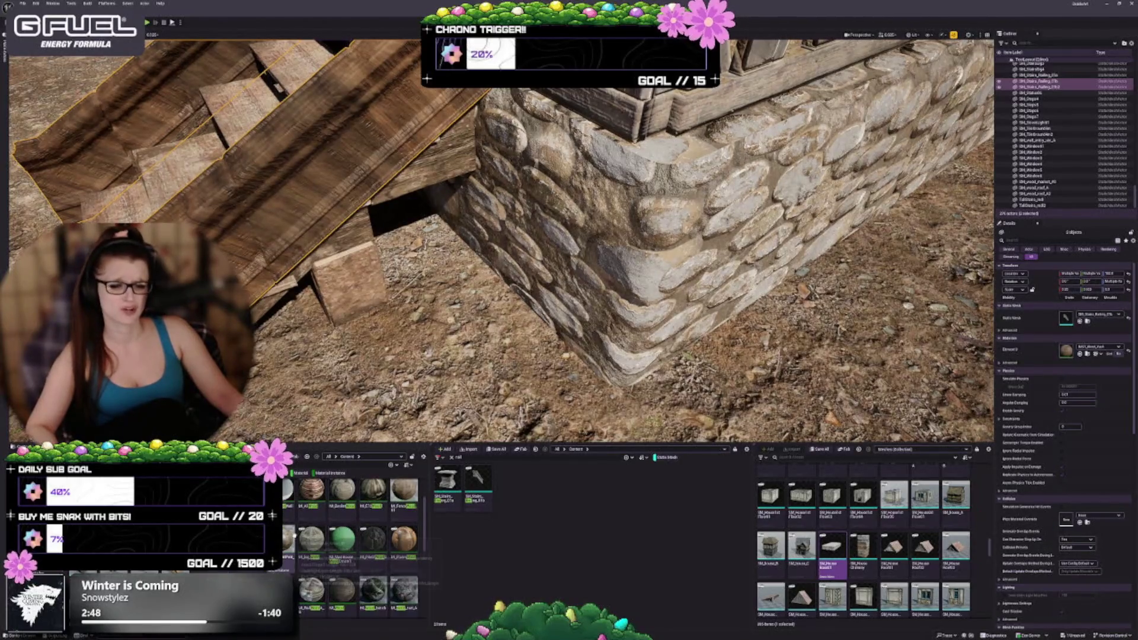
scroll(355, 545, down, 1)
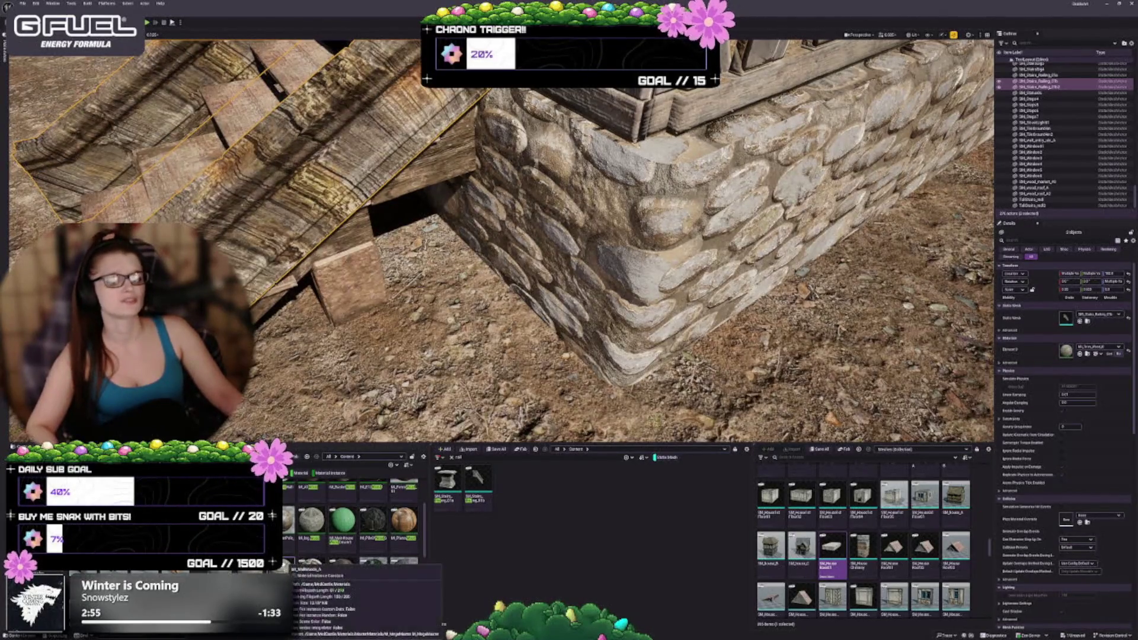
click(342, 572)
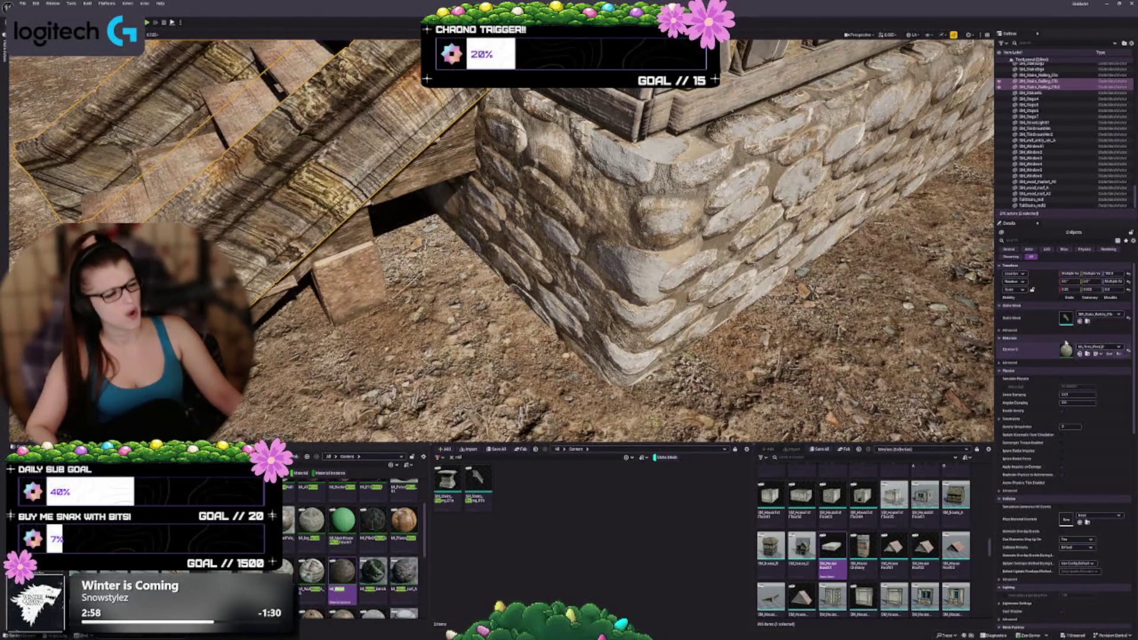
click(1080, 354)
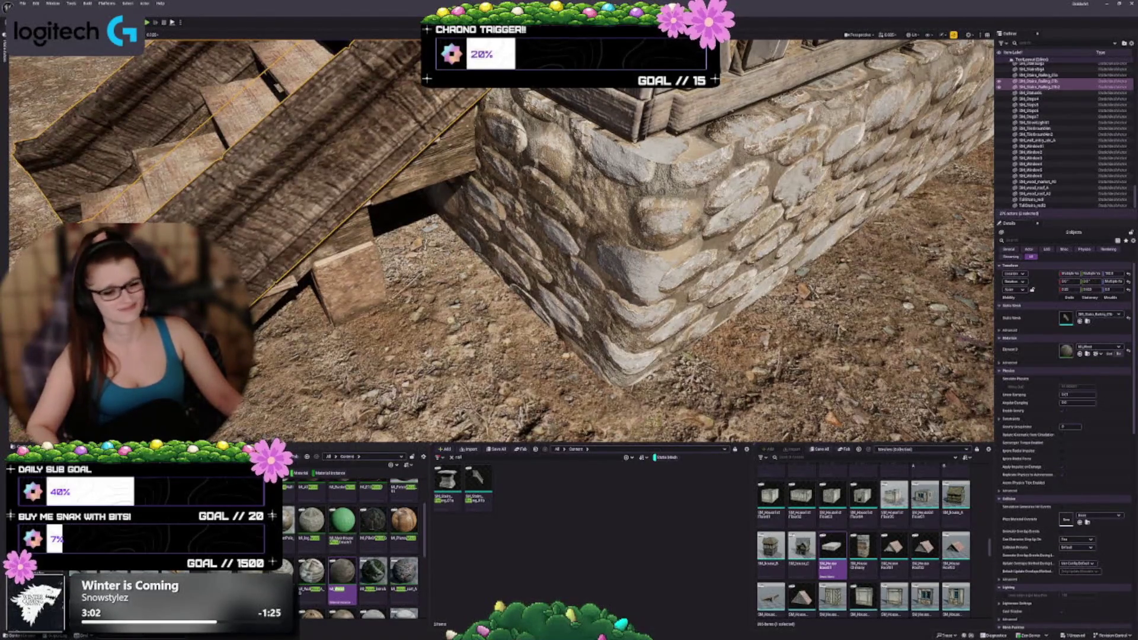
scroll(349, 548, down, 2)
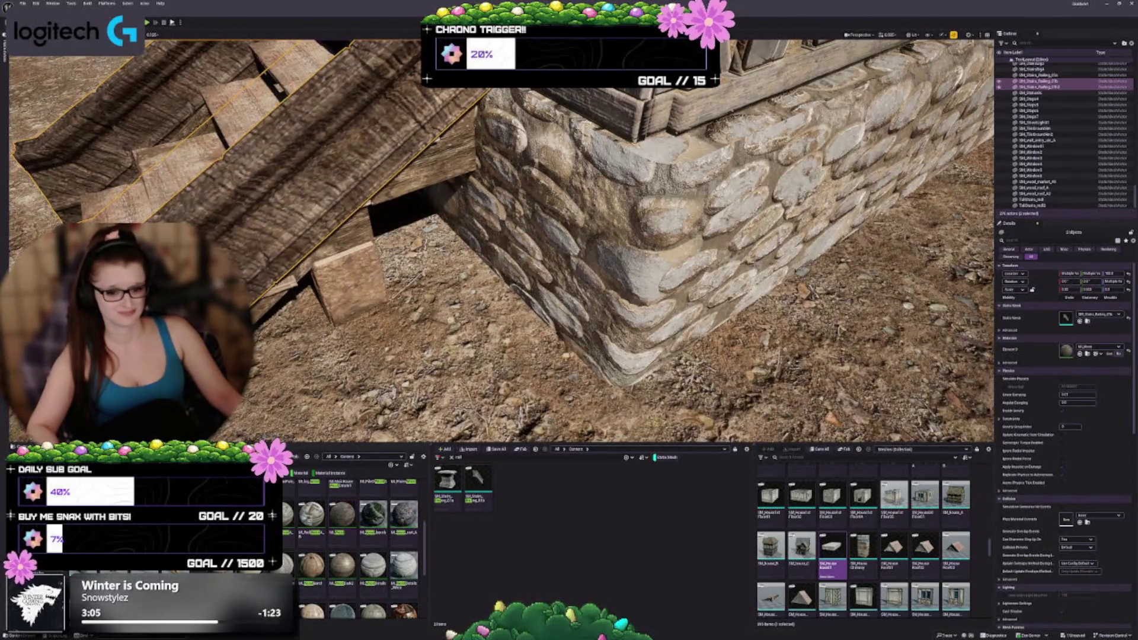
Undo a light beige material and apply a grey weathered wood material to the railings.
click(1079, 354)
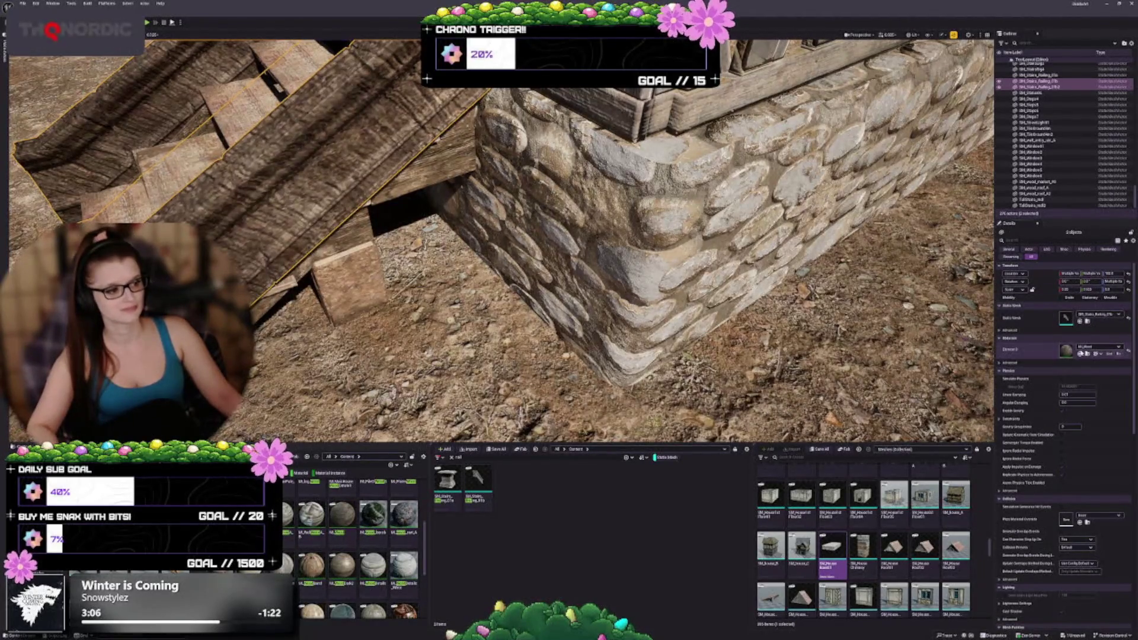
drag(533, 237, 533, 213)
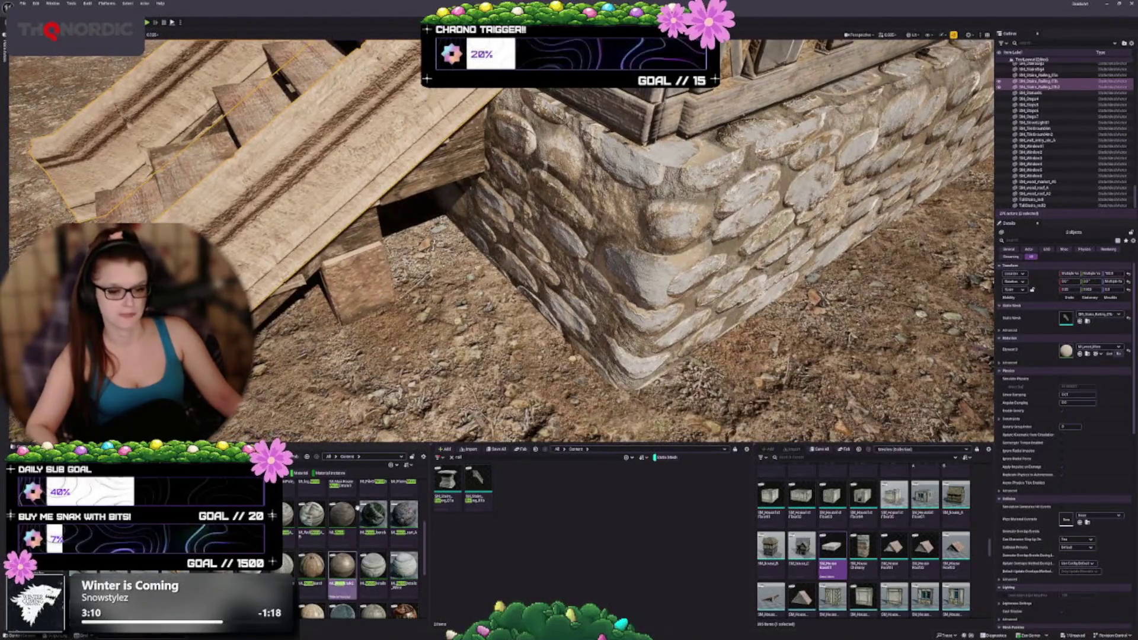
scroll(356, 569, down, 2)
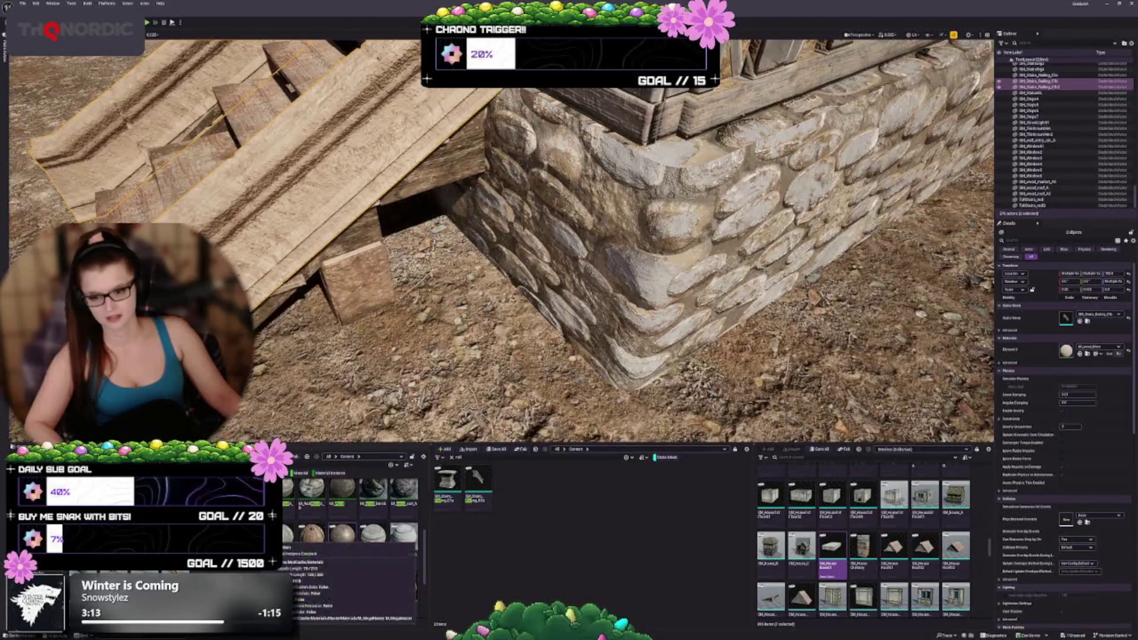
key(ctrl+z)
drag(342, 548, 296, 149)
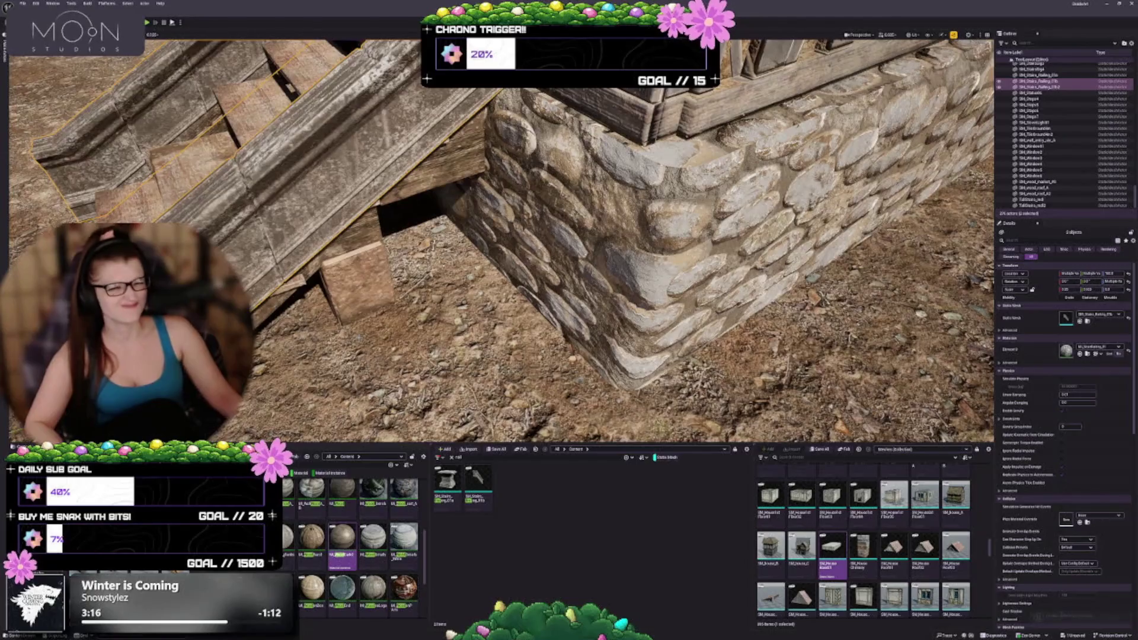
key(ctrl+y)
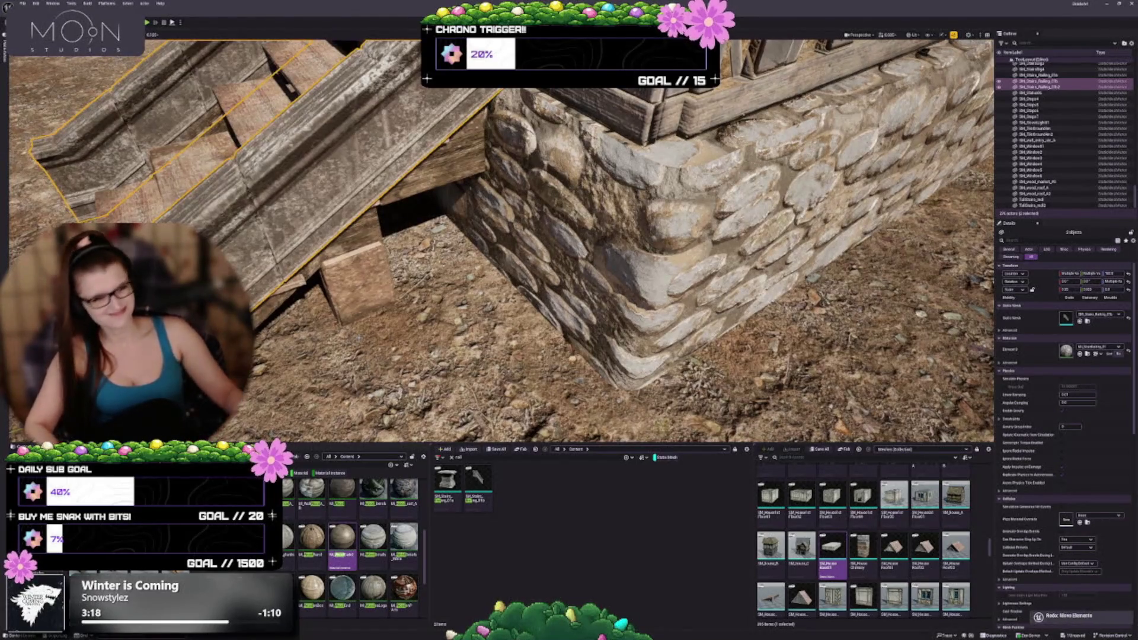
Deselect the railings and fly over toward the stone staircase.
mouse_move(412, 213)
mouse_down()
mouse_move(426, 216)
mouse_move(401, 210)
mouse_up()
drag(354, 283, 354, 282)
key(Escape)
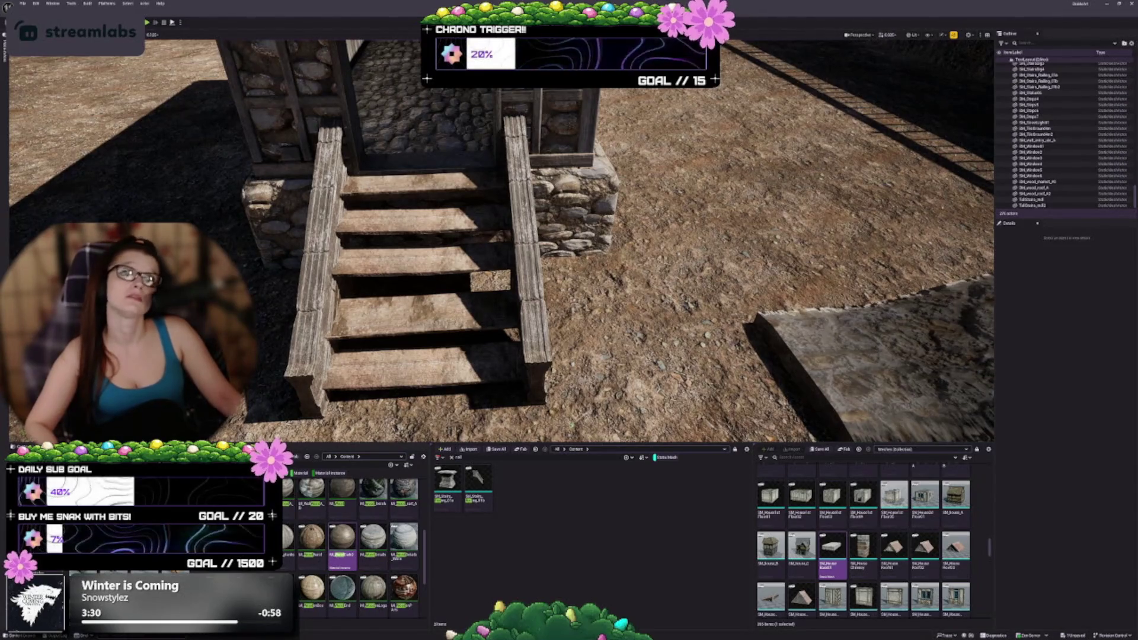
mouse_move(454, 291)
mouse_down()
mouse_move(417, 327)
mouse_move(449, 291)
mouse_up()
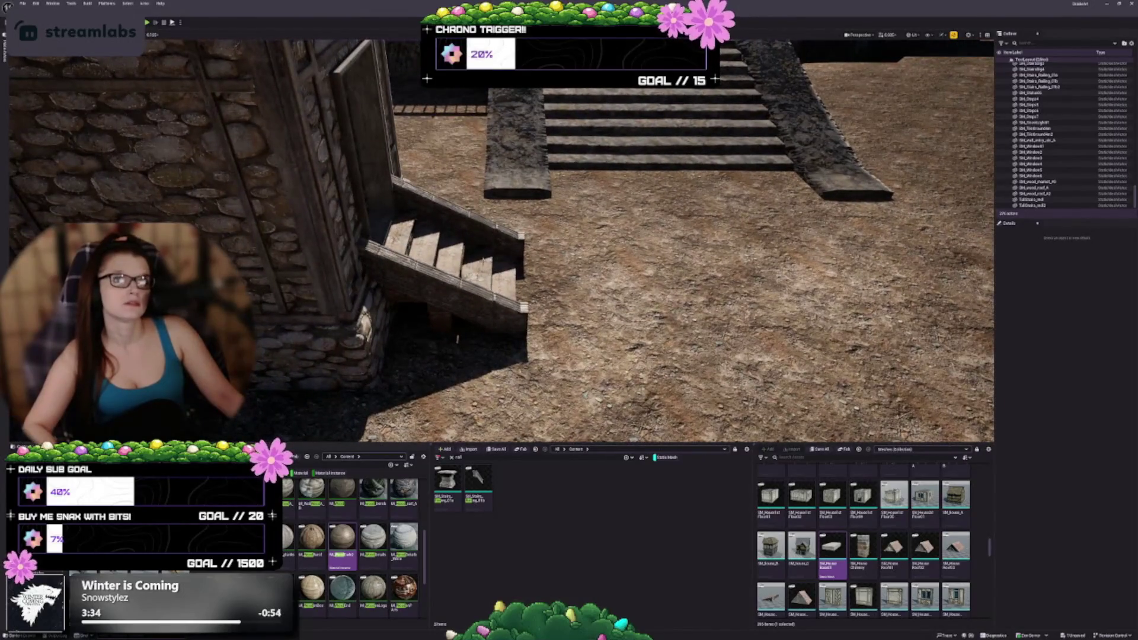
drag(521, 259, 521, 259)
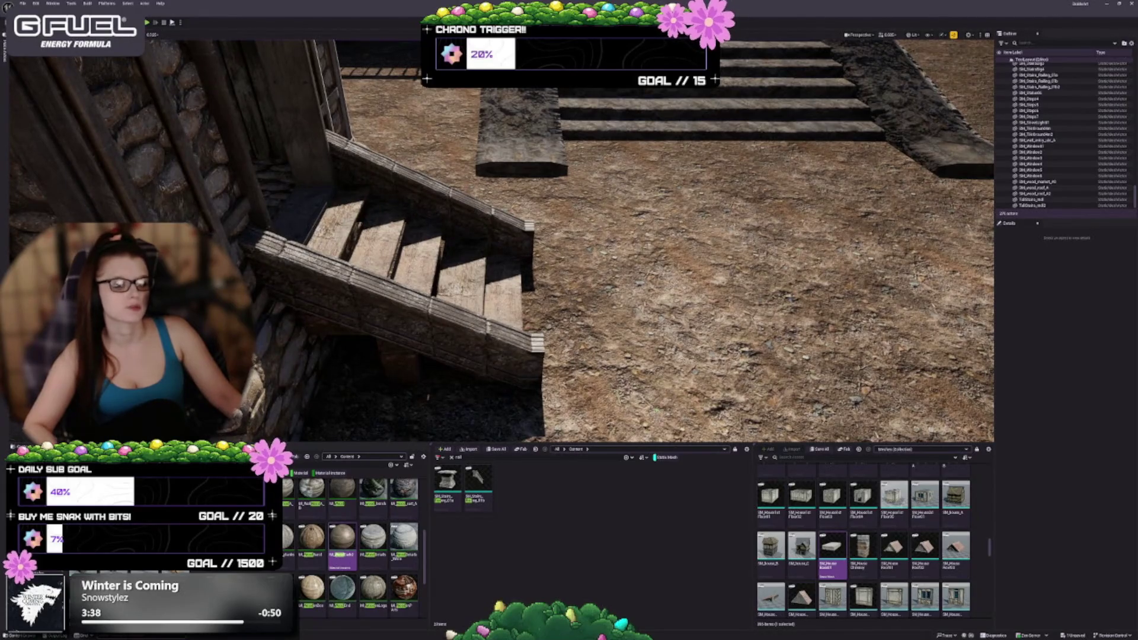
Clear the asset search and browse through the full asset list.
key(BackSpace)
key(BackSpace)
key(BackSpace)
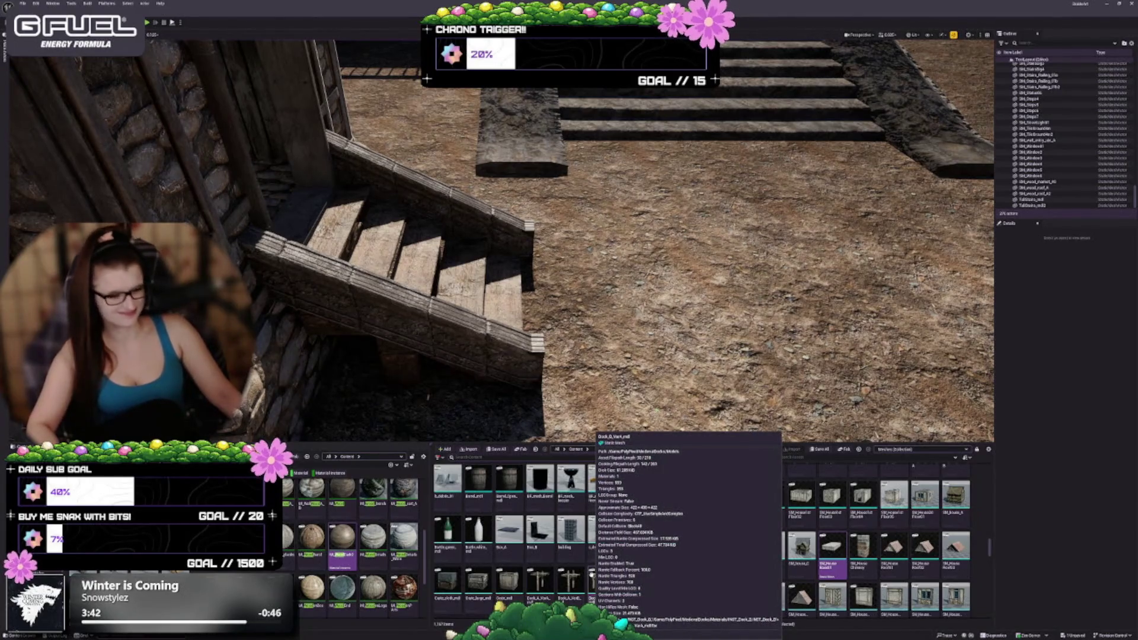
scroll(655, 550, down, 1)
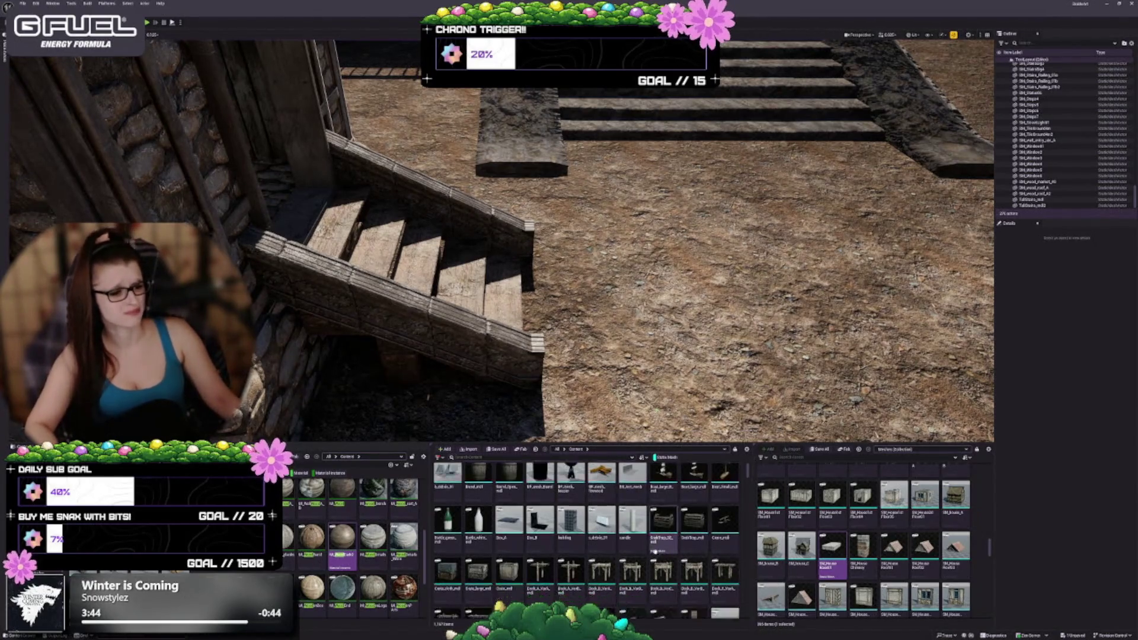
scroll(655, 550, down, 4)
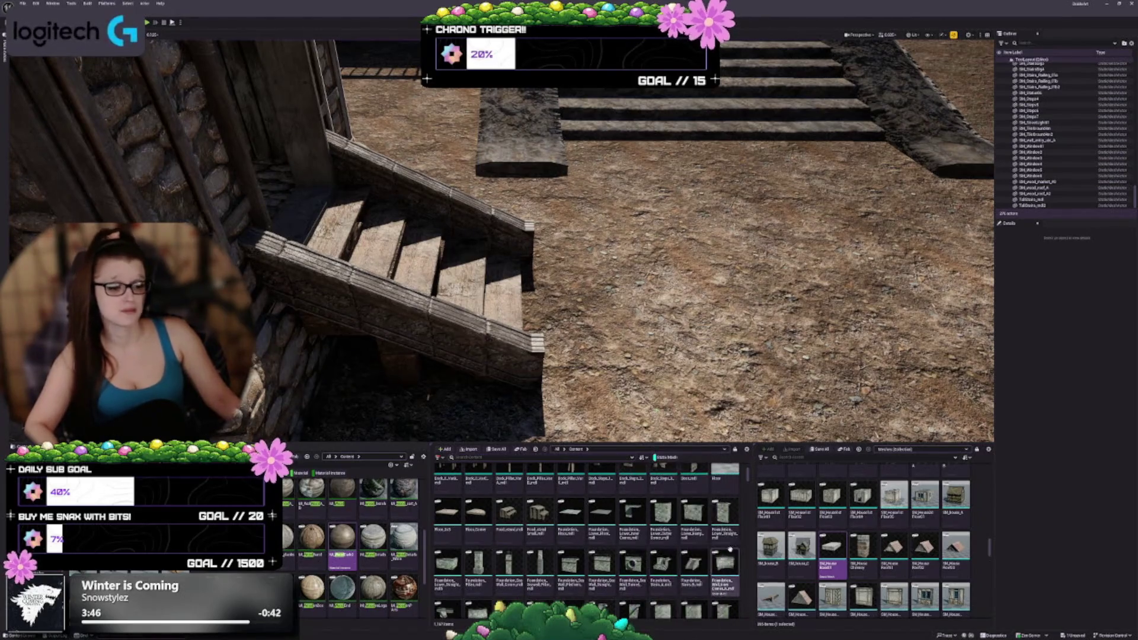
scroll(883, 554, down, 2)
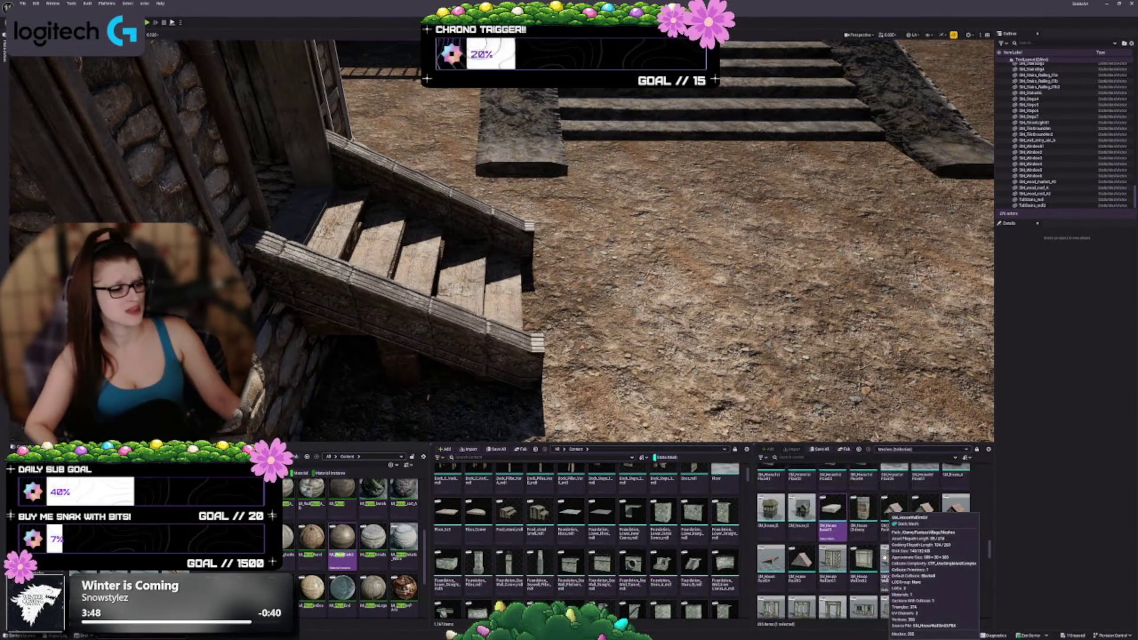
scroll(884, 557, up, 5)
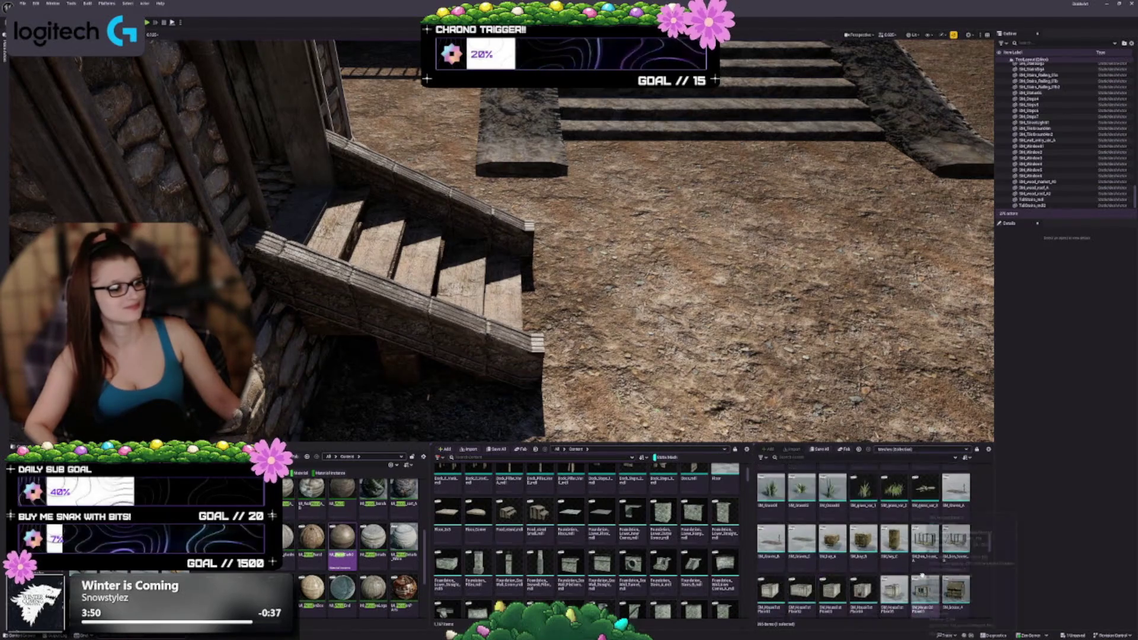
scroll(922, 575, down, 2)
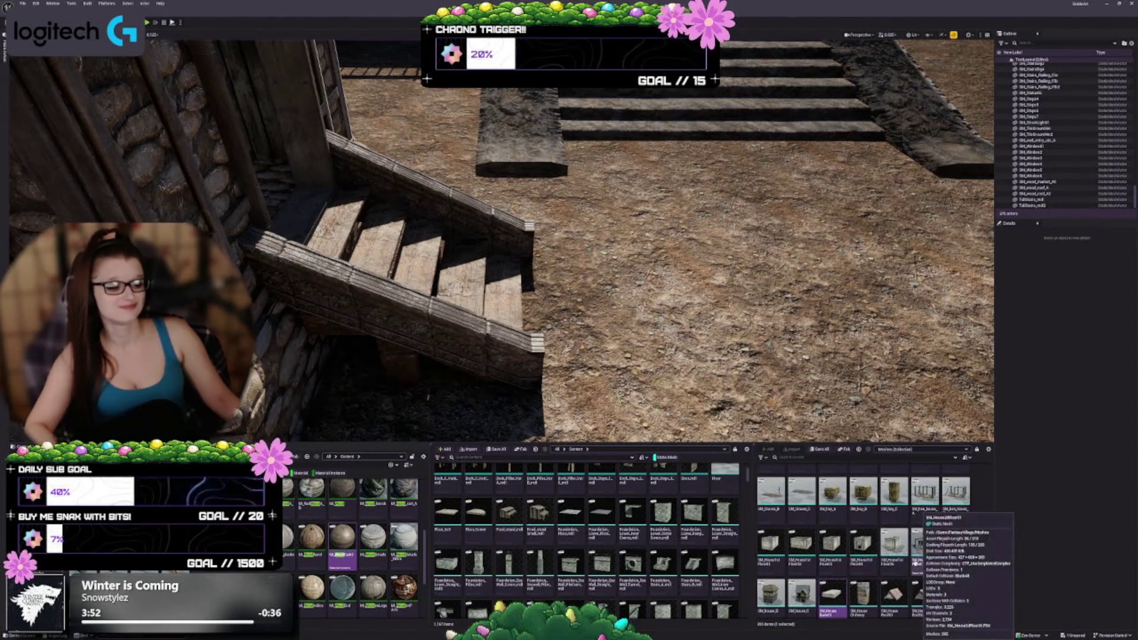
scroll(916, 563, down, 2)
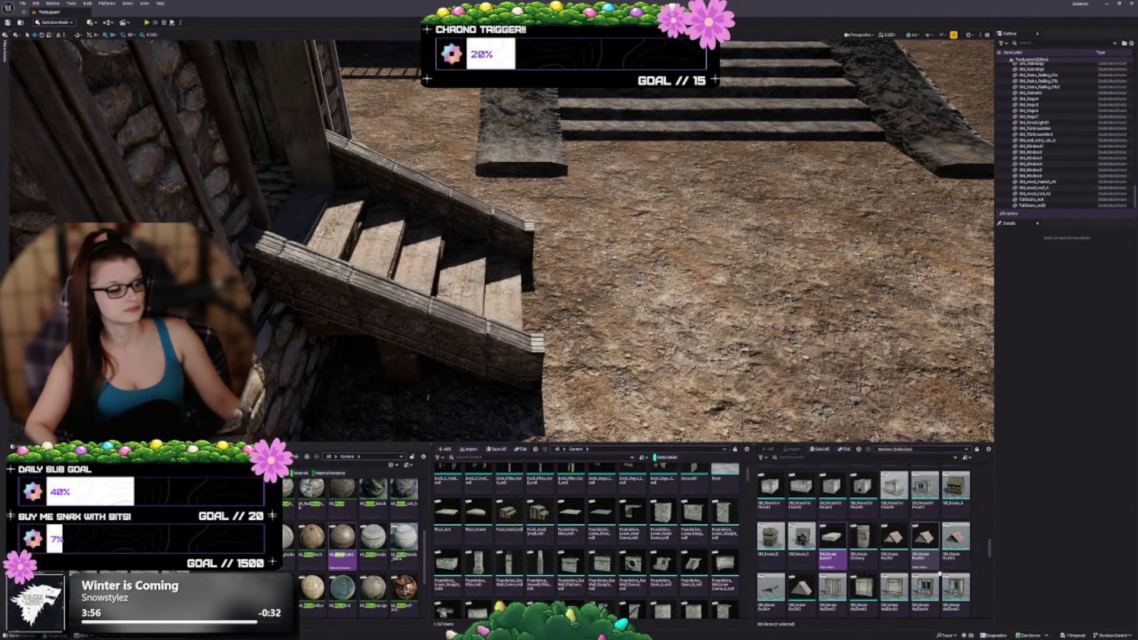
scroll(912, 563, down, 2)
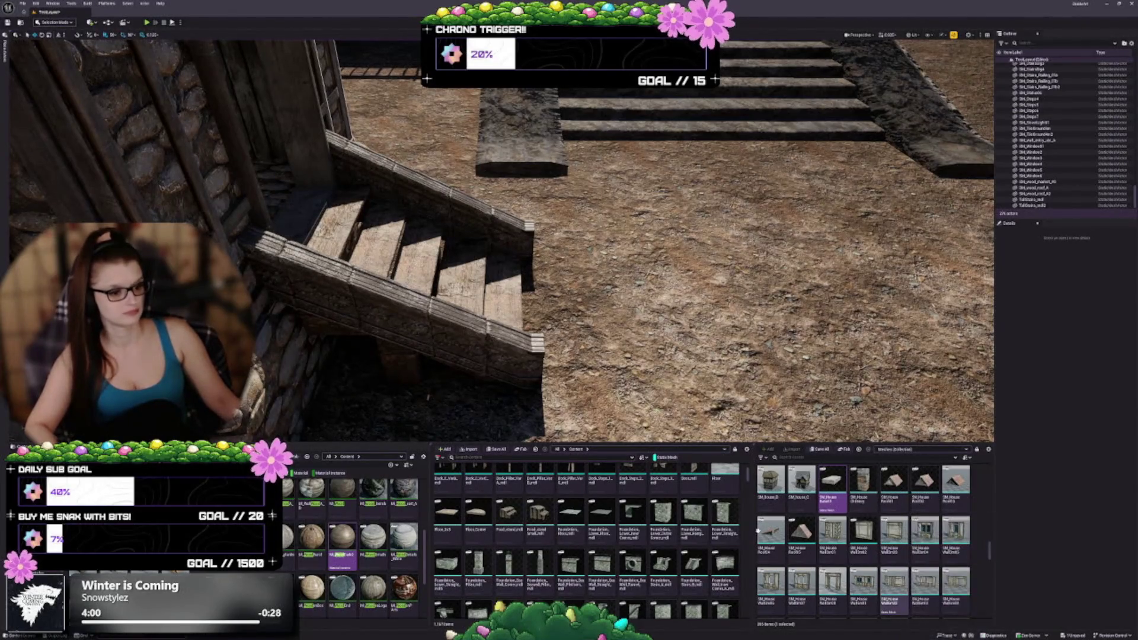
scroll(632, 556, down, 3)
scroll(633, 556, down, 5)
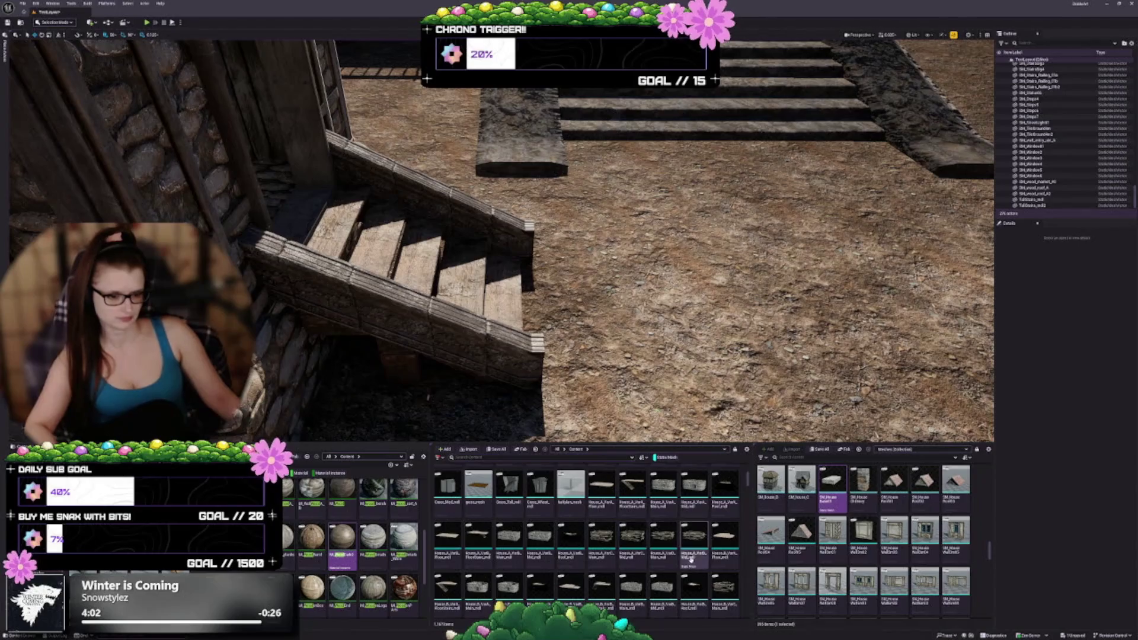
scroll(598, 574, down, 2)
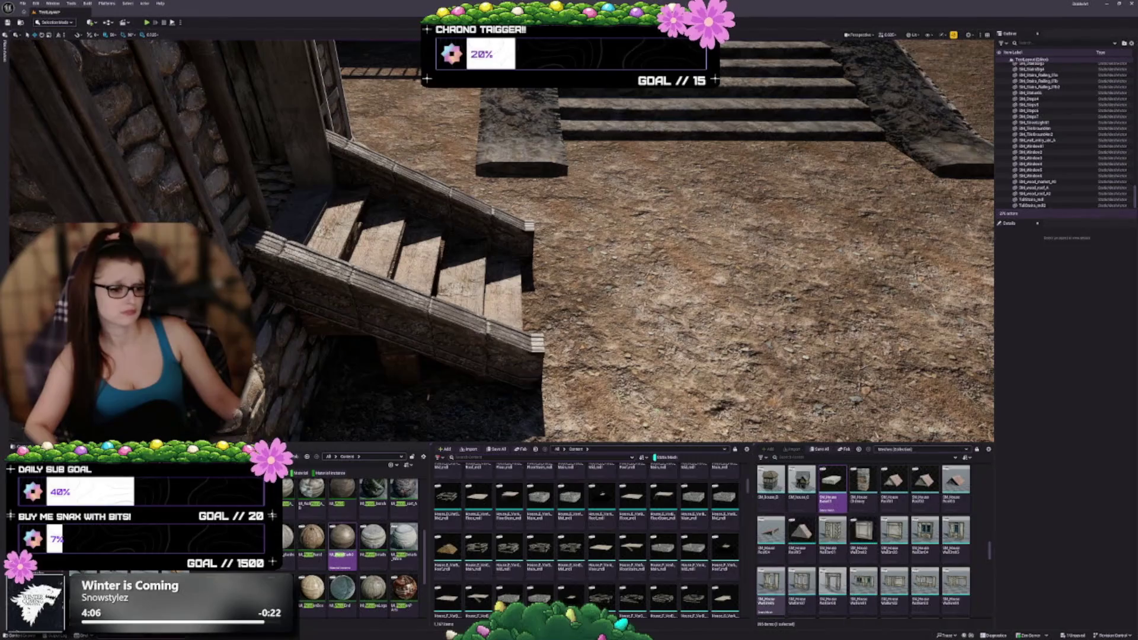
Finish browsing the assets and fly the view to the stone hut's wooden steps.
scroll(674, 533, down, 5)
scroll(674, 533, down, 6)
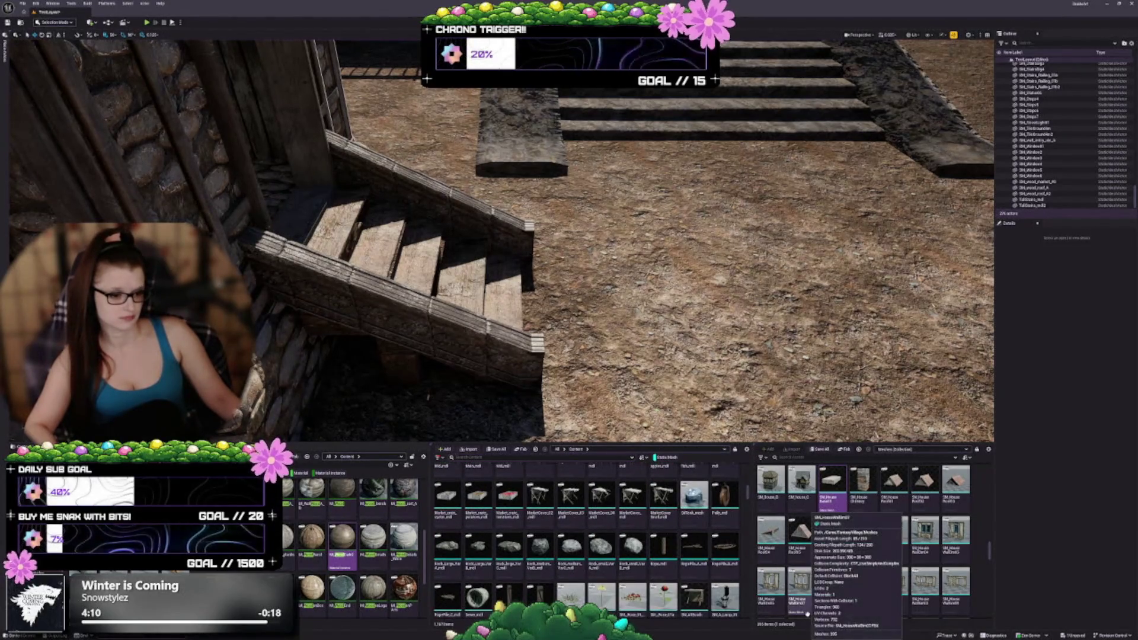
scroll(609, 542, down, 2)
scroll(609, 542, down, 8)
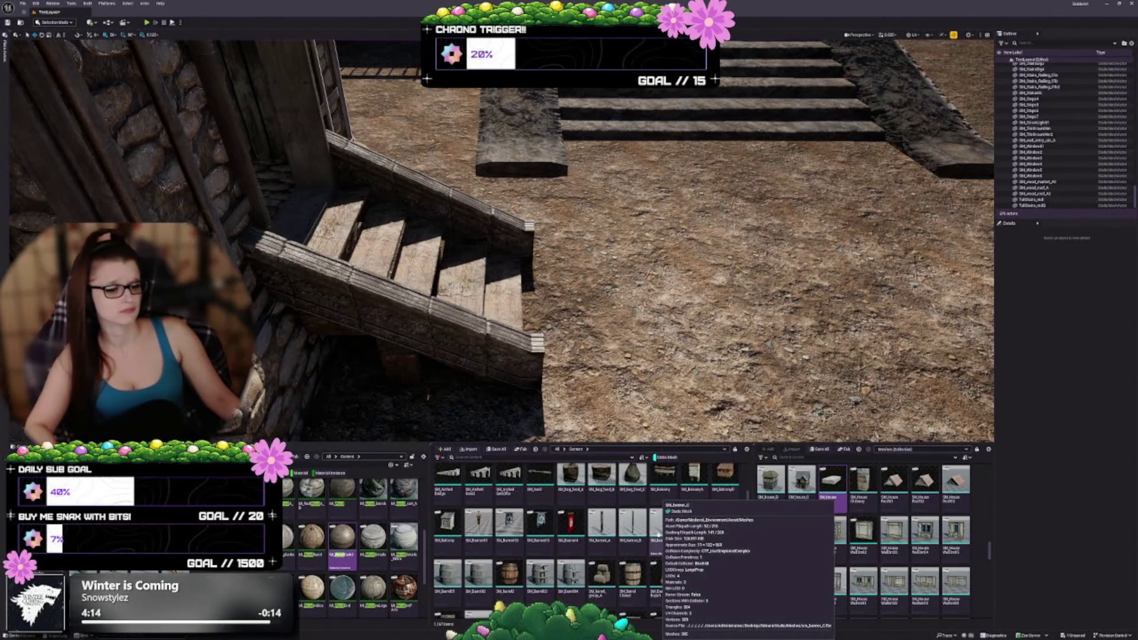
scroll(658, 550, down, 3)
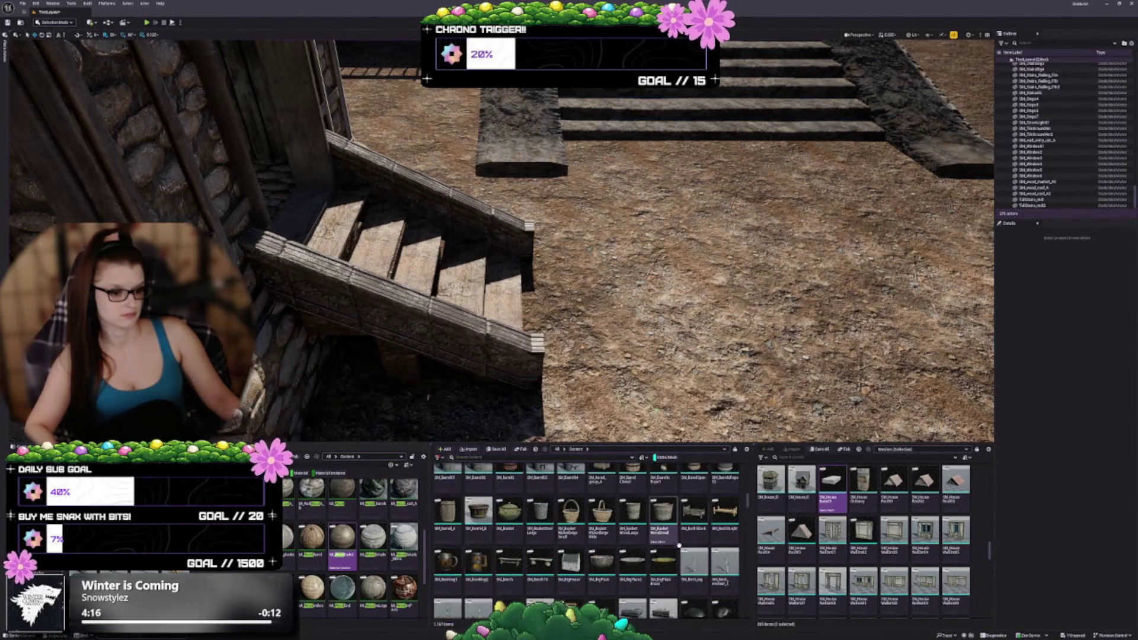
scroll(683, 511, down, 5)
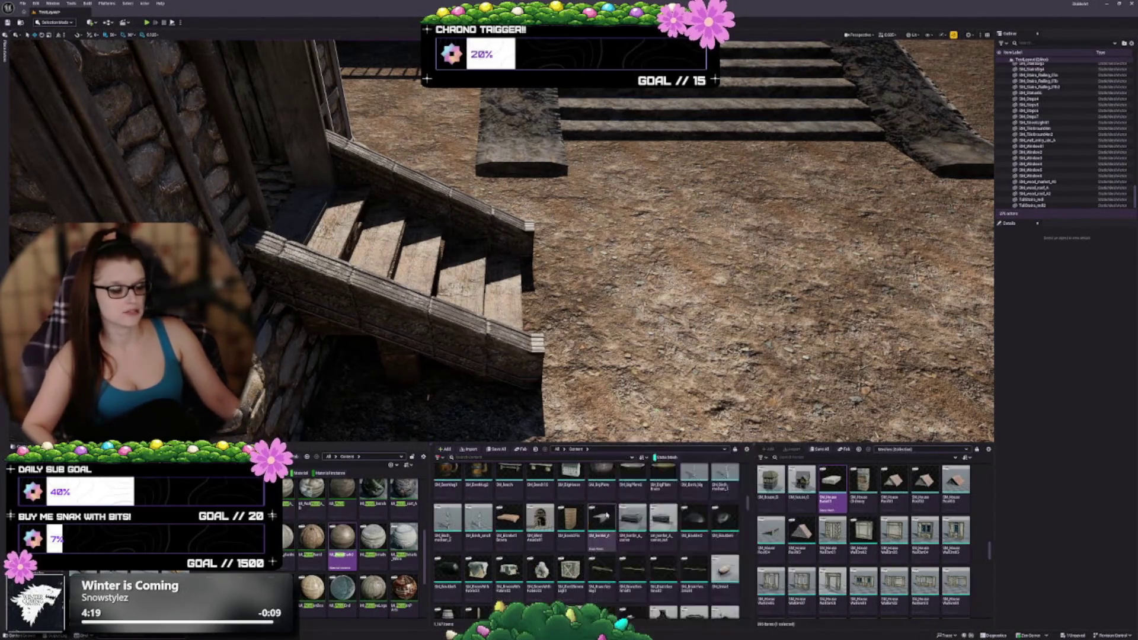
scroll(682, 511, down, 2)
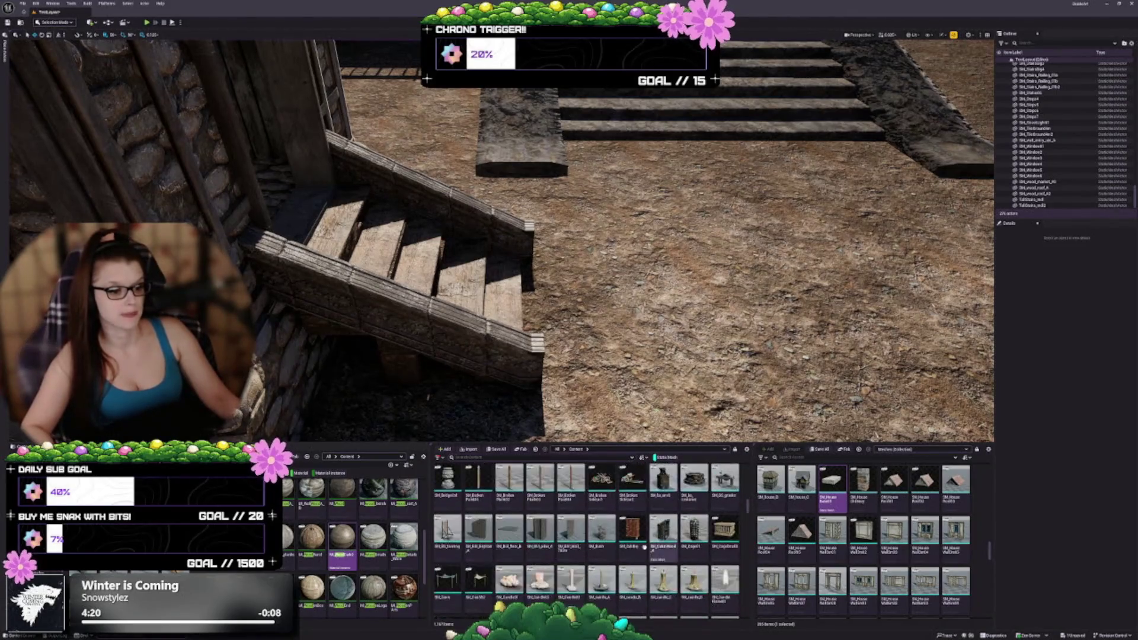
scroll(682, 519, down, 4)
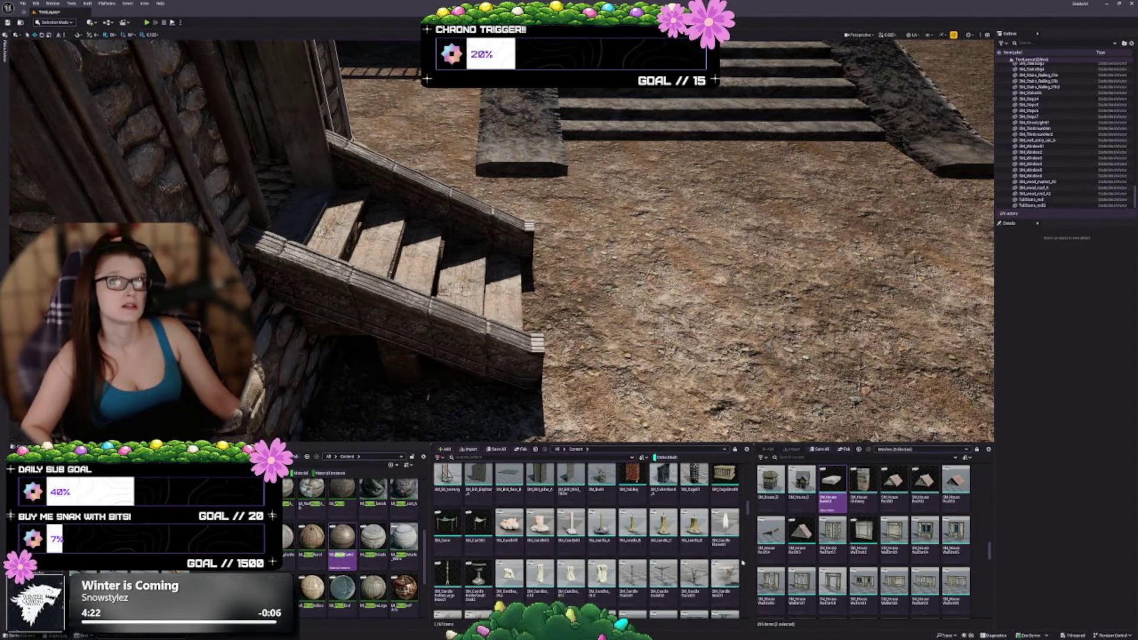
scroll(650, 563, down, 4)
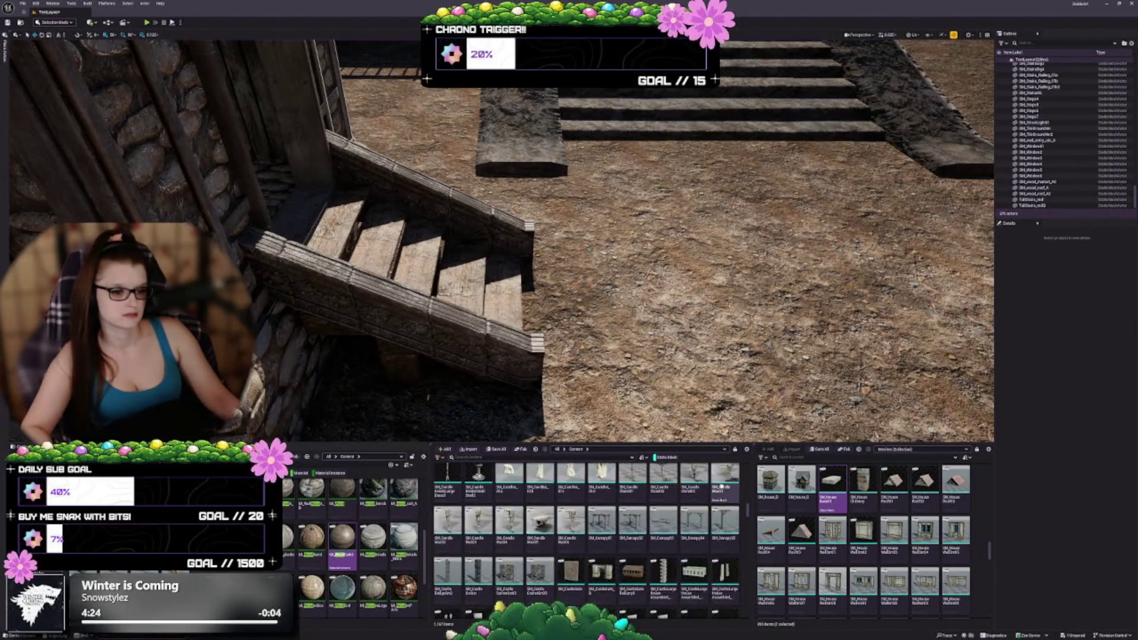
key(w)
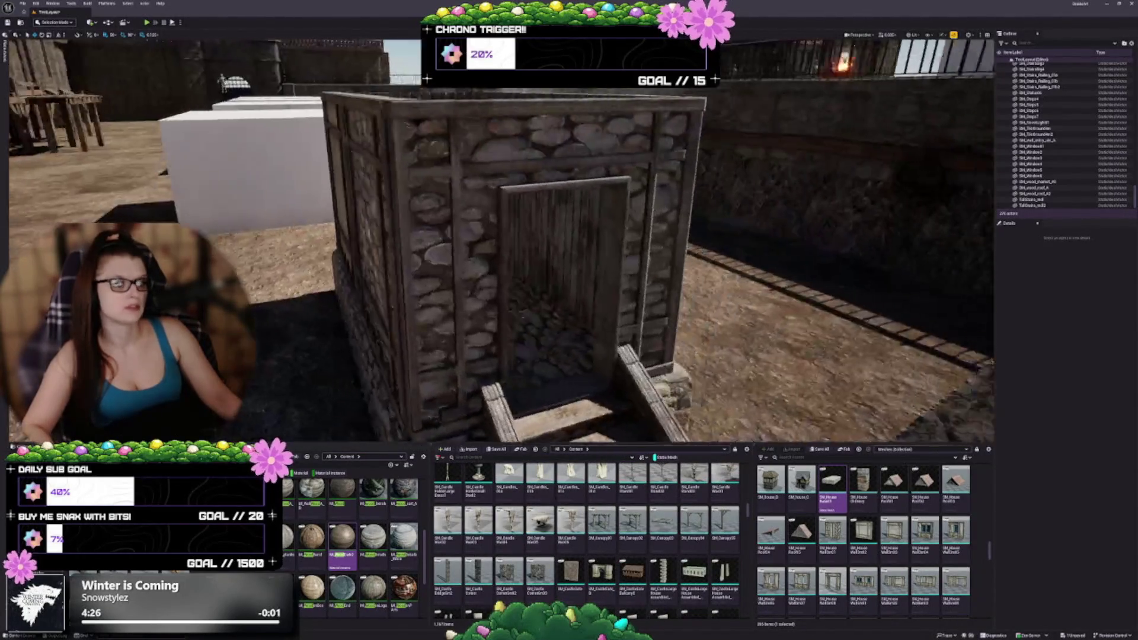
key(s)
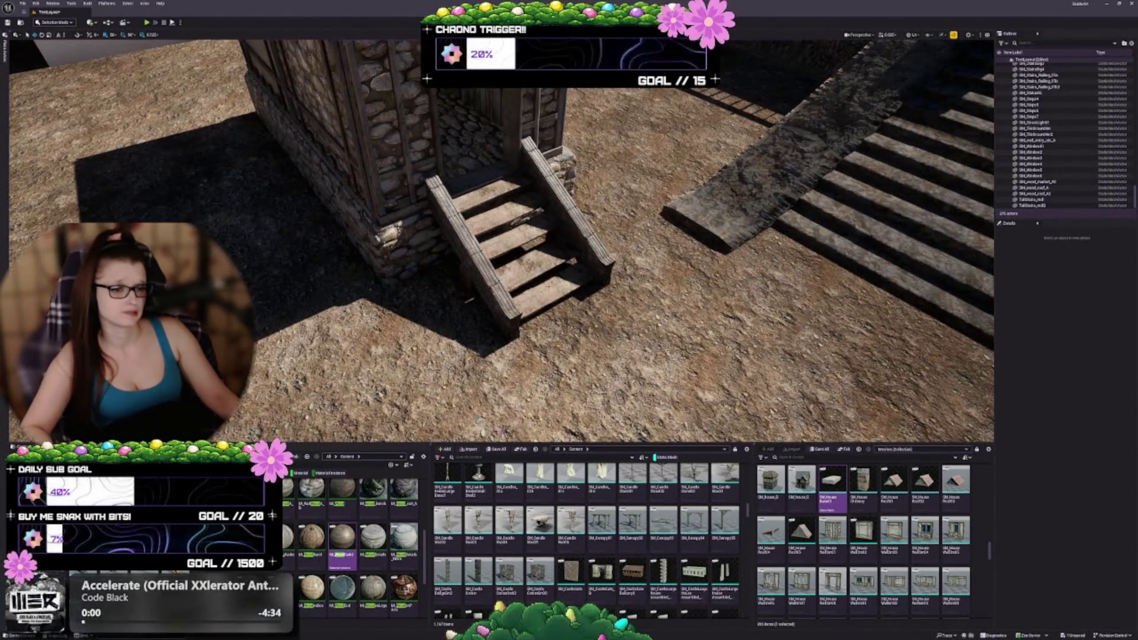
Replace the selected hut wall piece's static mesh with SM_Canopy02.
click(409, 192)
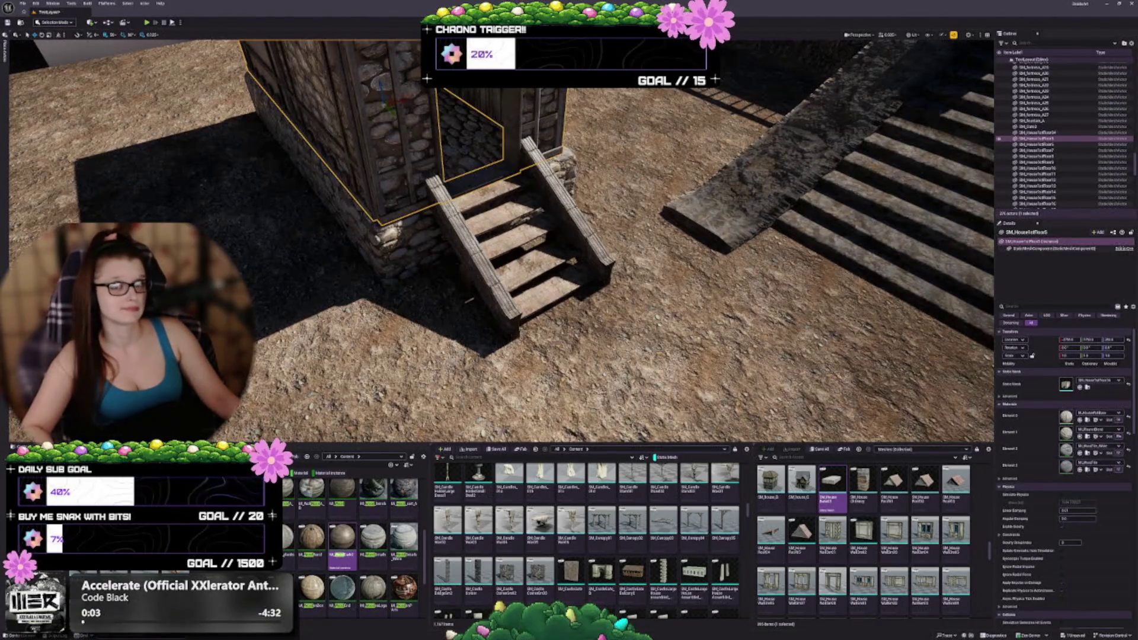
drag(269, 212, 361, 269)
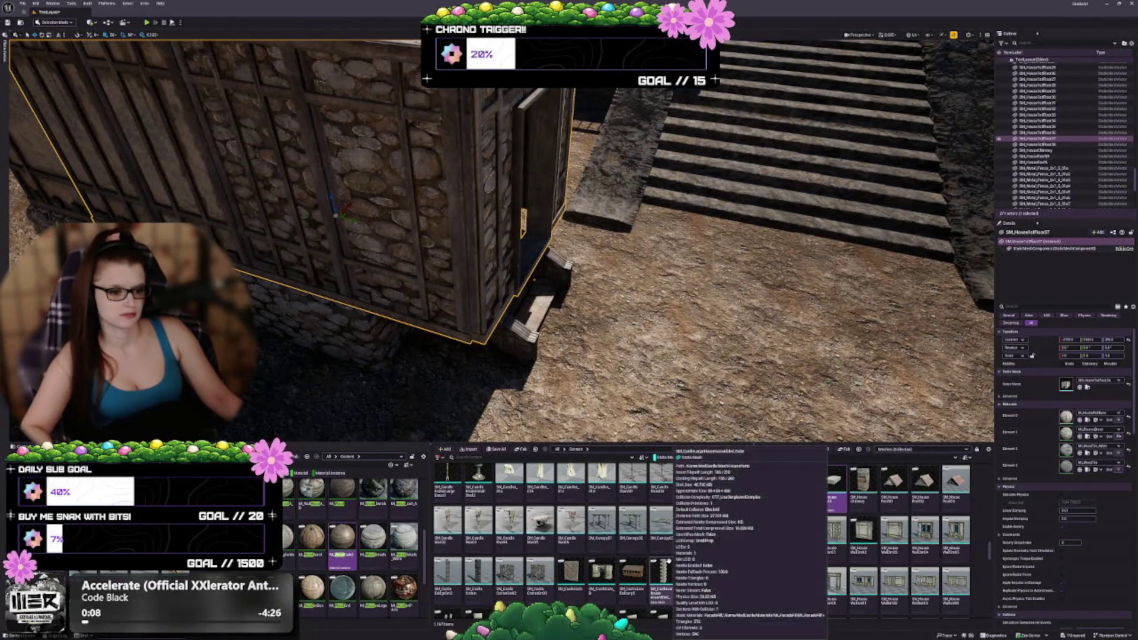
scroll(623, 578, up, 1)
scroll(623, 579, down, 1)
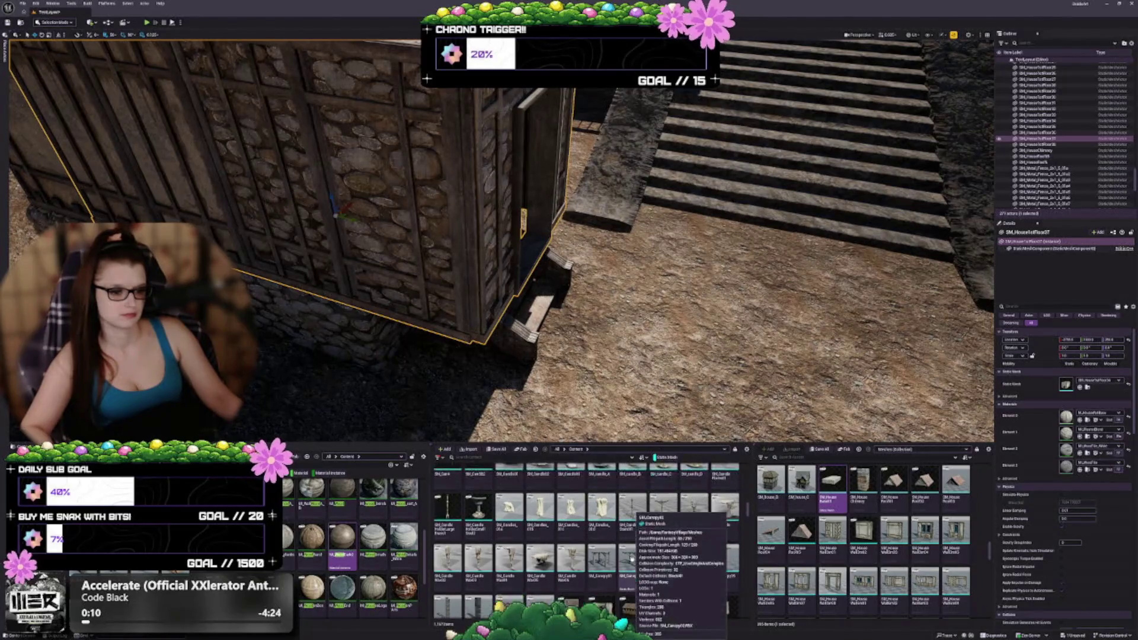
click(638, 529)
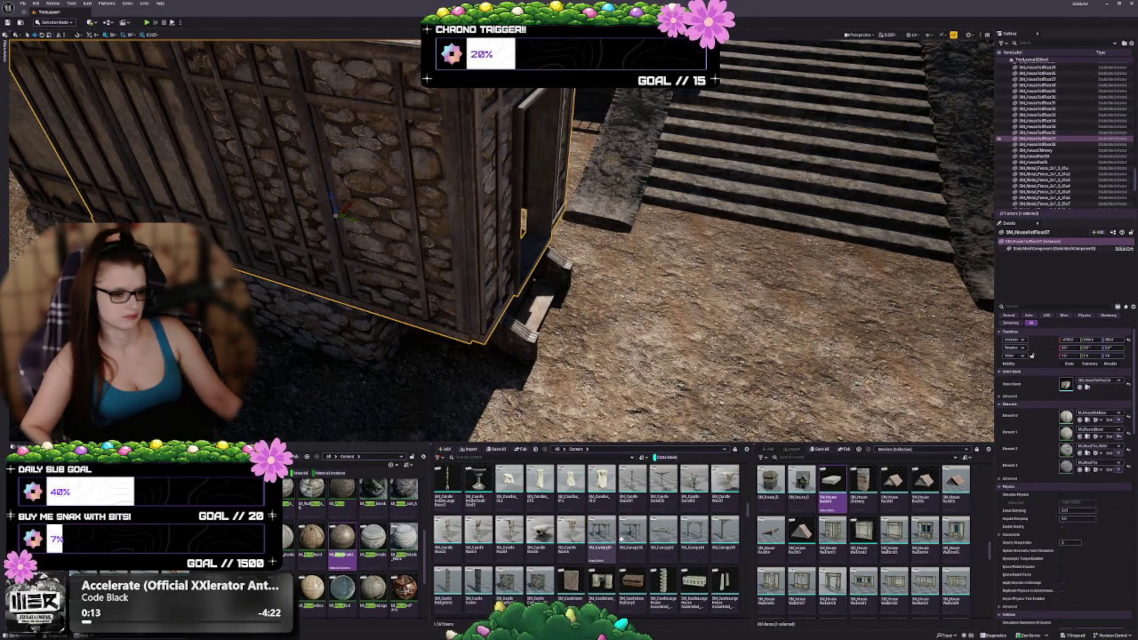
click(1079, 387)
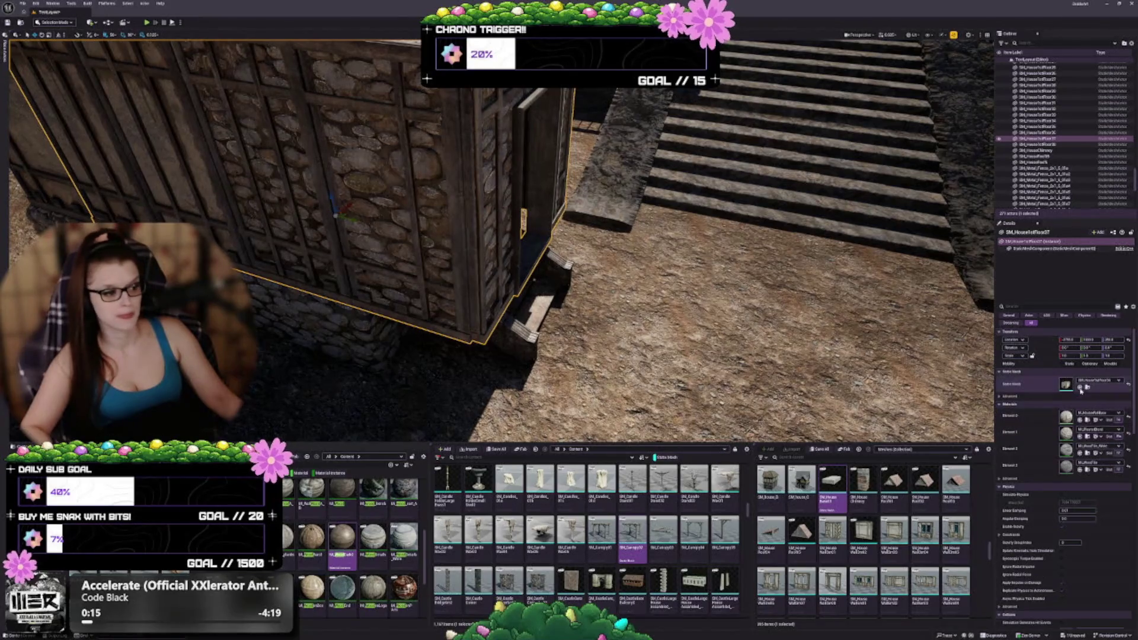
Move the canopy onto the dirt by the stairs and swap it for the braced-post variant.
scroll(507, 304, down, 3)
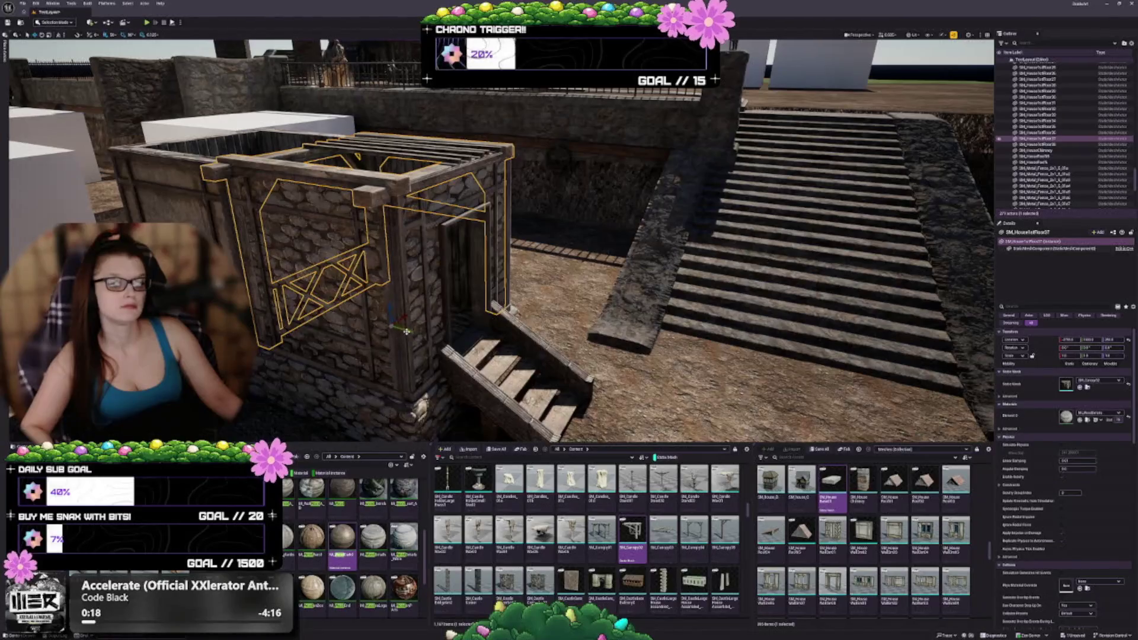
drag(406, 331, 614, 372)
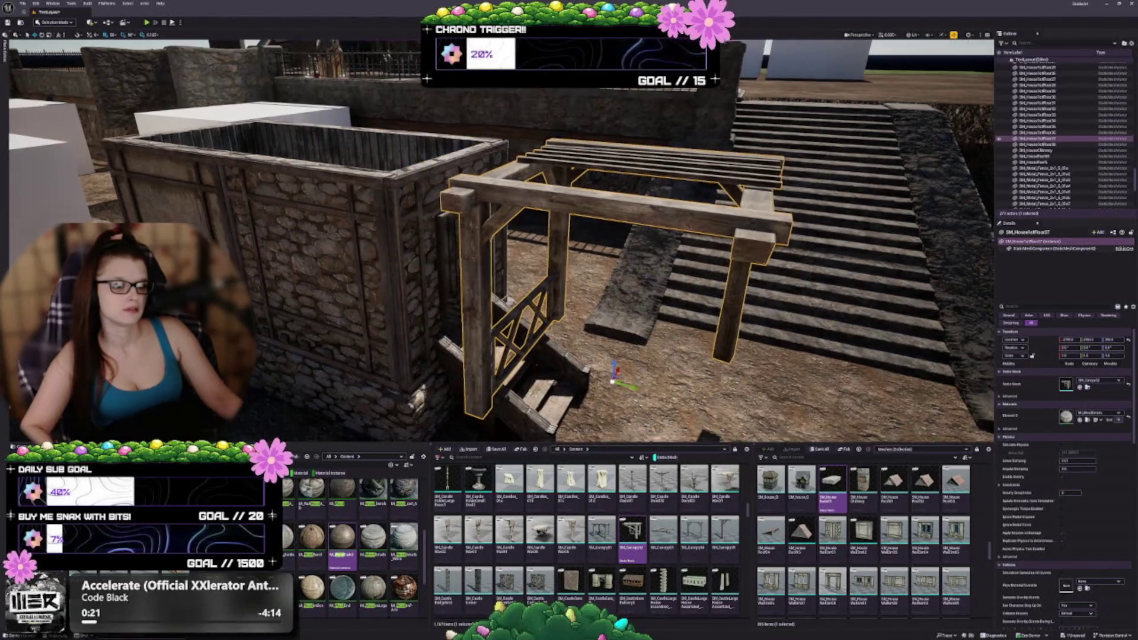
key(f)
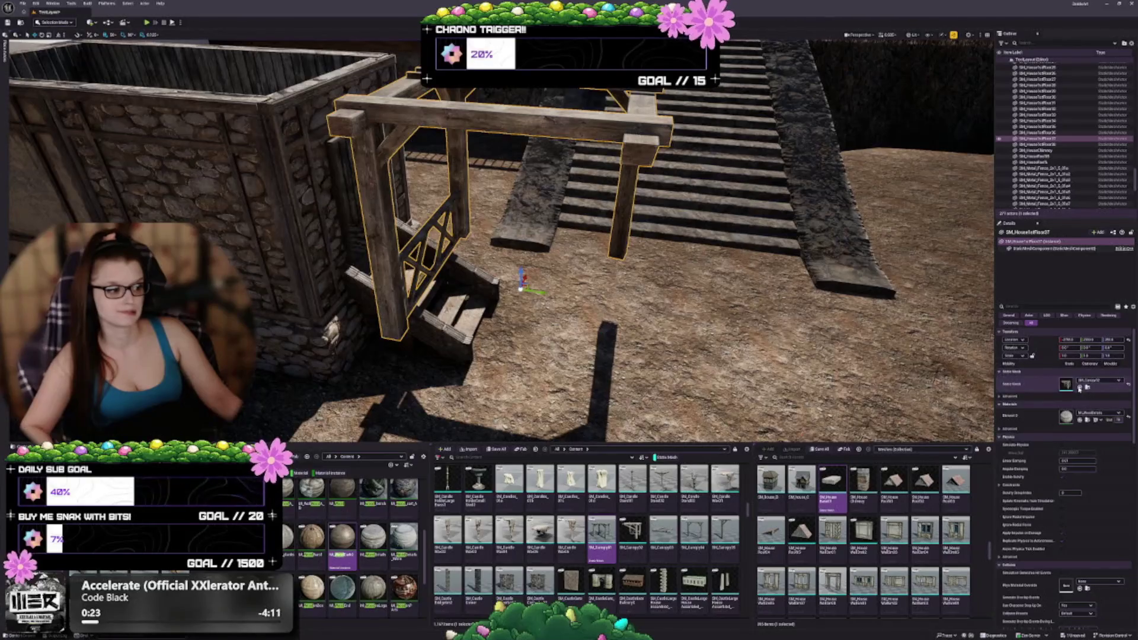
click(1079, 387)
Change the canopy into the single-post SM_Canopy05 variant.
drag(498, 237, 640, 207)
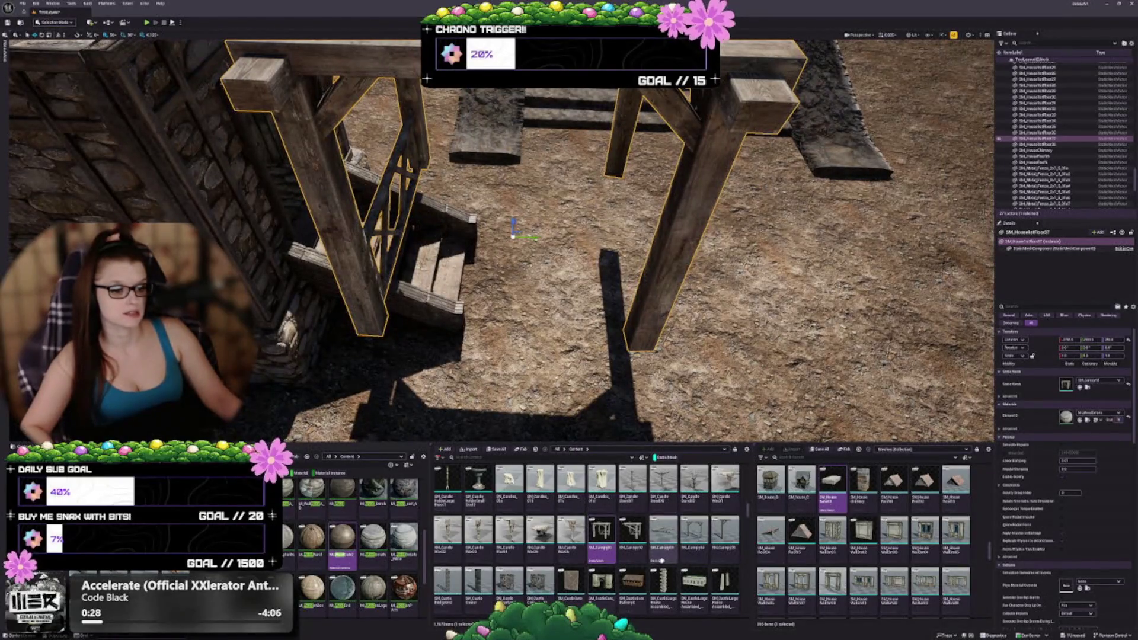
right_click(690, 545)
key(Escape)
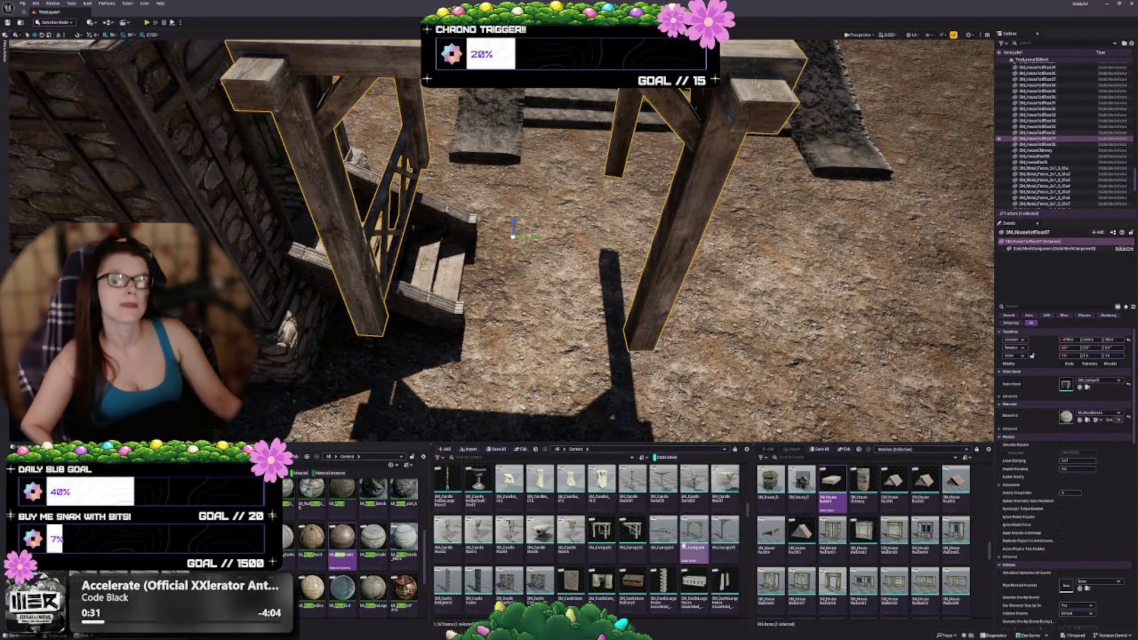
click(724, 533)
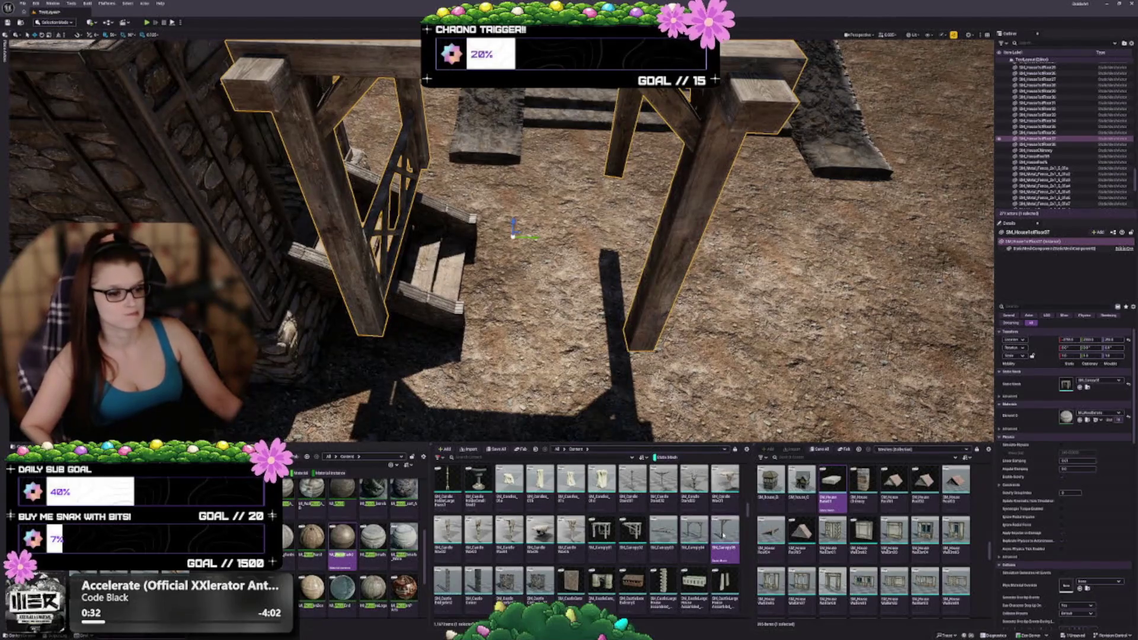
click(1080, 388)
key(f)
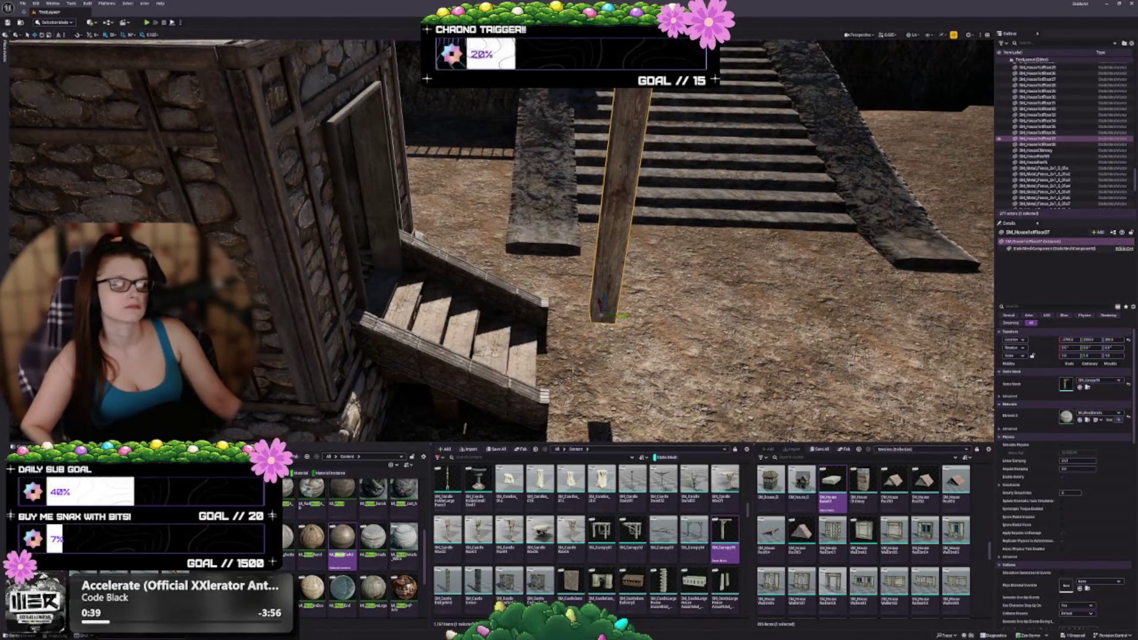
Reposition the wooden T-post toward the front, up and to the left.
scroll(580, 406, down, 5)
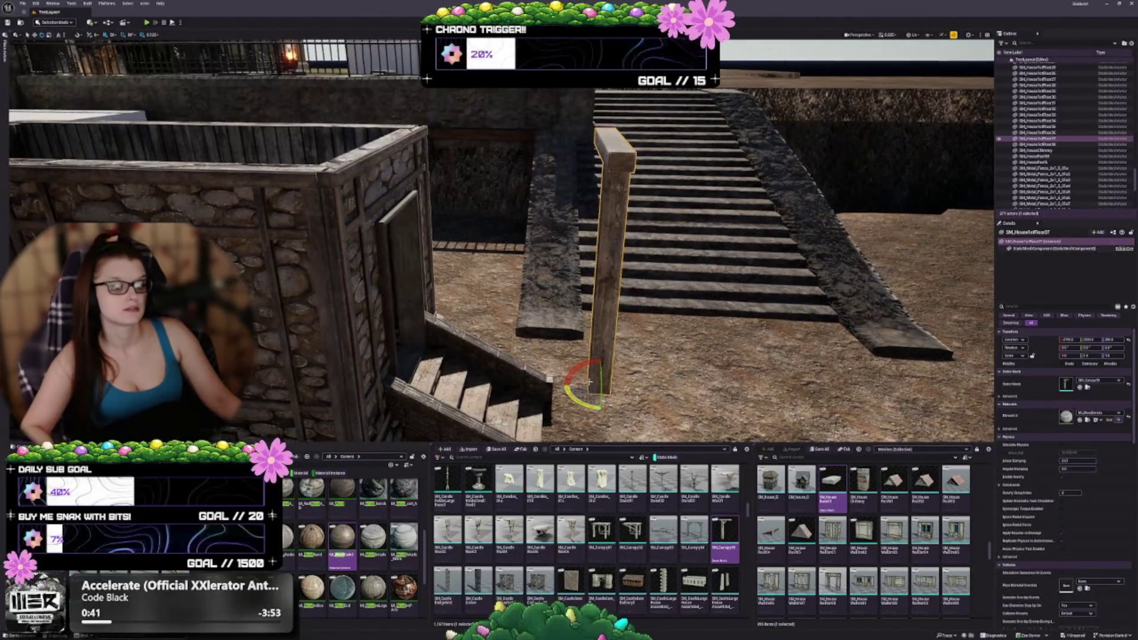
drag(580, 407, 566, 388)
scroll(501, 234, up, 3)
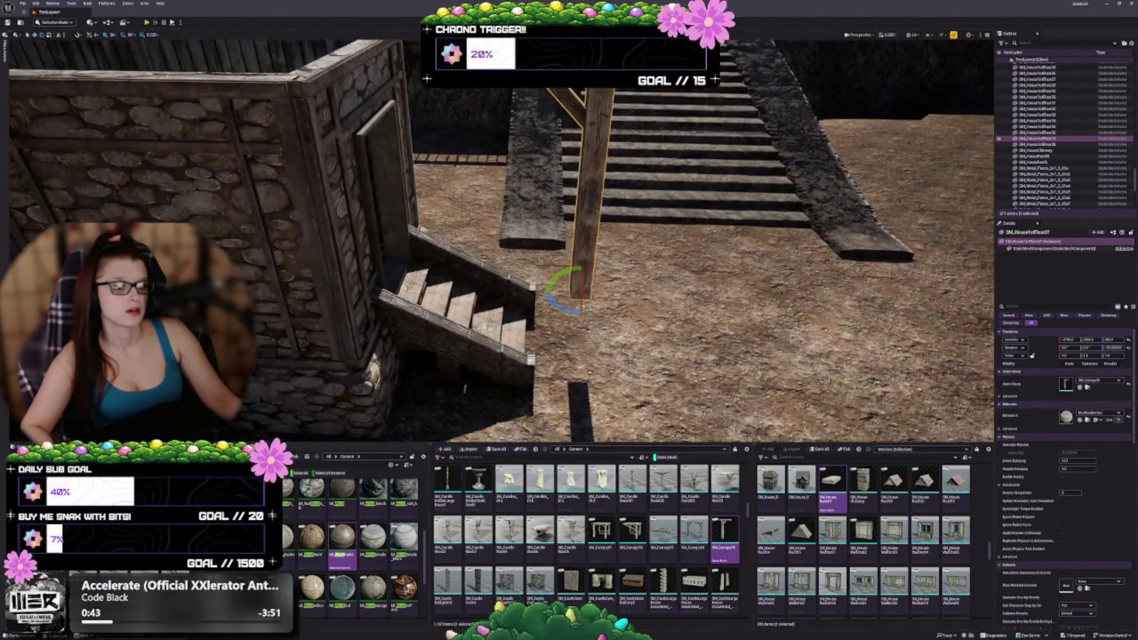
mouse_move(579, 279)
mouse_down()
mouse_move(575, 351)
mouse_move(610, 363)
mouse_up()
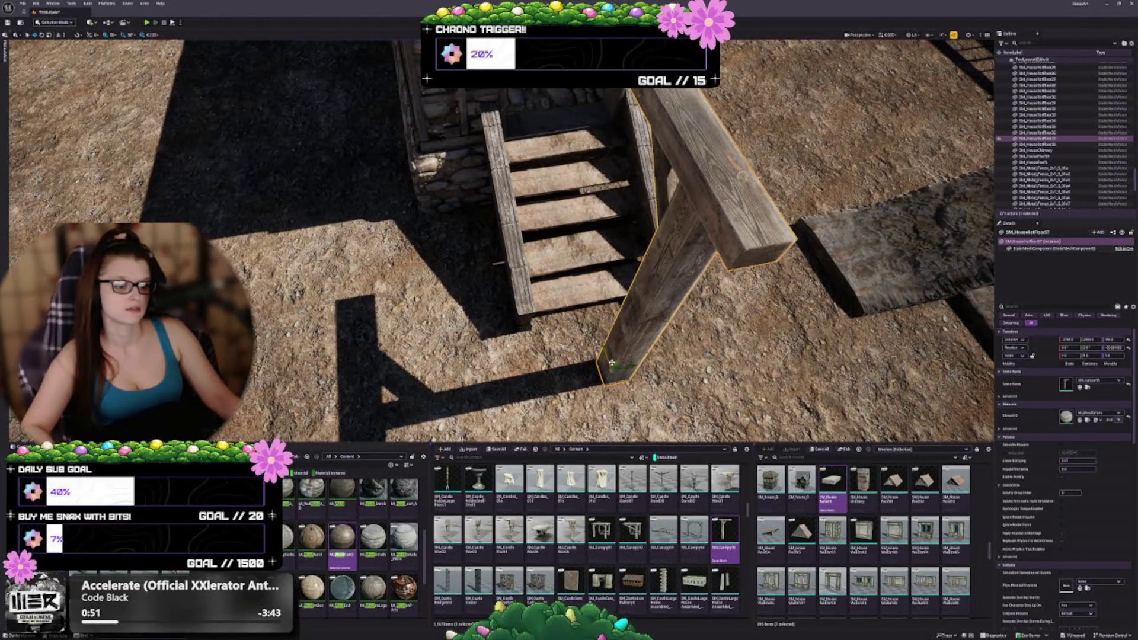
drag(618, 364, 622, 366)
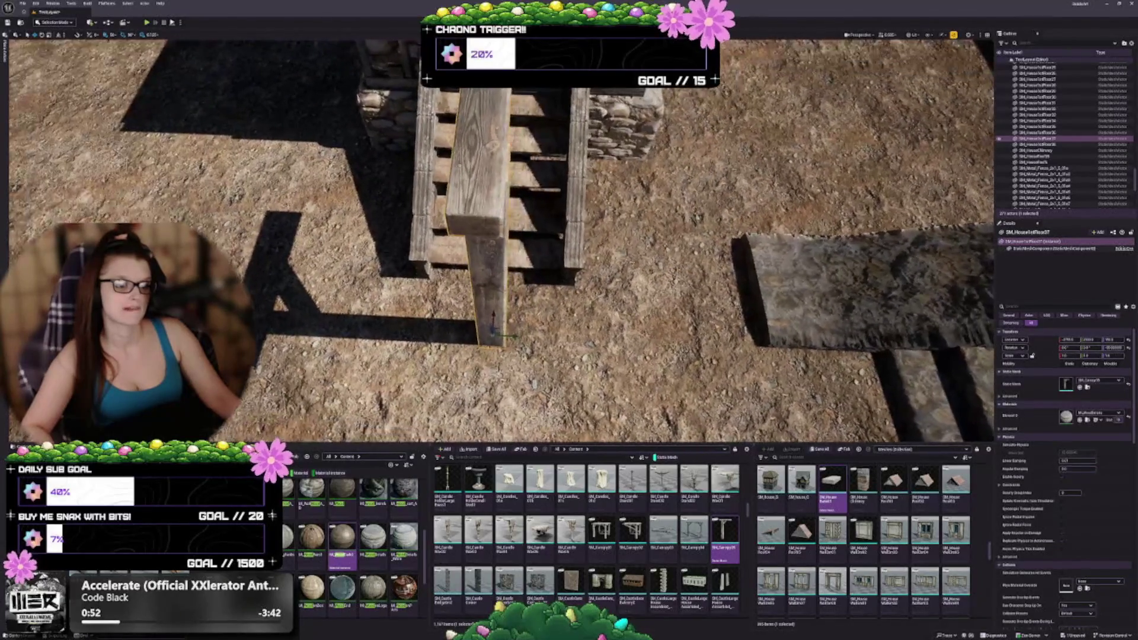
mouse_move(496, 329)
mouse_down()
mouse_move(416, 269)
mouse_move(422, 277)
mouse_up()
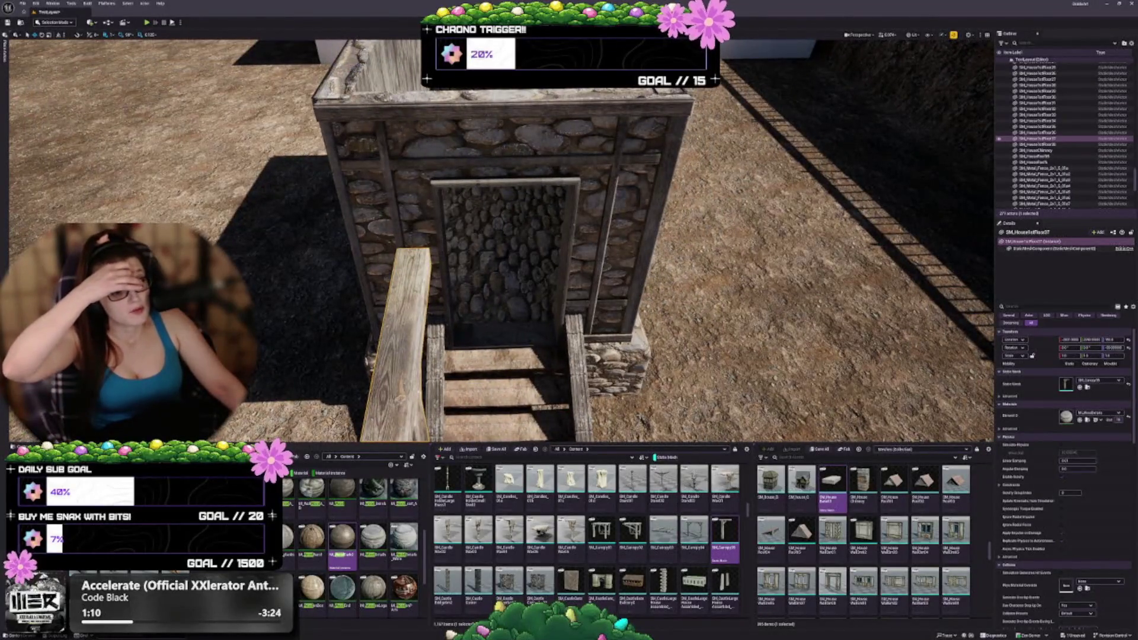
scroll(504, 237, down, 5)
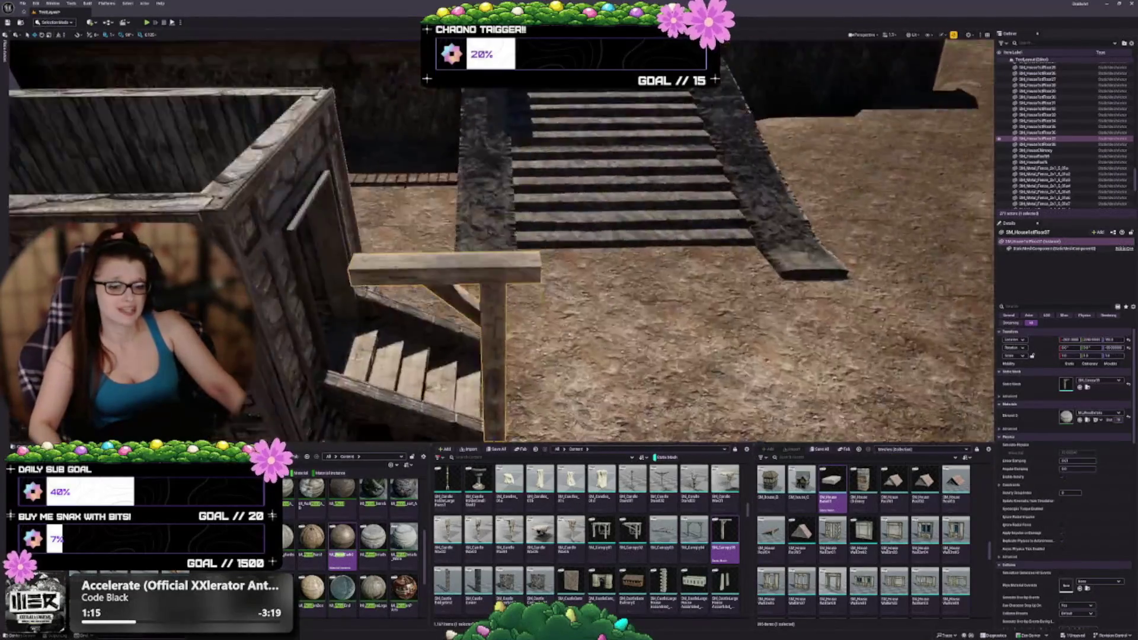
key(f)
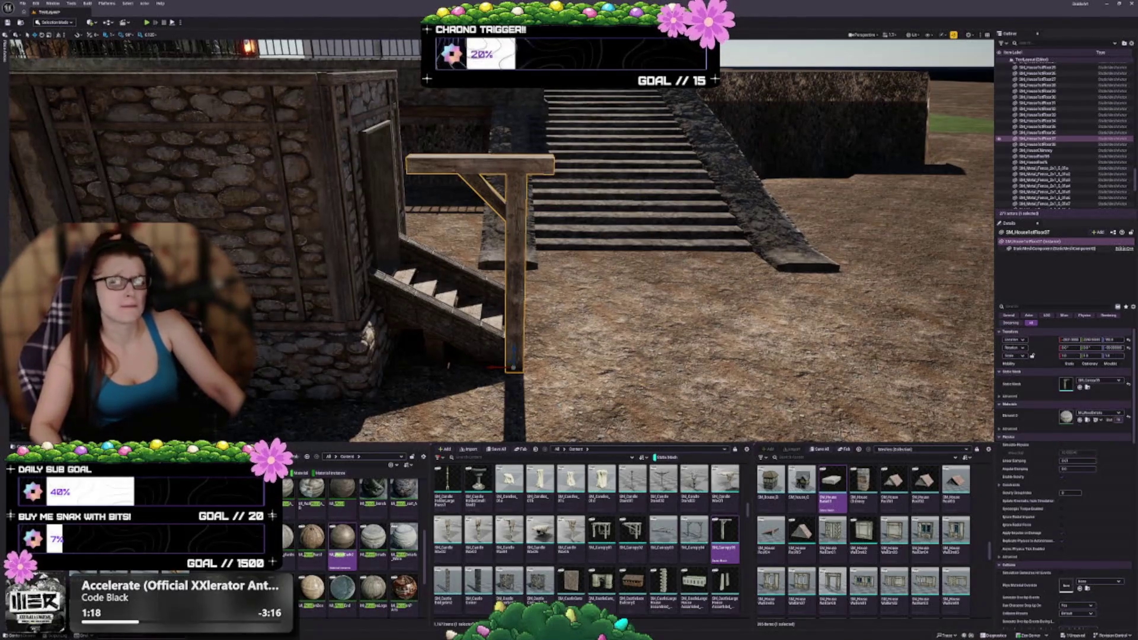
Zoom out and delete the wooden T-post beside the steps.
scroll(568, 536, down, 1)
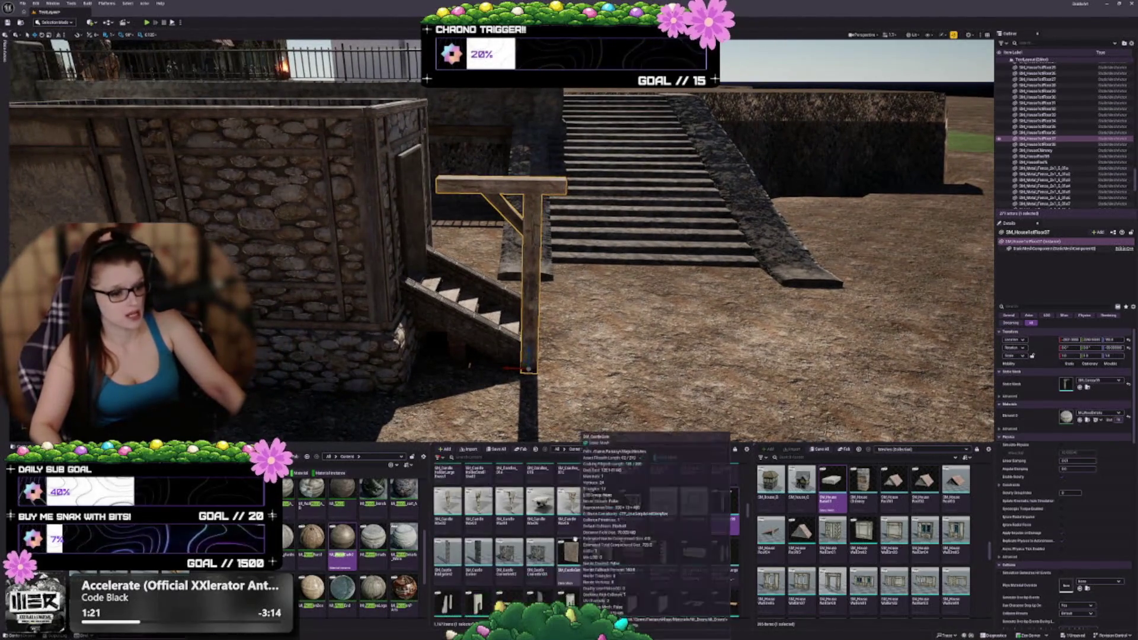
scroll(575, 538, down, 3)
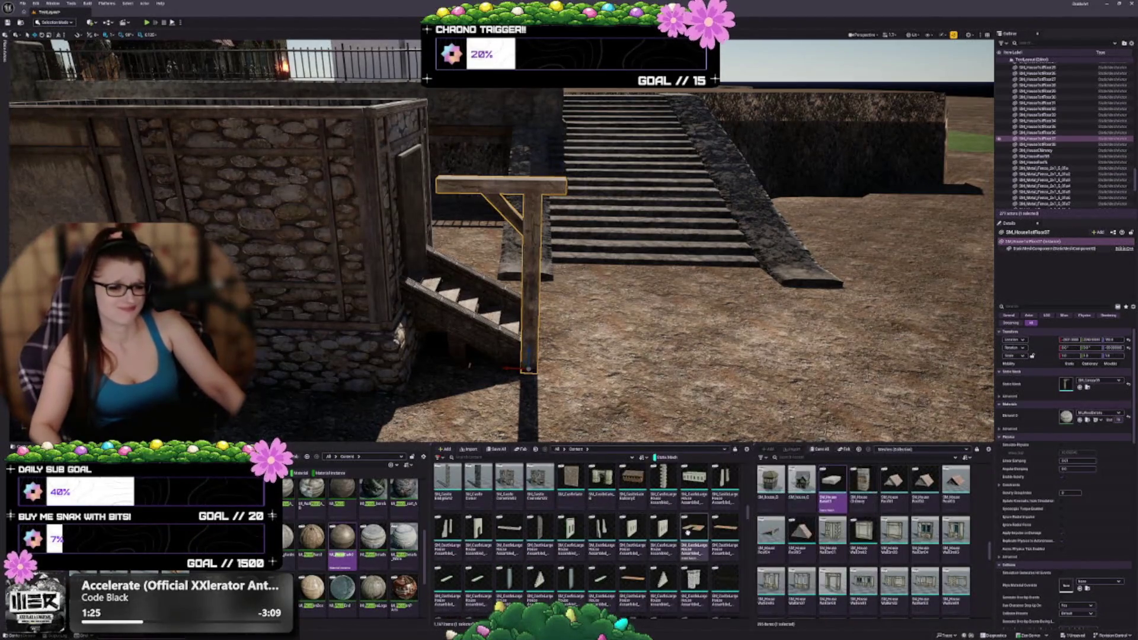
scroll(682, 508, down, 1)
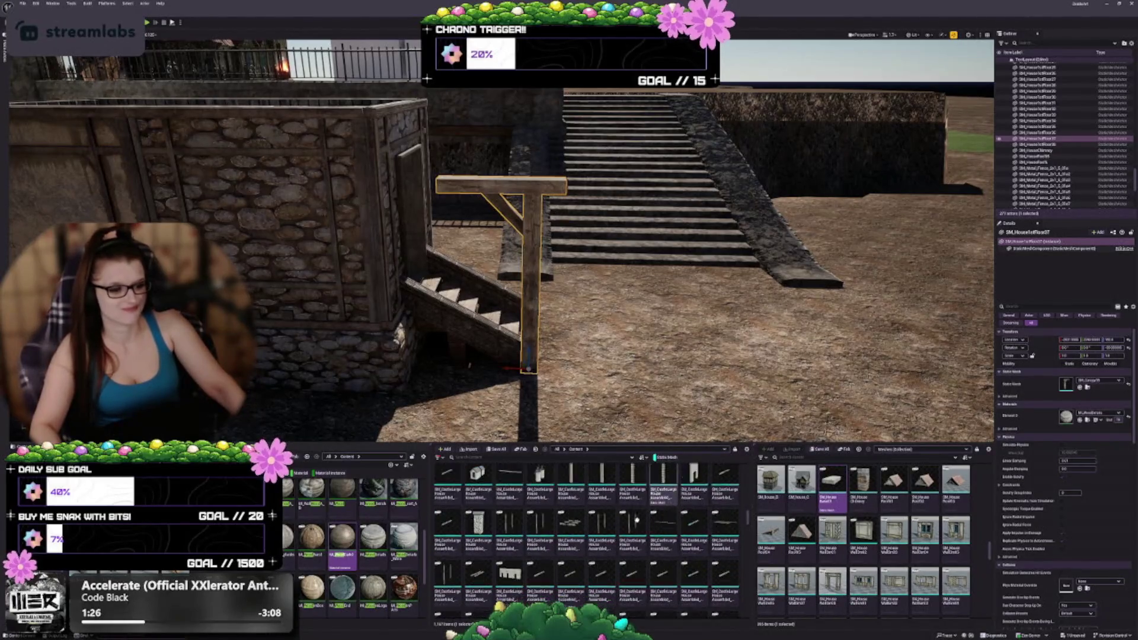
scroll(581, 546, down, 2)
scroll(581, 546, down, 3)
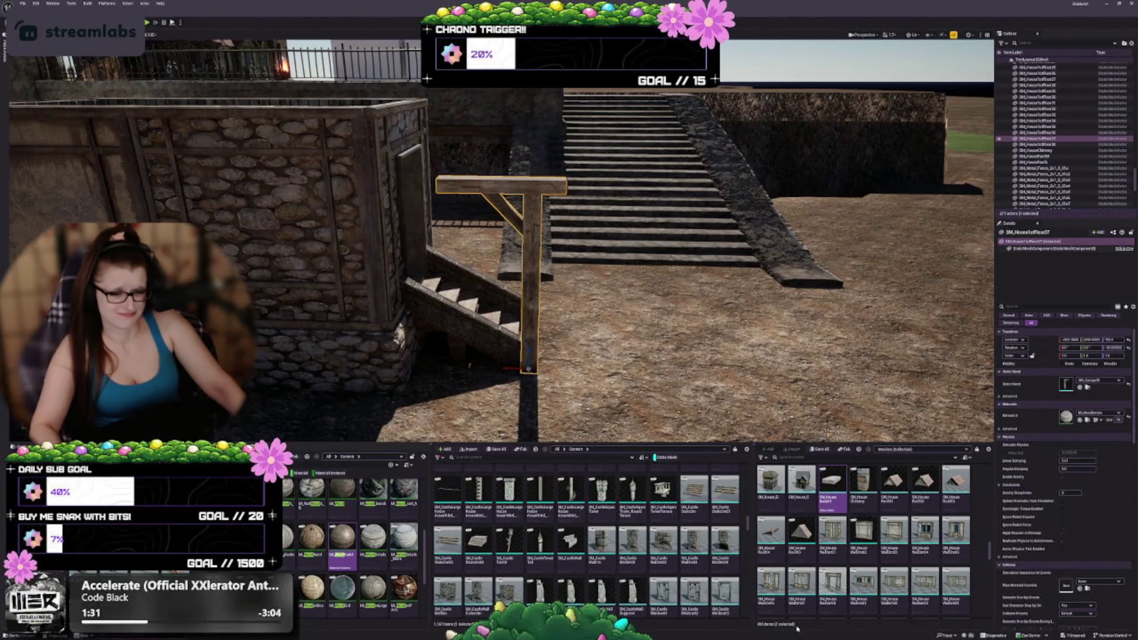
scroll(653, 538, down, 5)
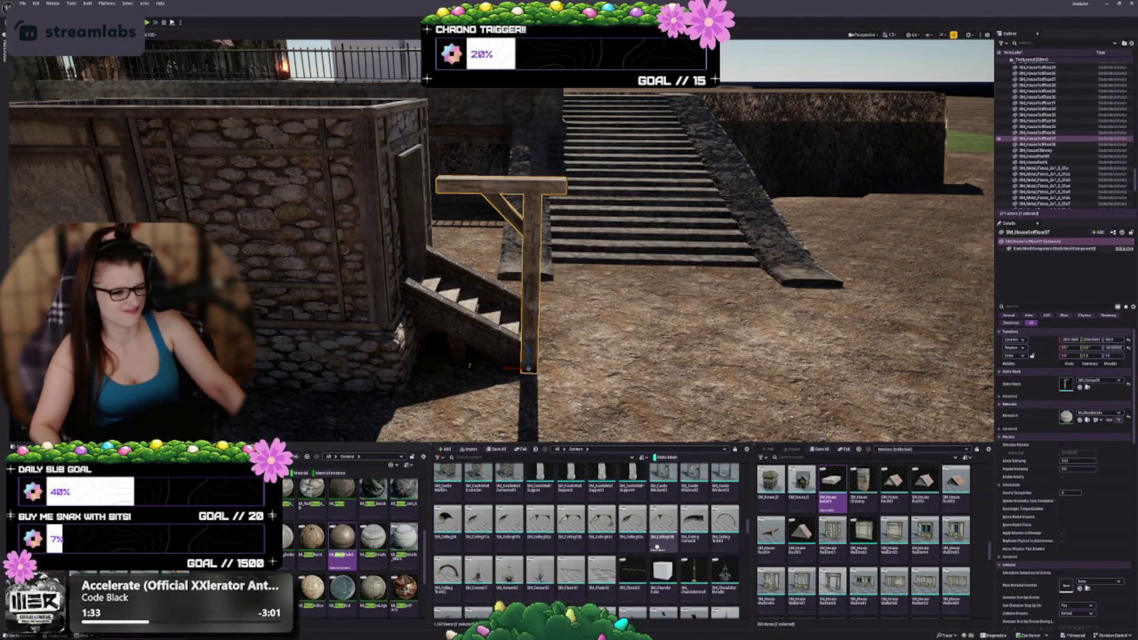
scroll(635, 535, down, 1)
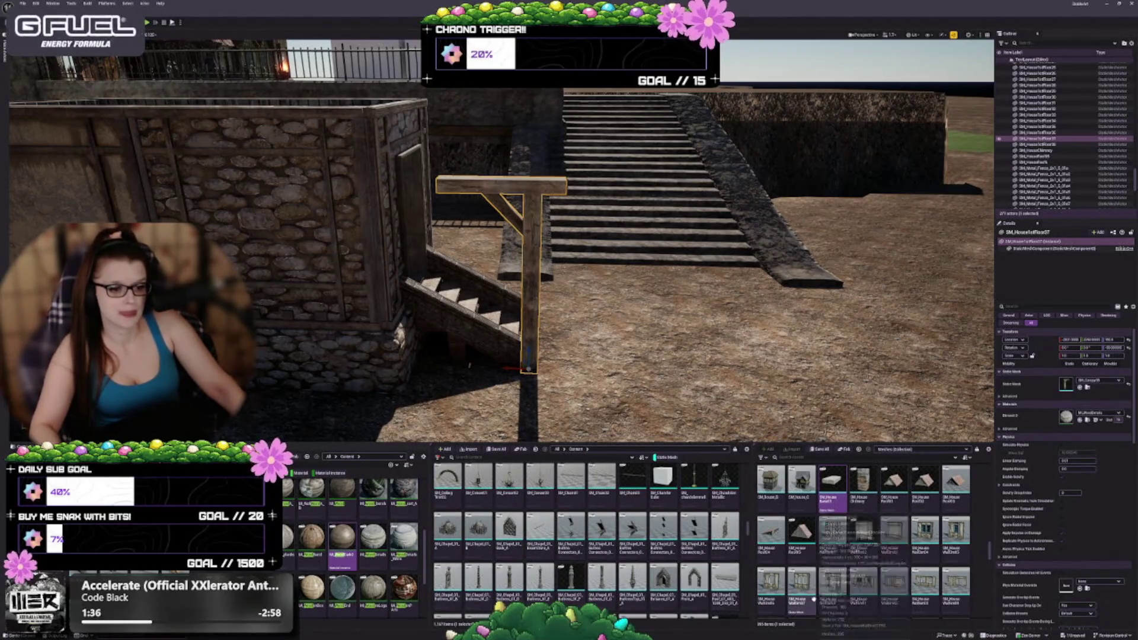
scroll(650, 560, down, 1)
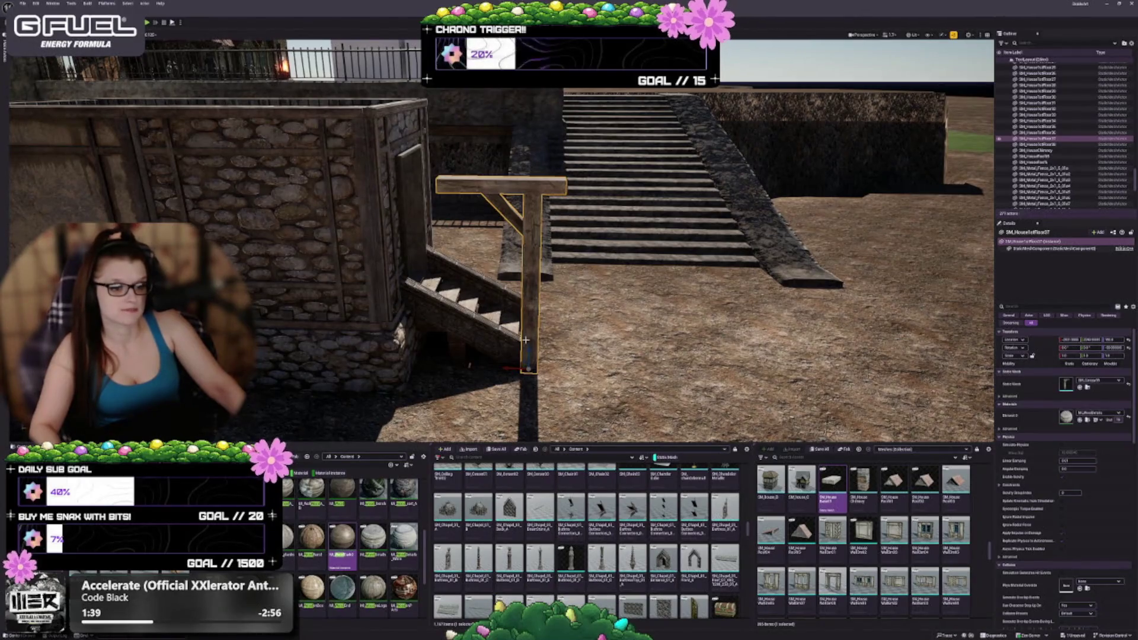
key(Delete)
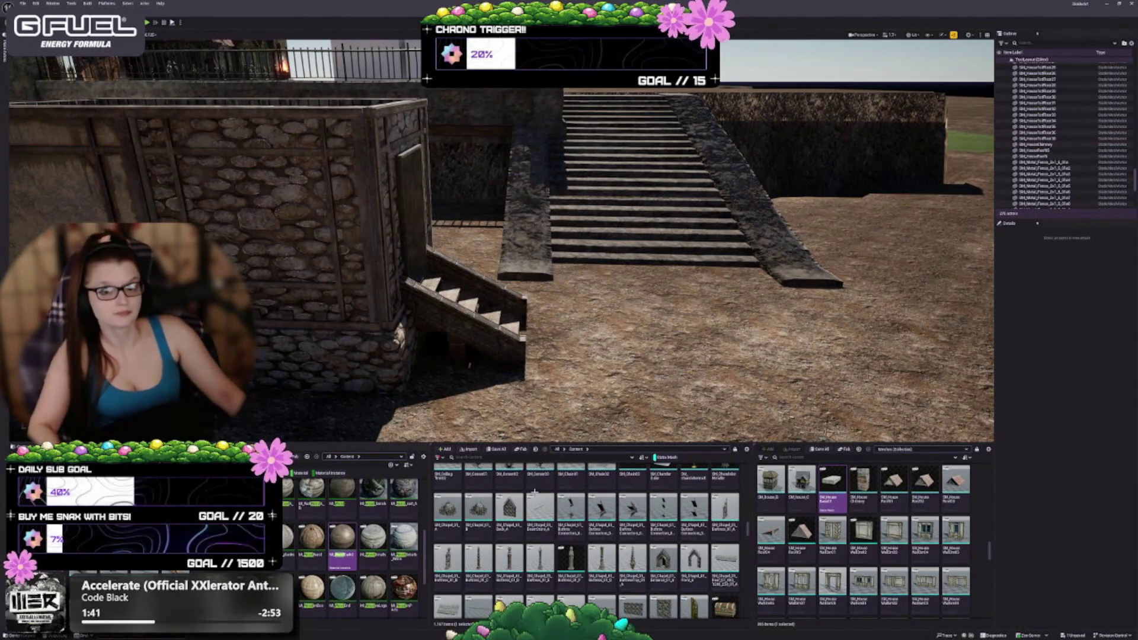
Place a Chapel Buttress mesh beside the wooden steps.
drag(498, 237, 438, 178)
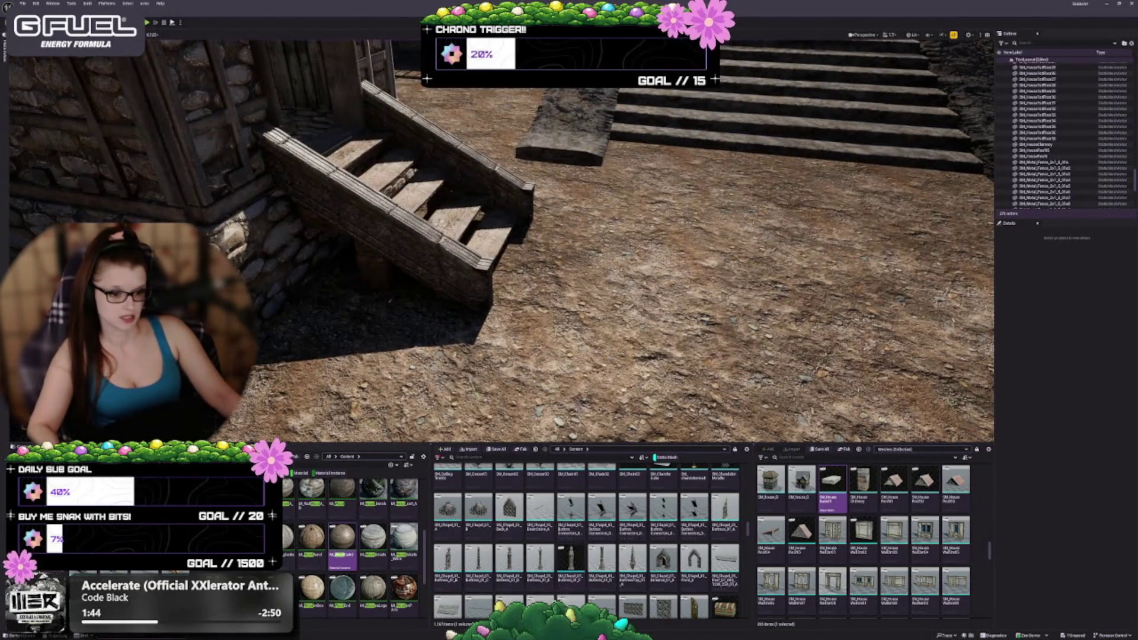
click(539, 560)
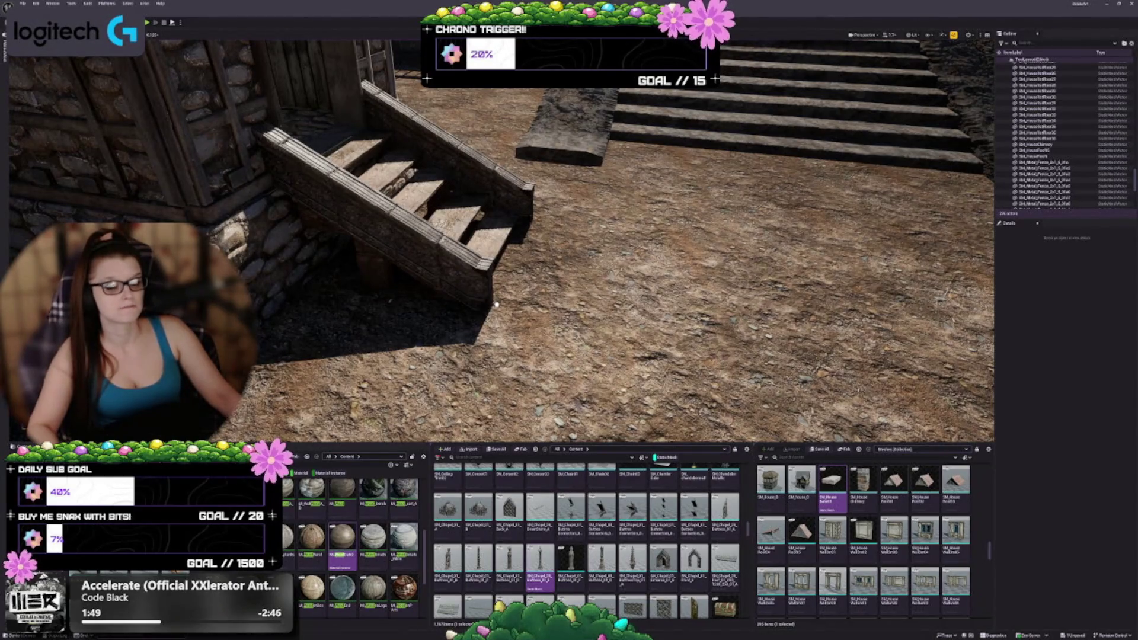
drag(497, 304, 496, 346)
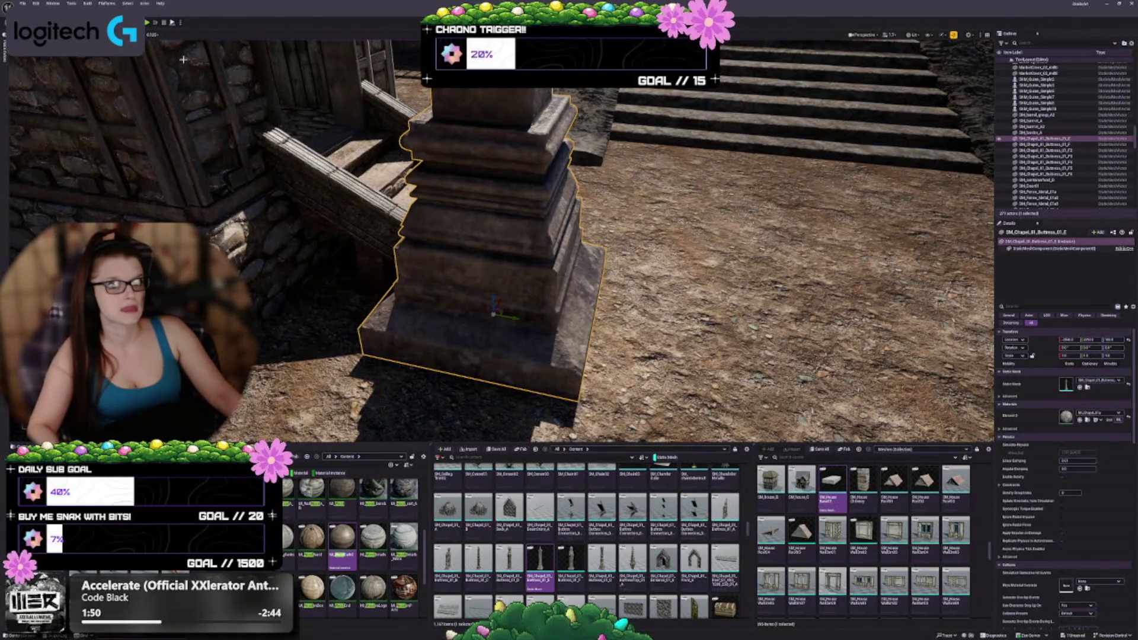
key(f)
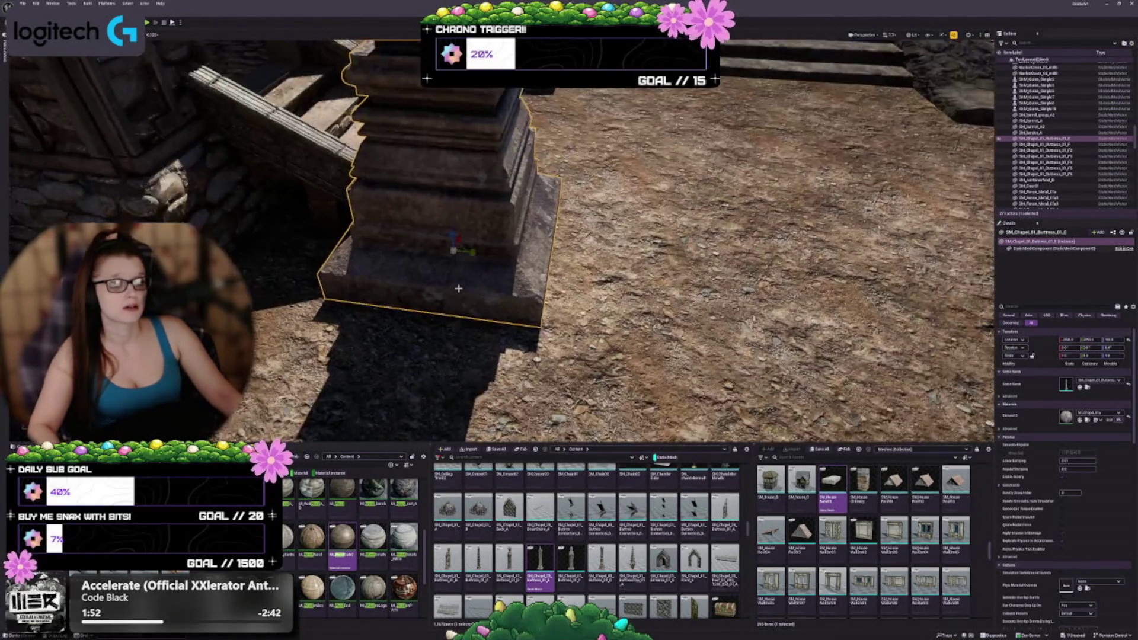
Scale the buttress into a thin, tall spire pillar.
drag(453, 248, 430, 273)
scroll(501, 242, down, 5)
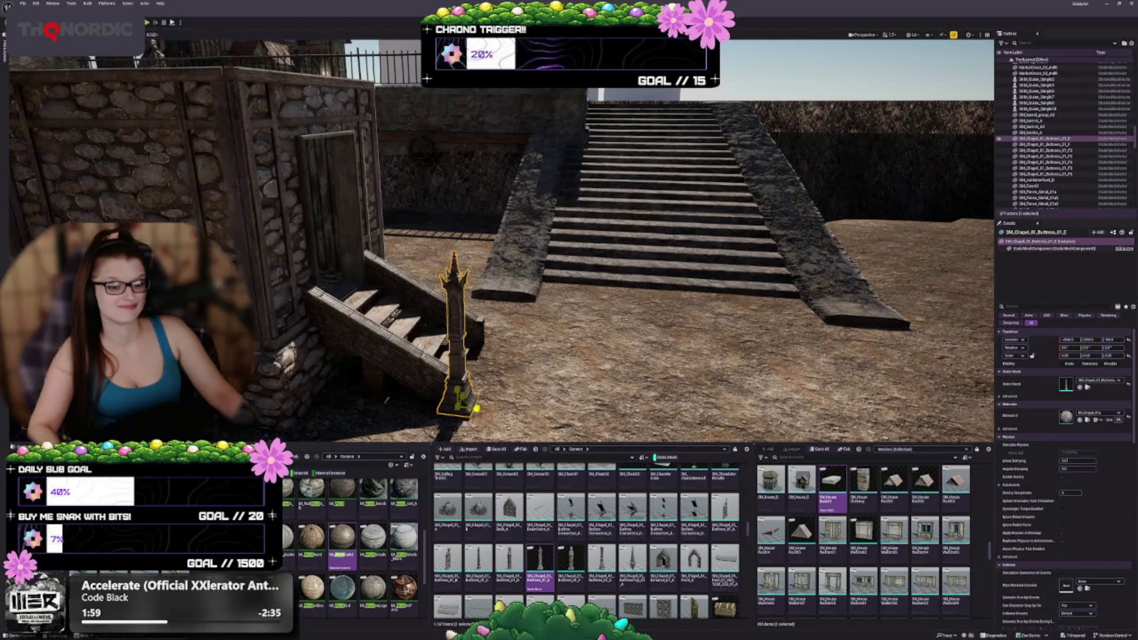
mouse_move(459, 396)
mouse_down()
mouse_move(450, 364)
mouse_move(454, 379)
mouse_up()
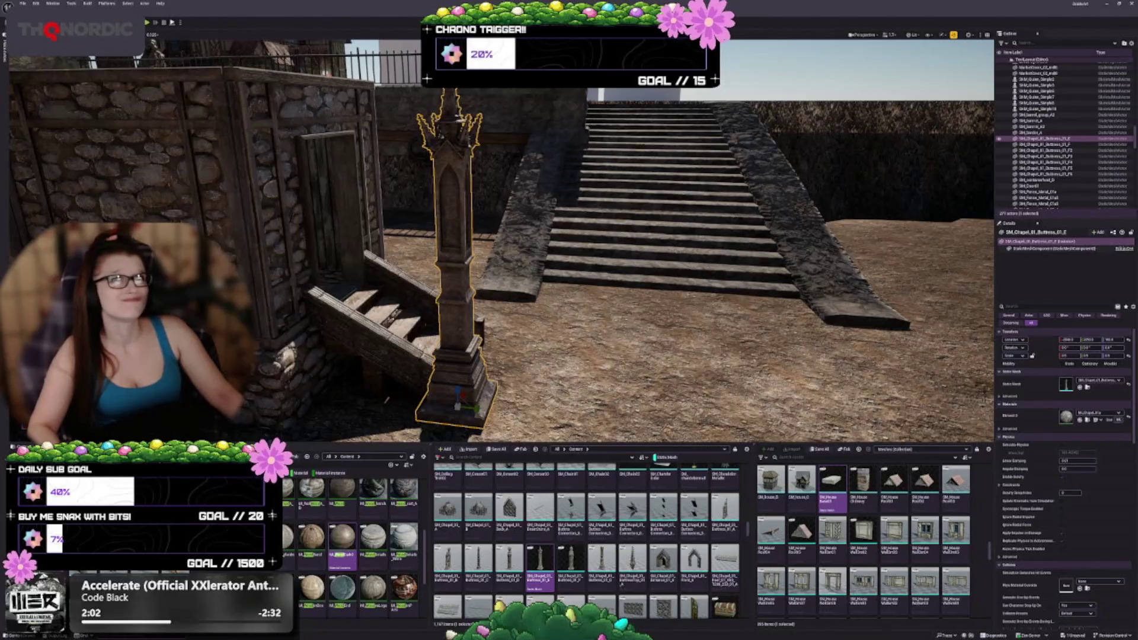
mouse_move(541, 221)
mouse_down()
mouse_move(492, 246)
mouse_move(495, 225)
mouse_up()
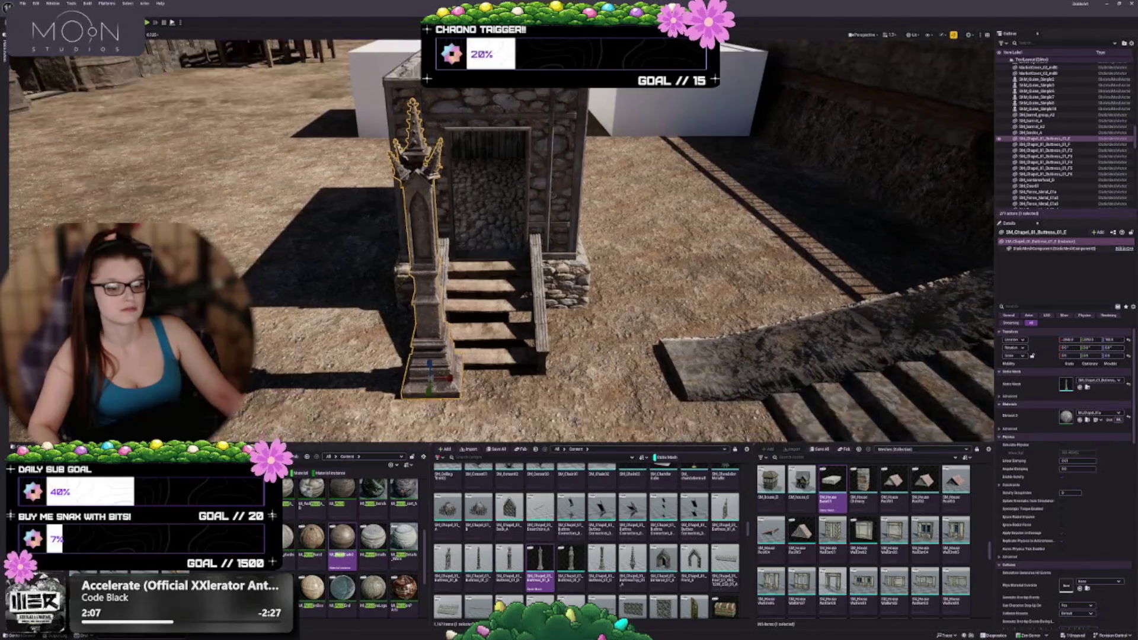
drag(437, 386, 429, 389)
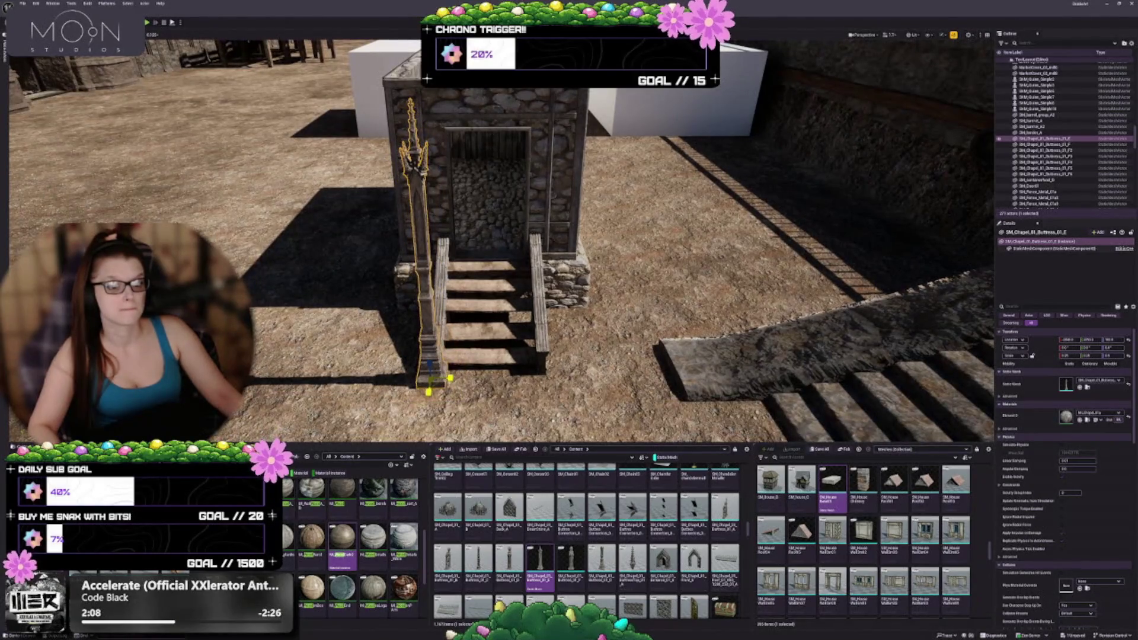
scroll(501, 237, up, 5)
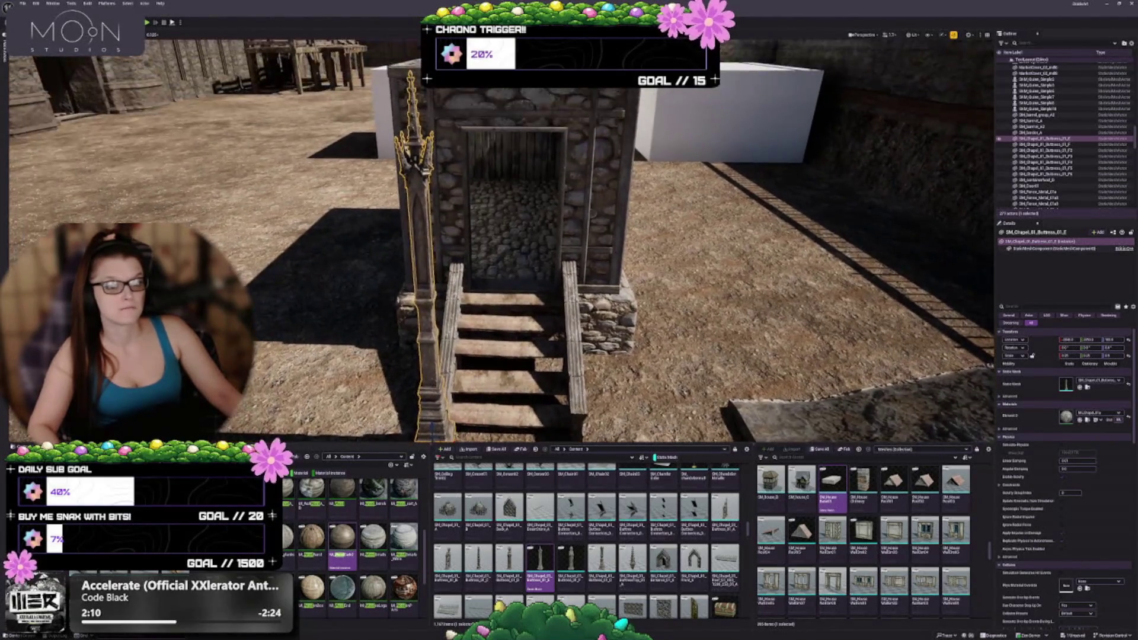
Try the wooden pillar mesh on it, then undo to keep the stone spire.
click(568, 558)
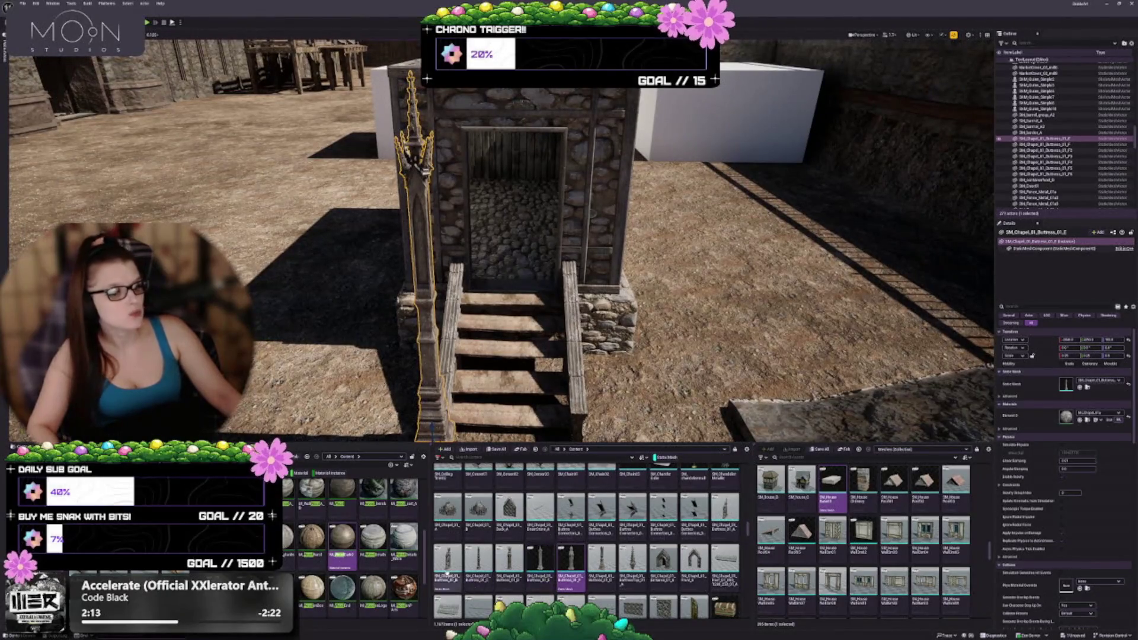
click(478, 558)
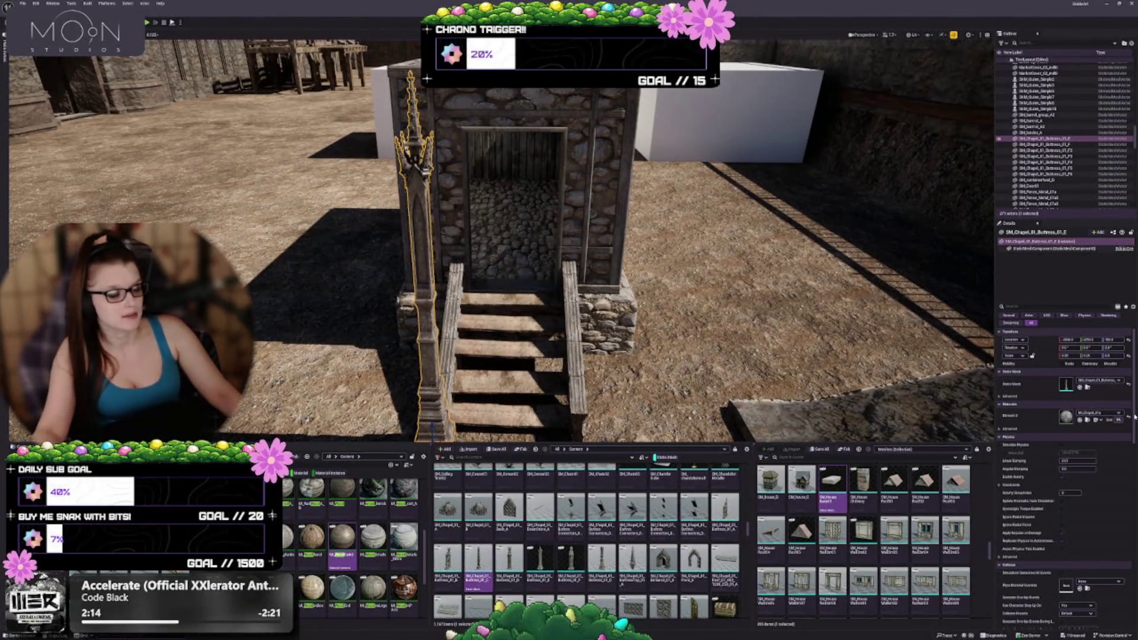
click(1080, 388)
scroll(511, 337, down, 5)
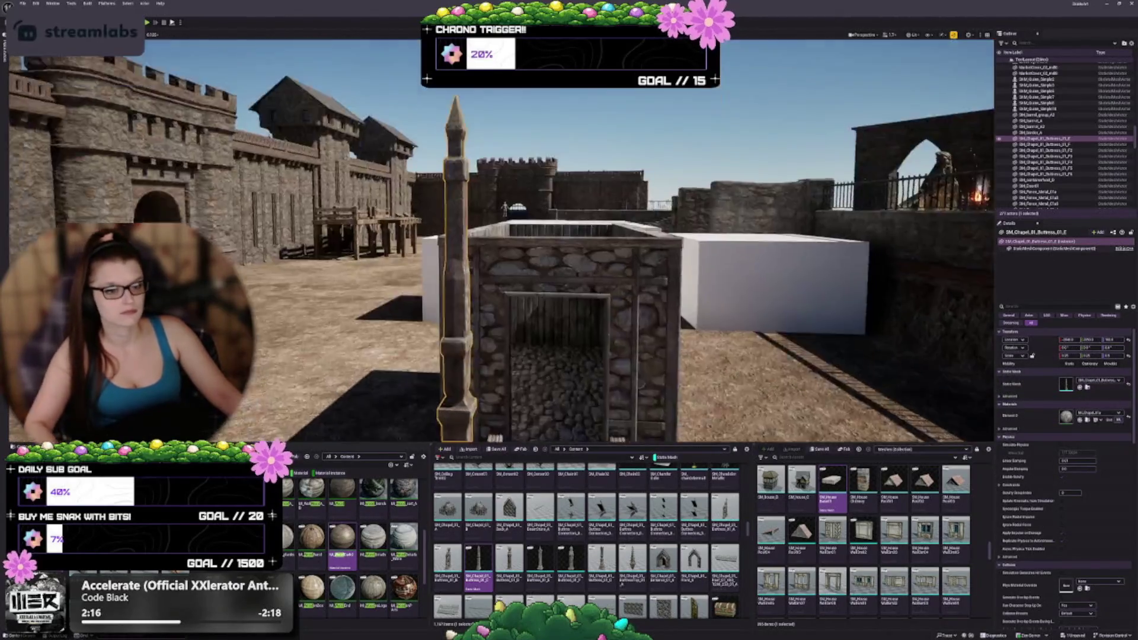
scroll(511, 337, up, 3)
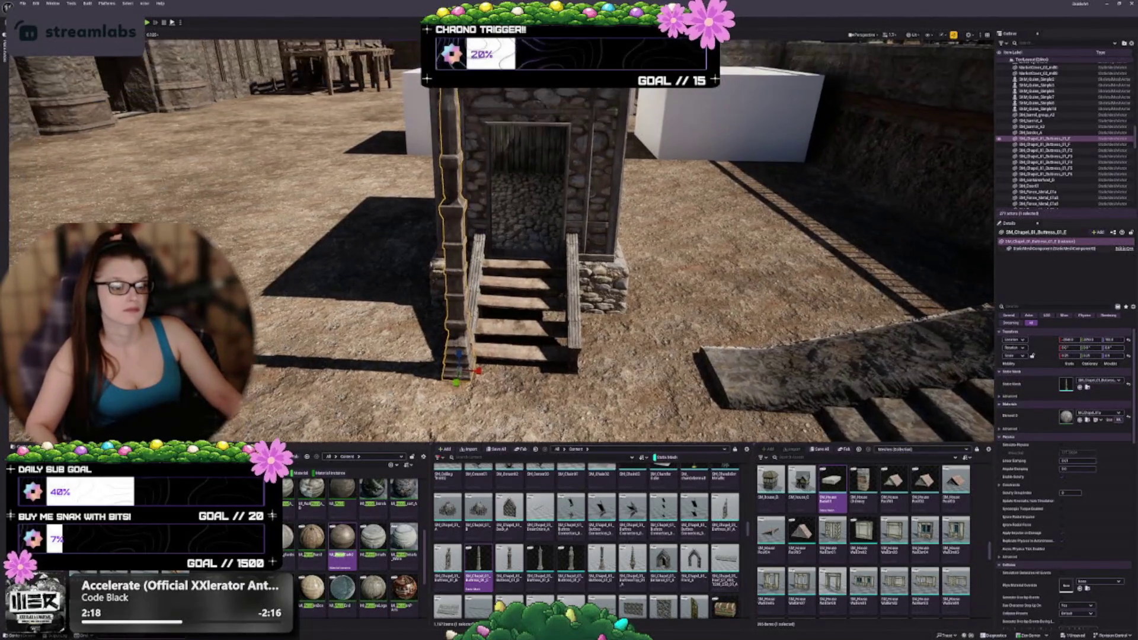
key(ctrl+z)
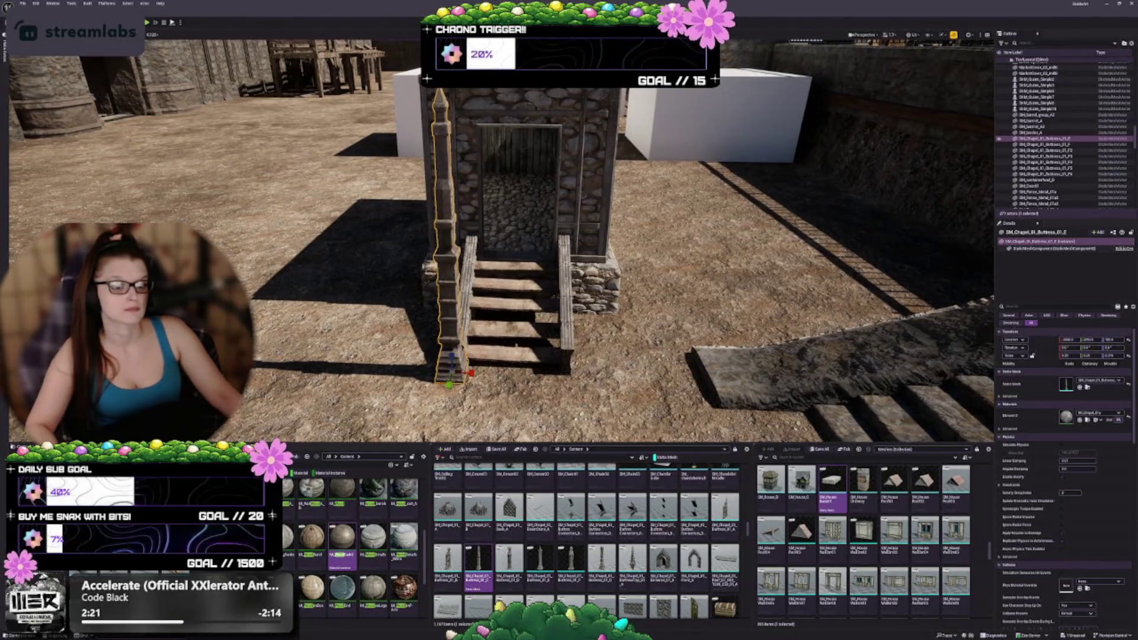
scroll(511, 337, up, 1)
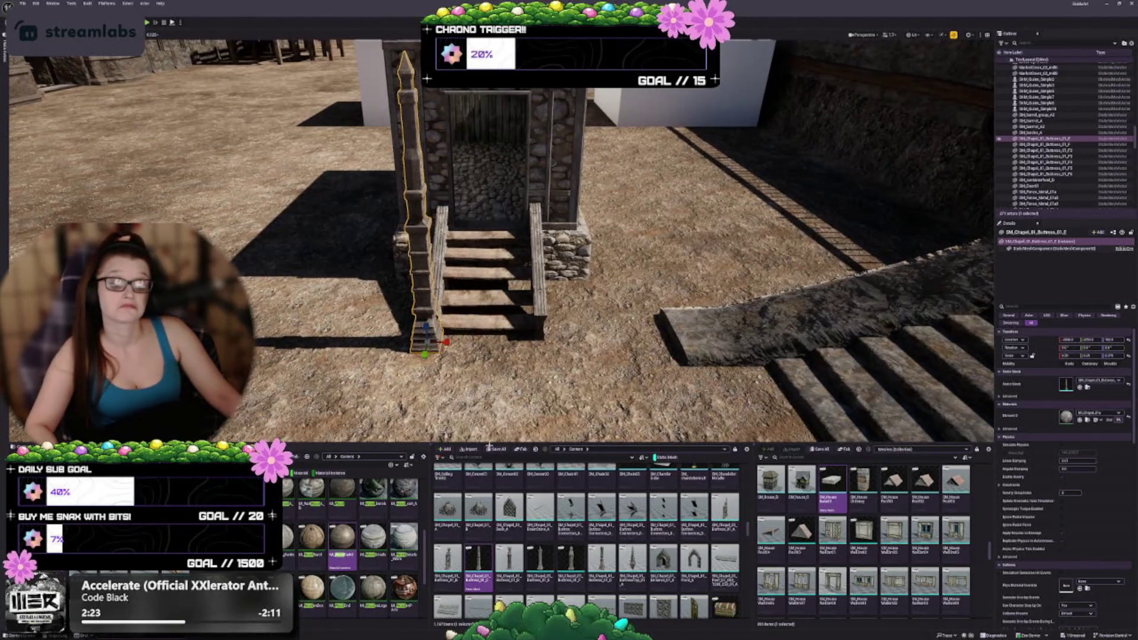
Duplicate the pillar to the right of the stairs and swap in the shorter buttress mesh.
alt+drag(441, 358, 558, 359)
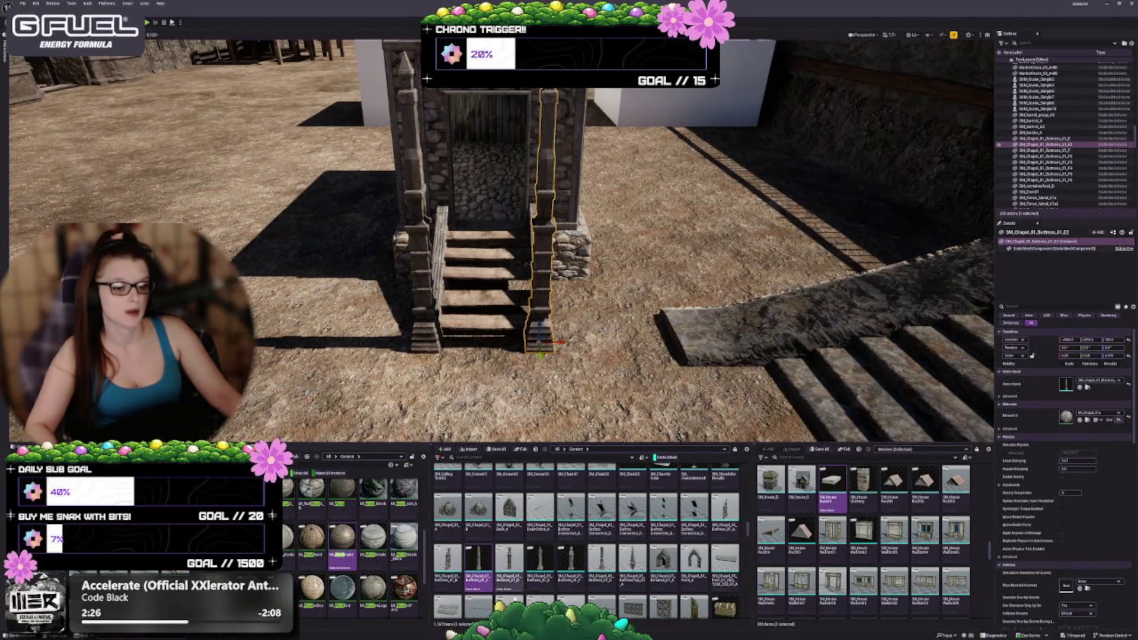
click(507, 552)
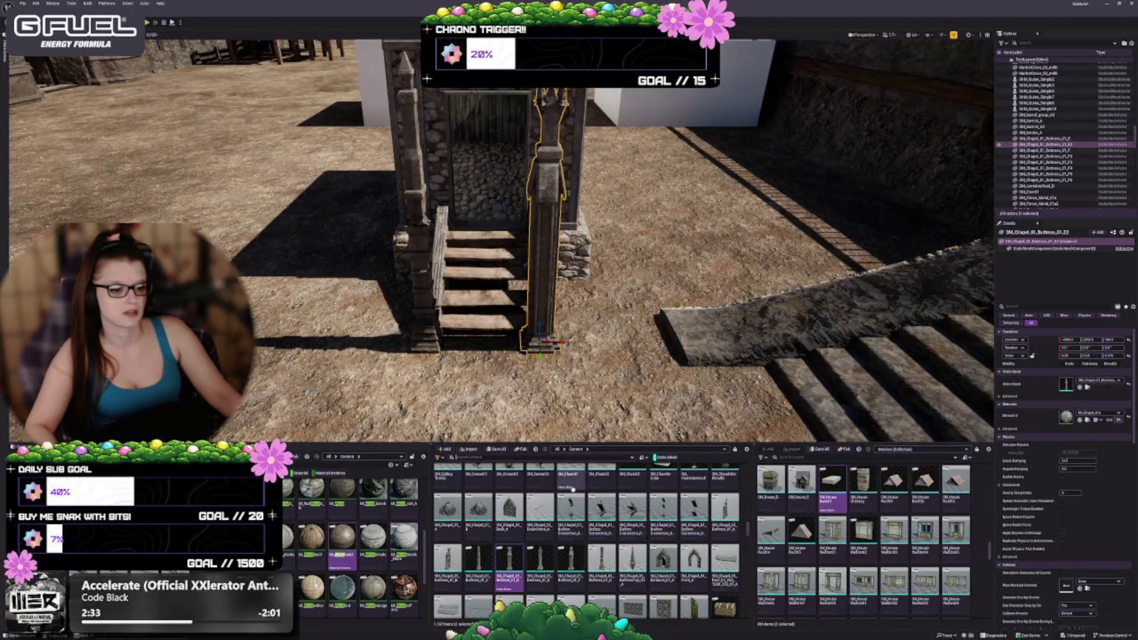
click(548, 560)
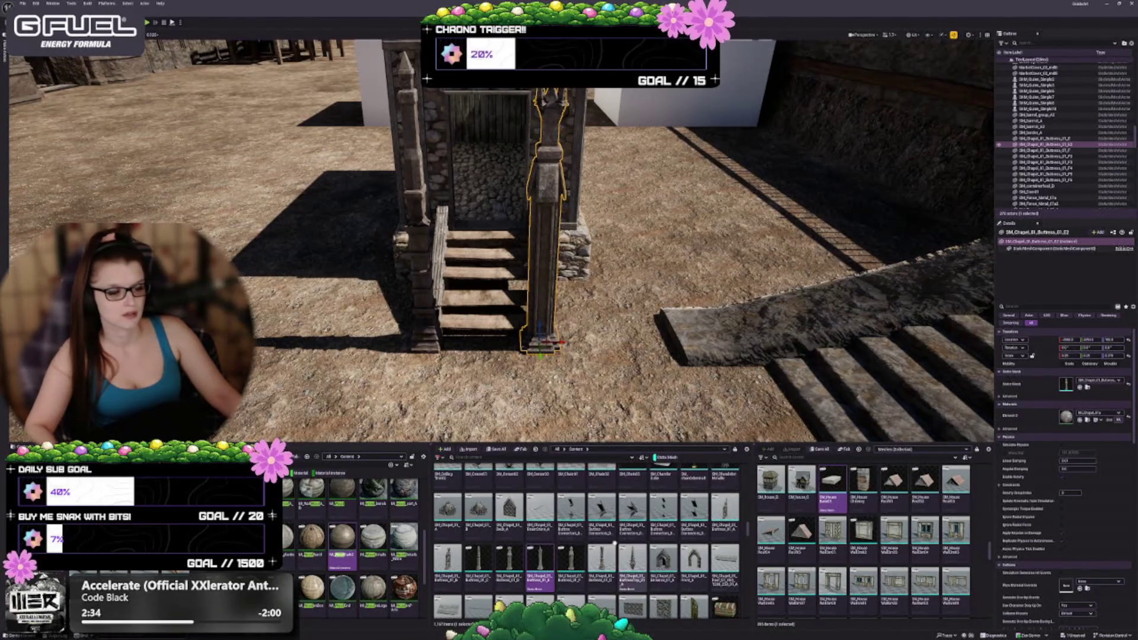
click(1080, 387)
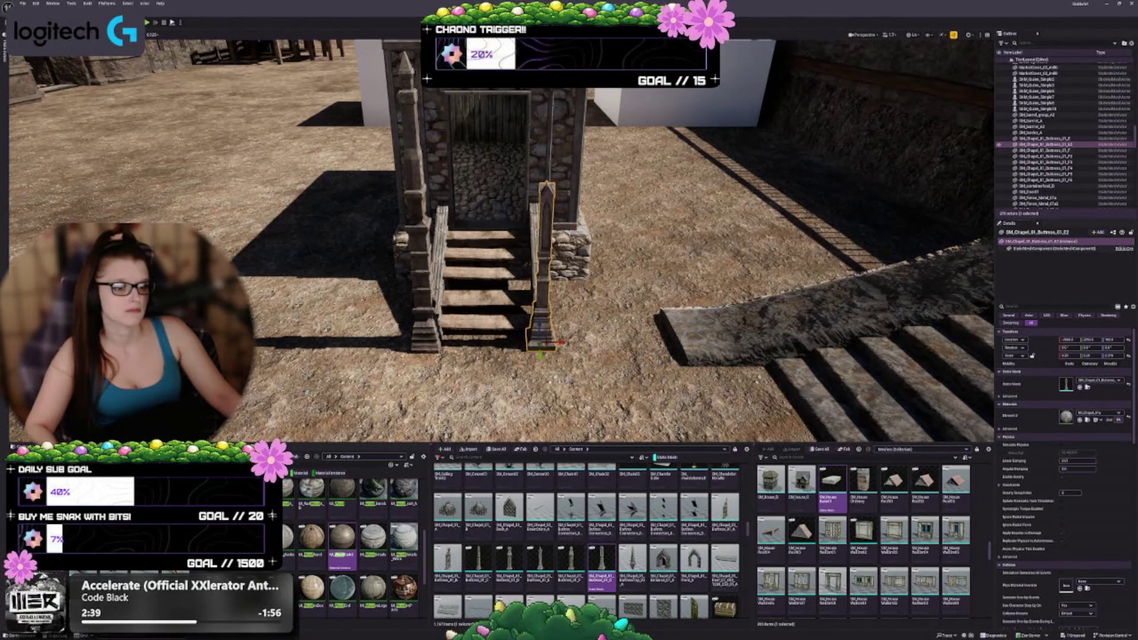
Scale the pillar on Z so its top sits just below the doorway lintel.
key(d)
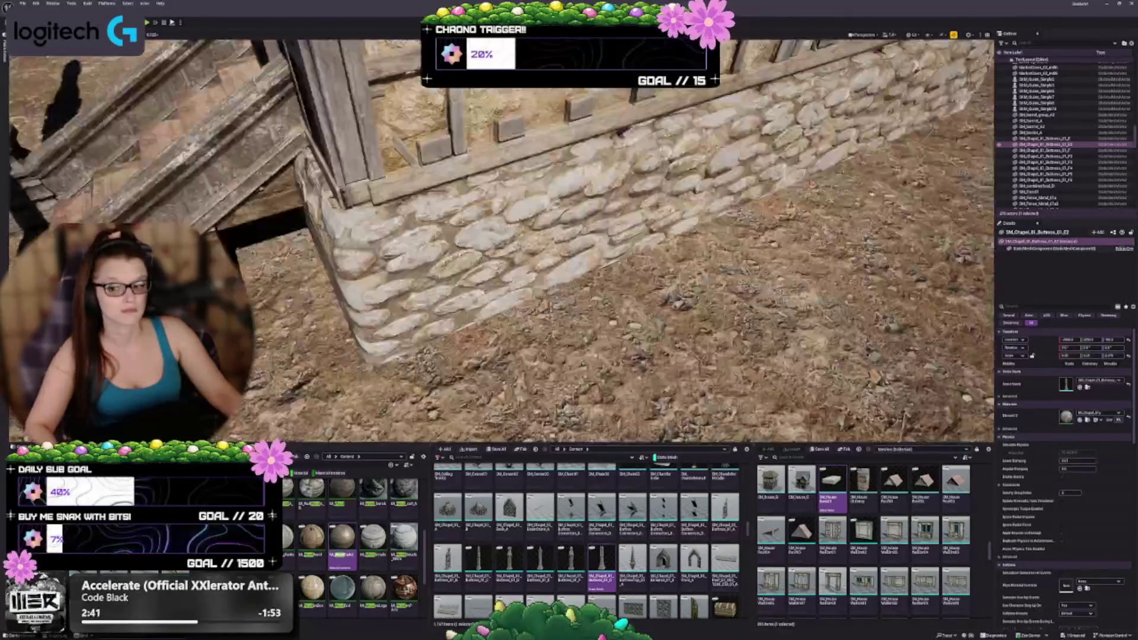
key(w)
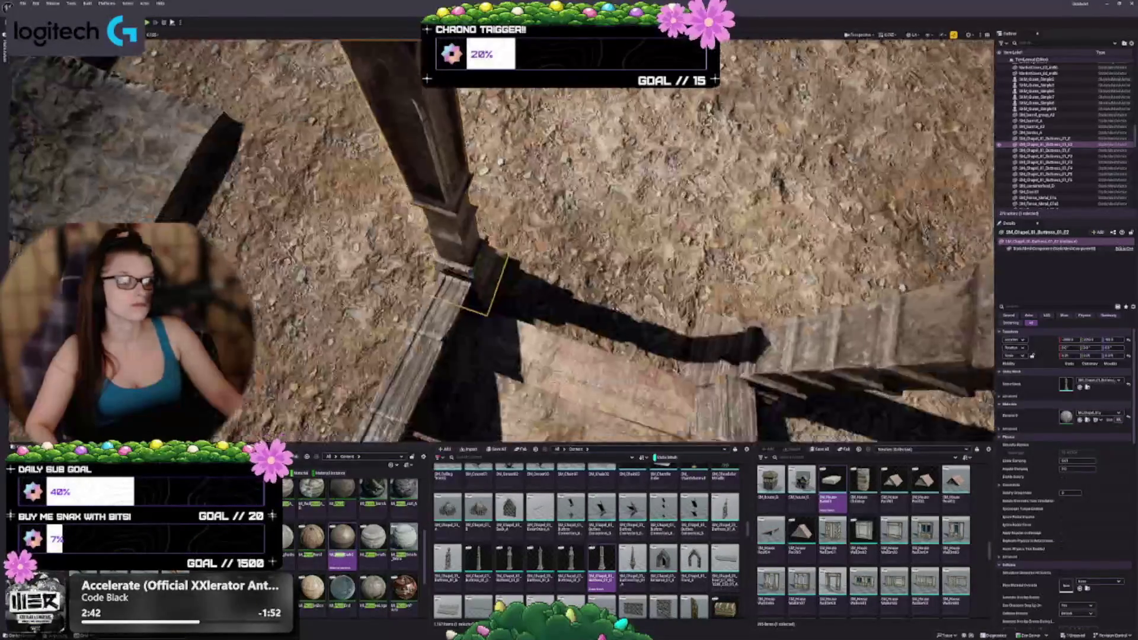
key(s)
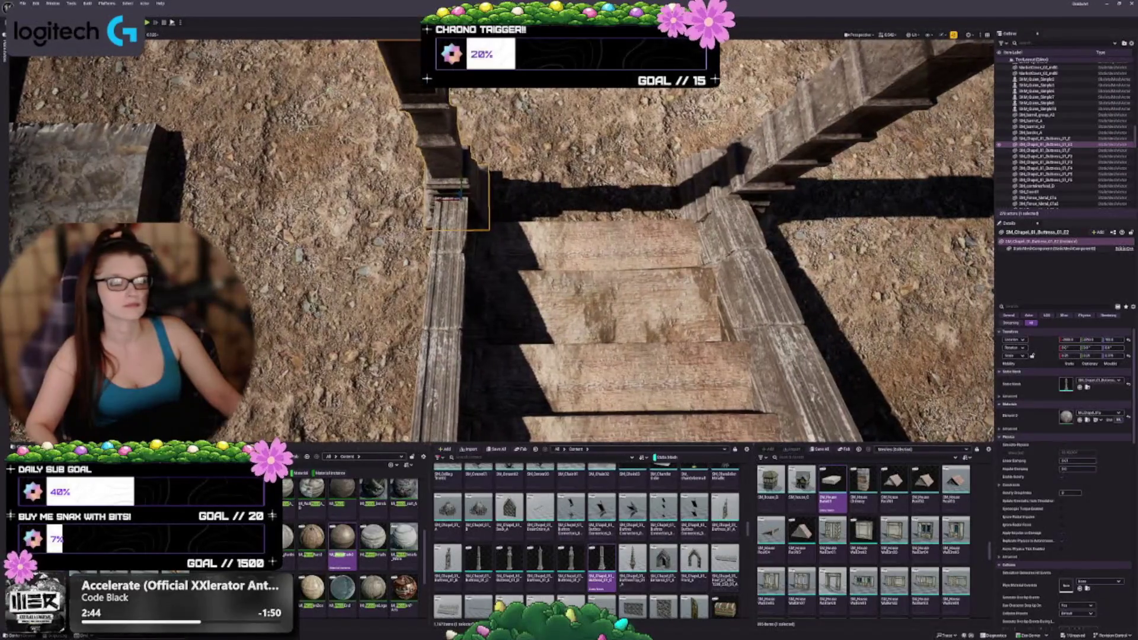
key(s)
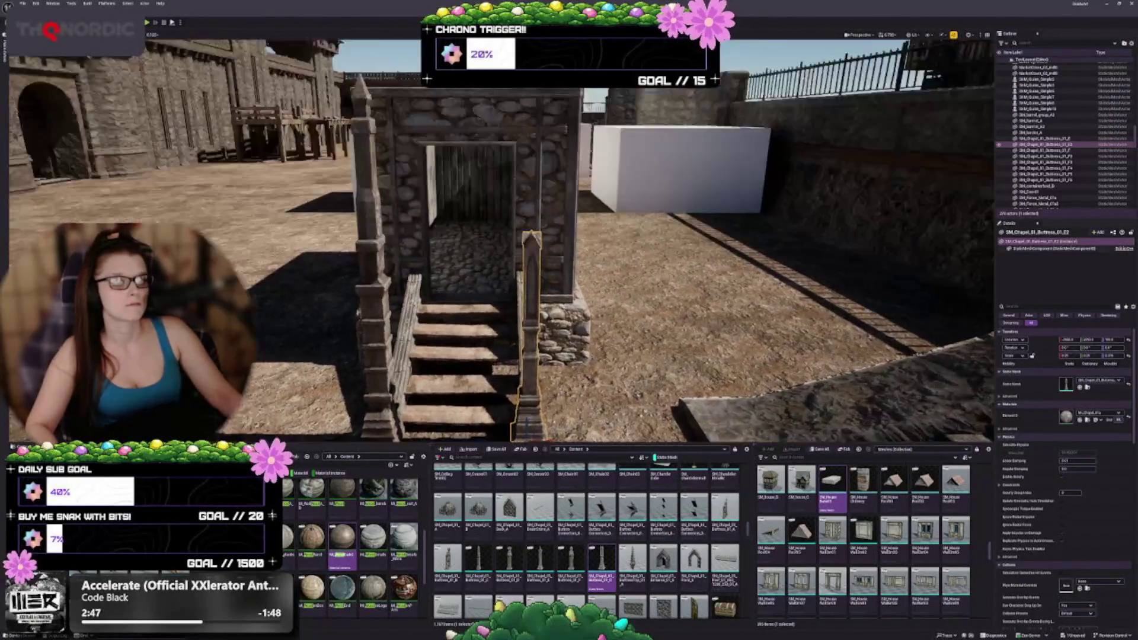
key(w)
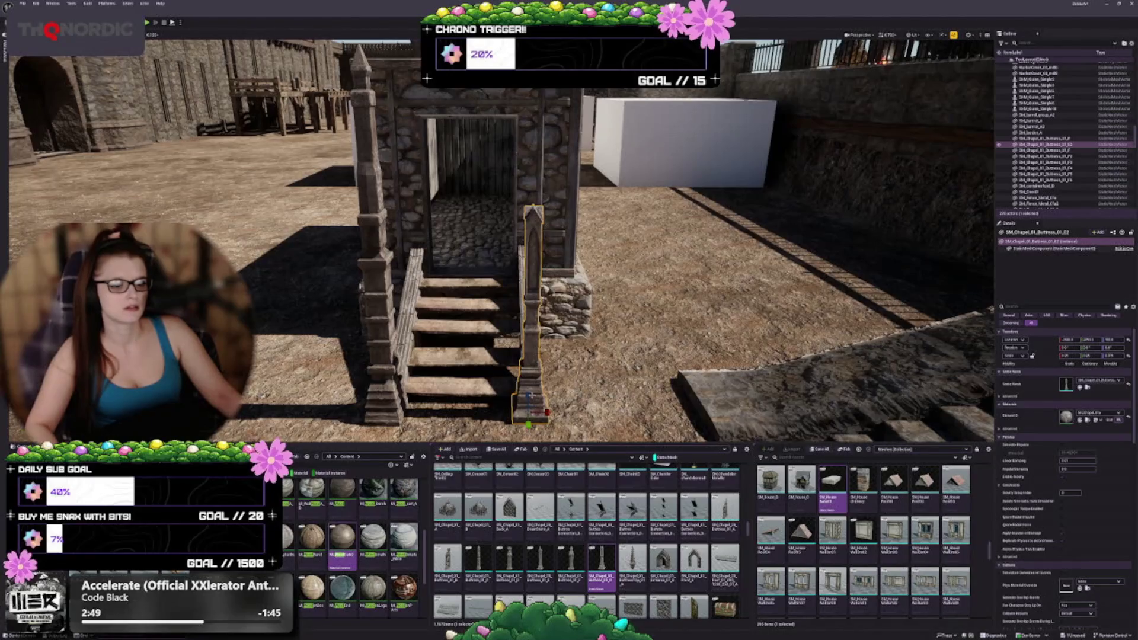
drag(529, 394, 529, 338)
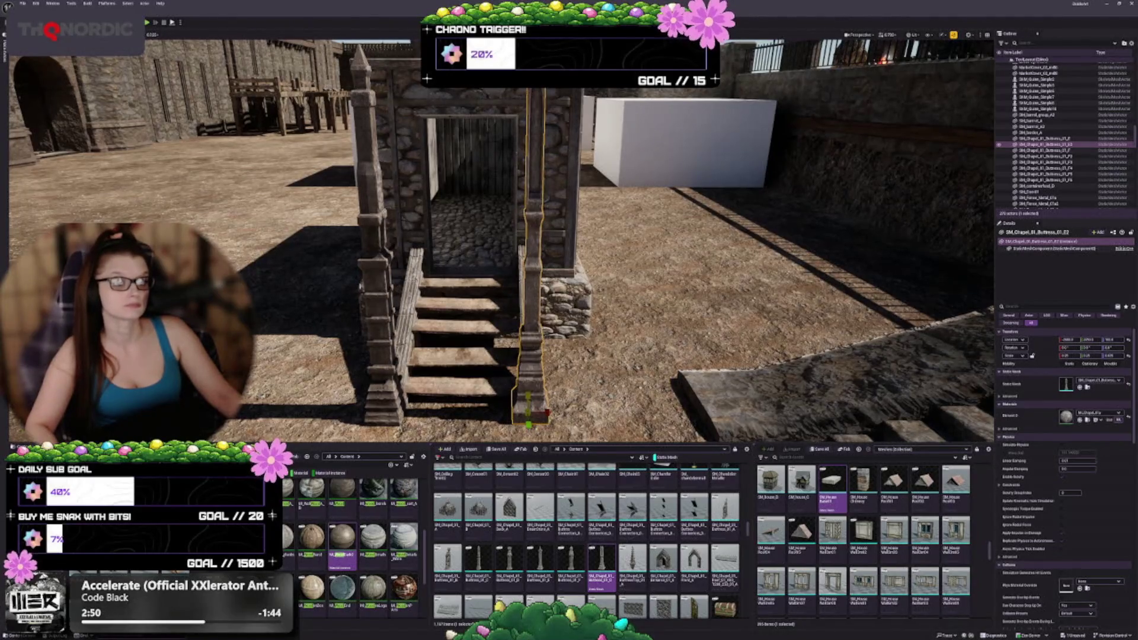
drag(529, 394, 529, 432)
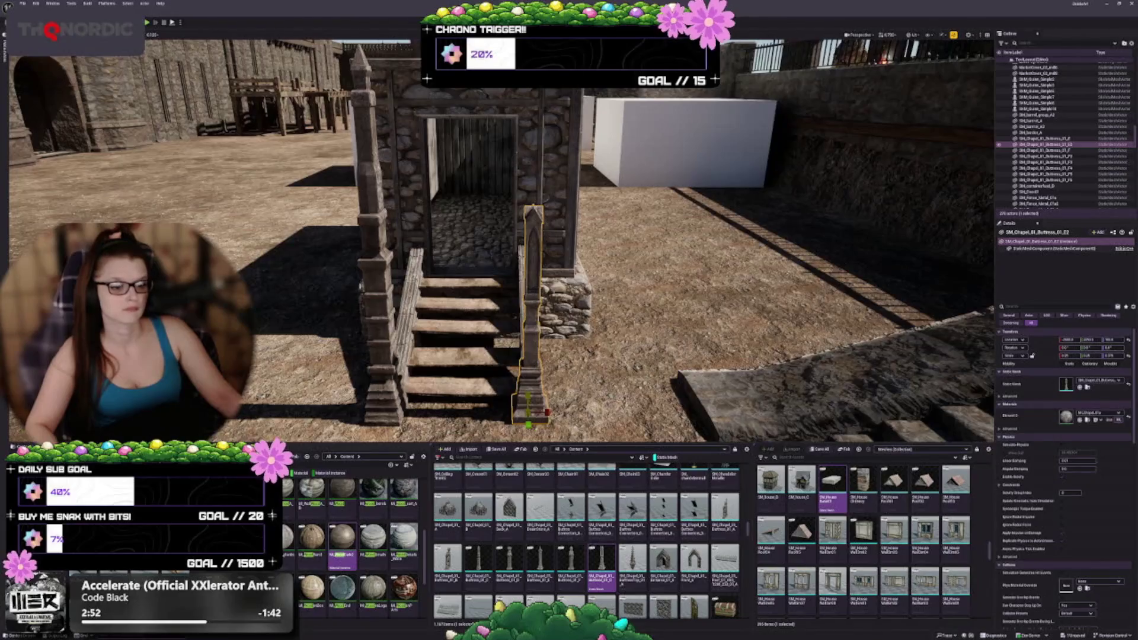
key(w)
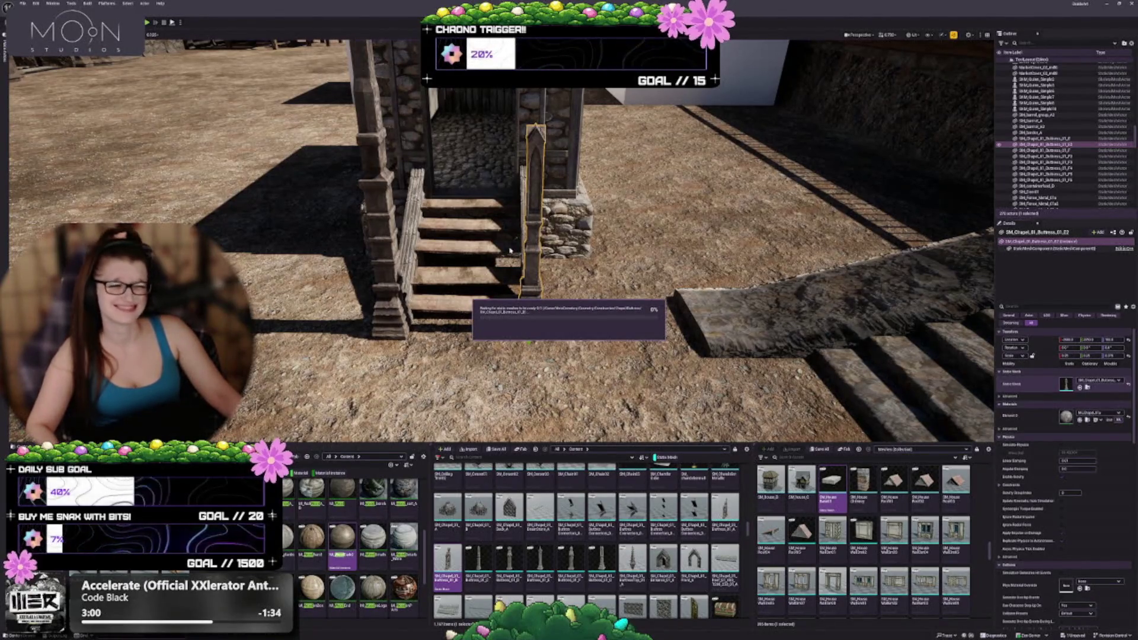
drag(447, 261, 353, 237)
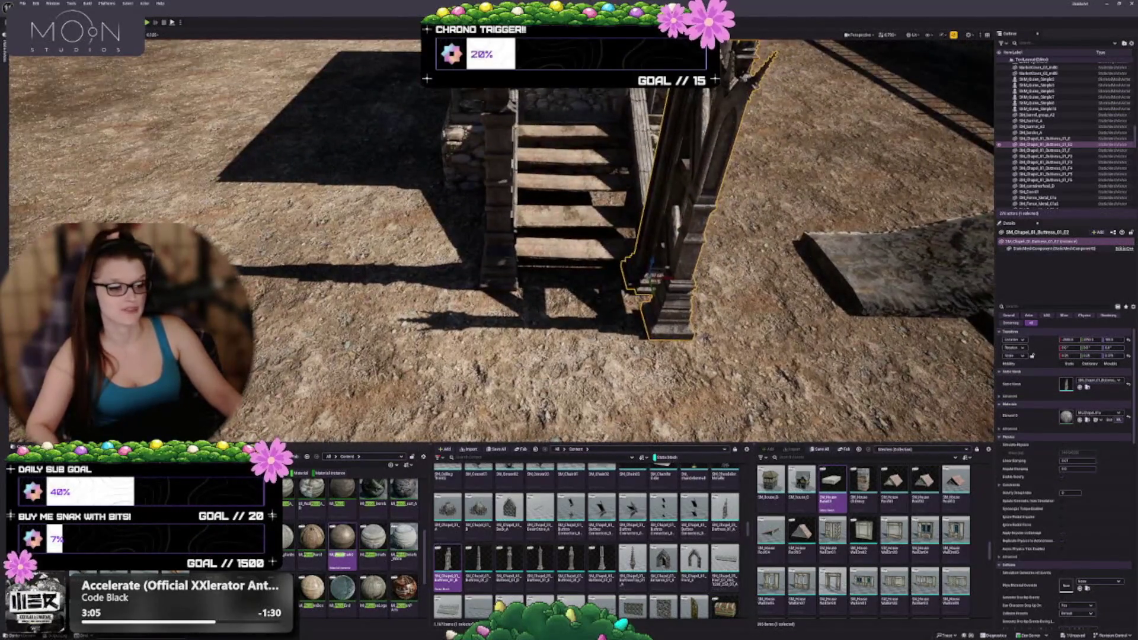
scroll(705, 603, down, 1)
scroll(705, 603, down, 2)
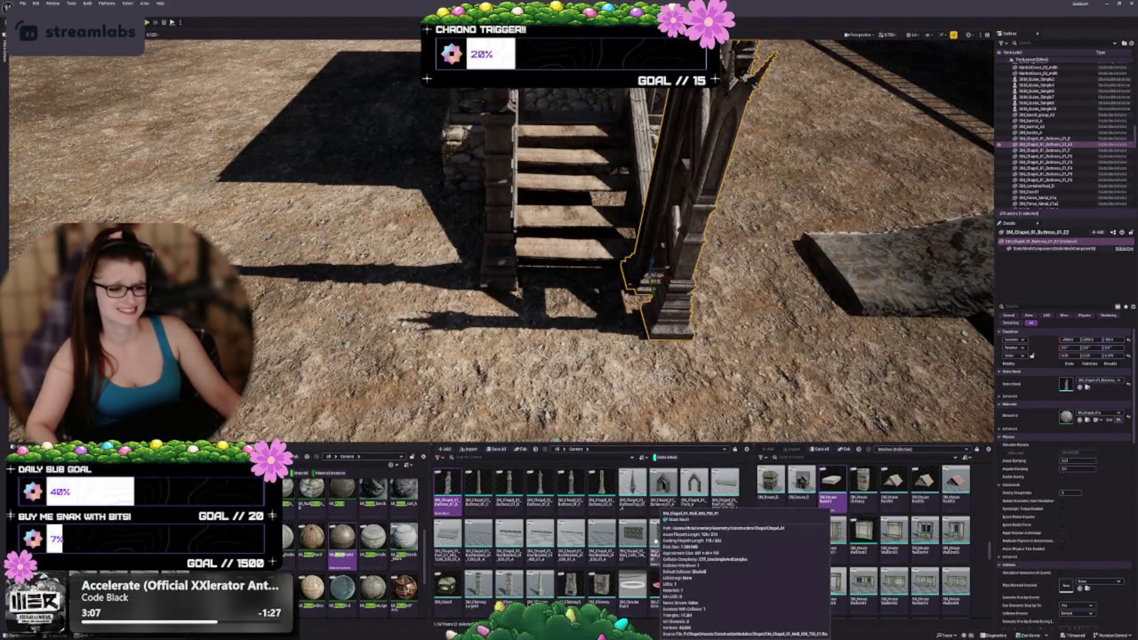
scroll(587, 575, down, 4)
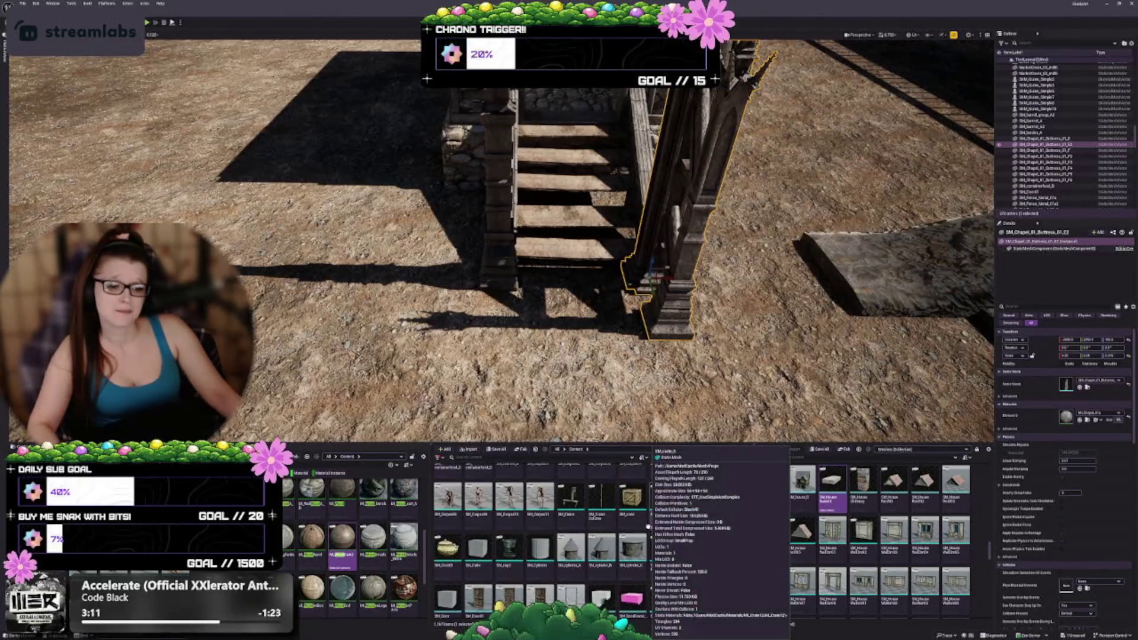
scroll(681, 516, down, 3)
scroll(693, 507, down, 3)
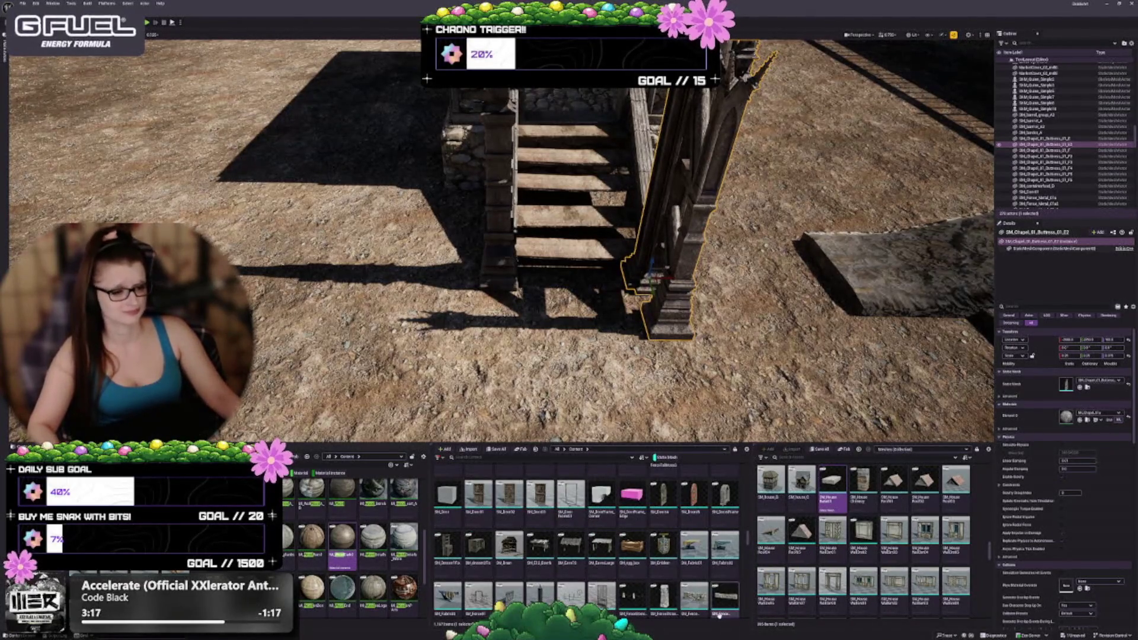
mouse_move(718, 615)
scroll(711, 605, down, 2)
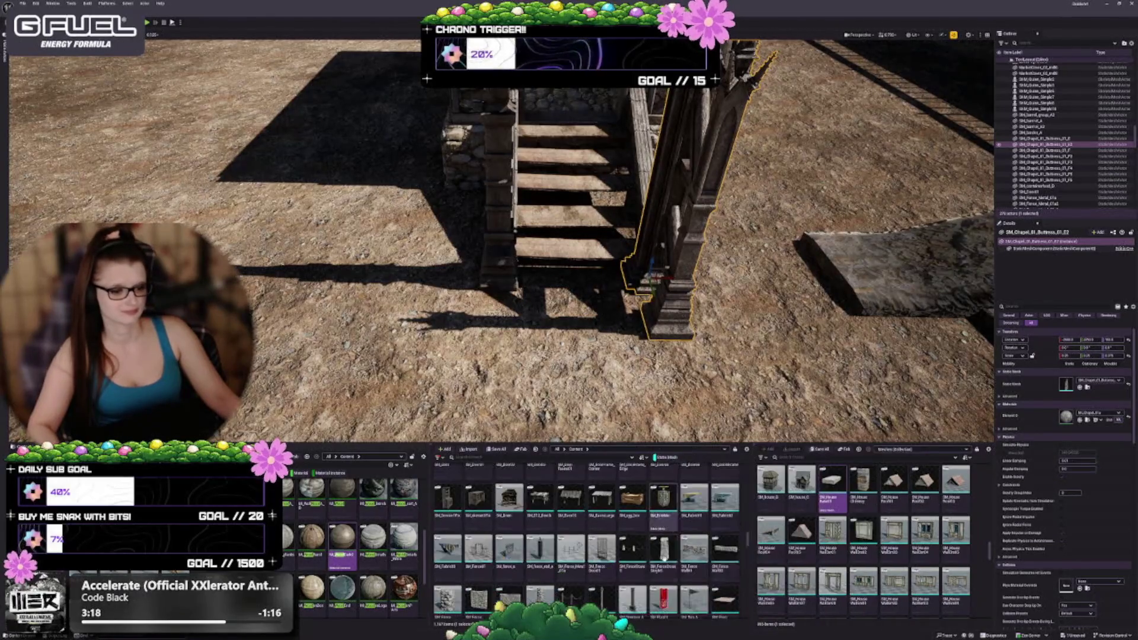
mouse_move(828, 557)
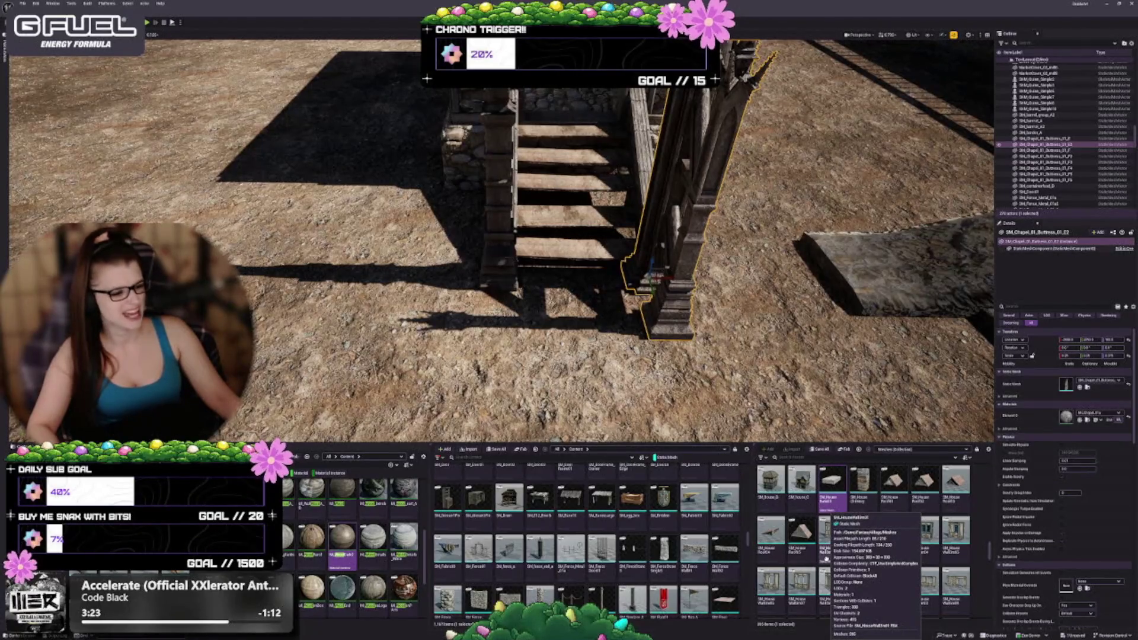
scroll(740, 536, down, 2)
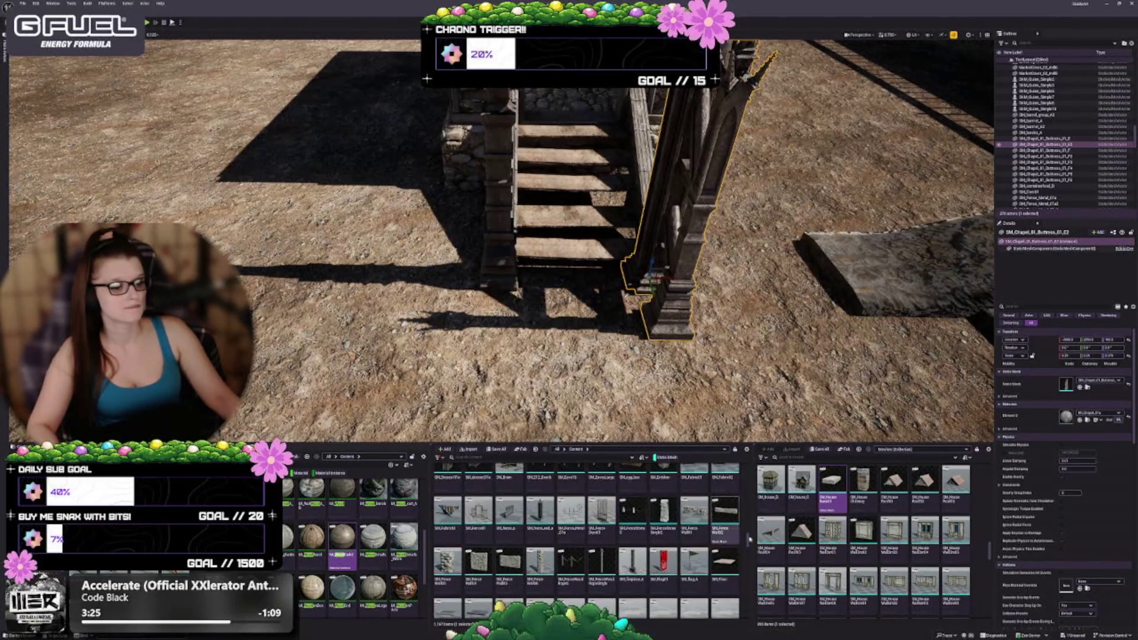
scroll(741, 536, down, 2)
scroll(699, 521, down, 2)
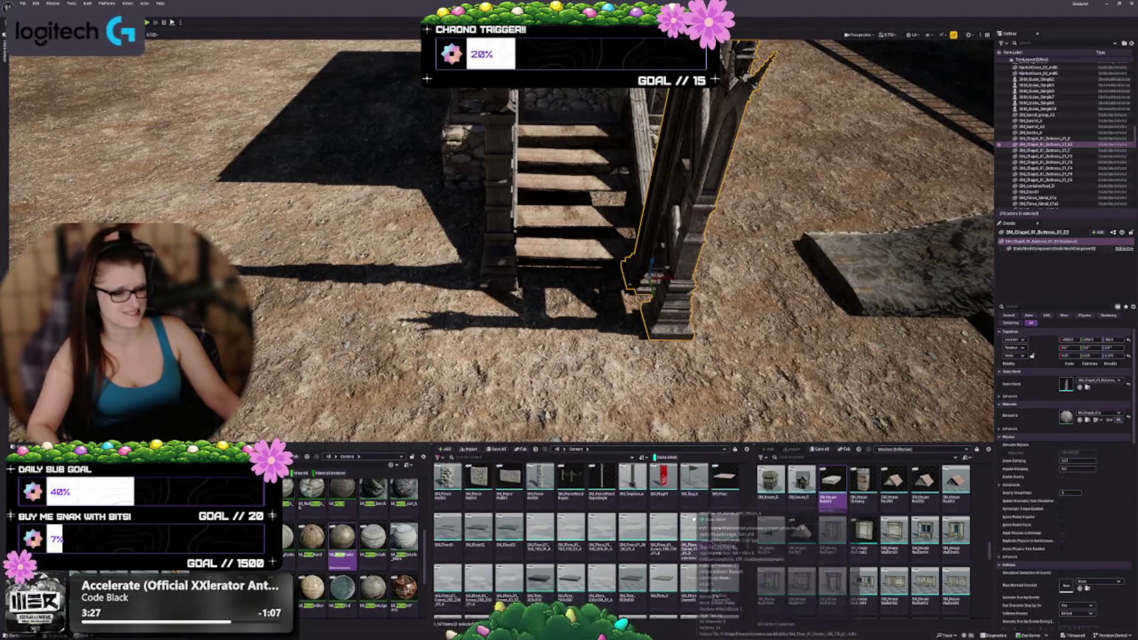
scroll(696, 518, down, 5)
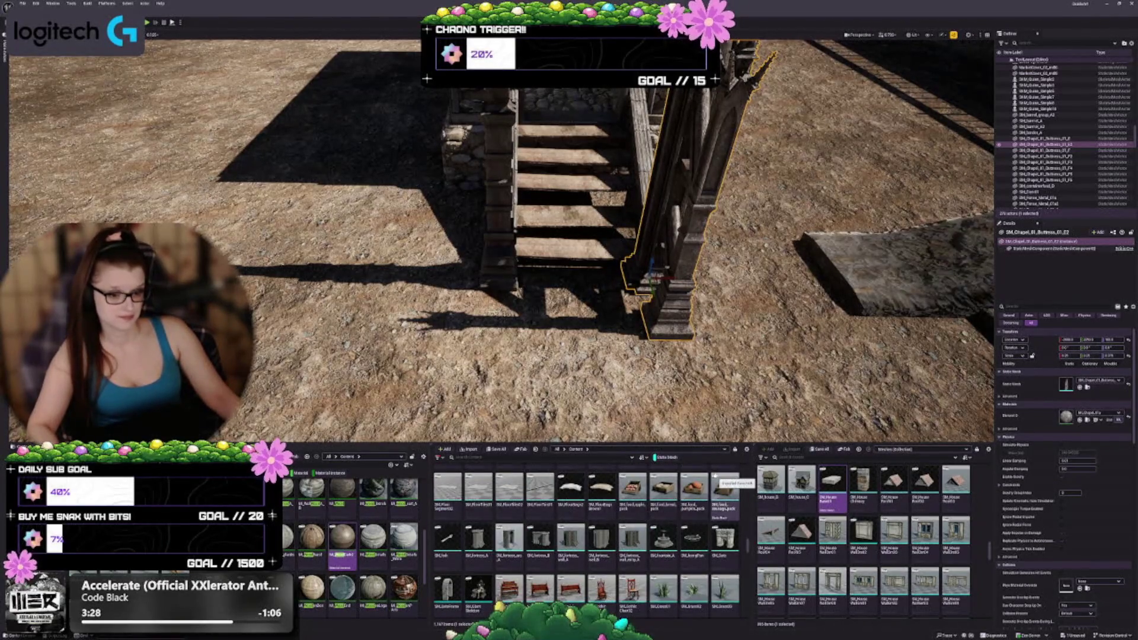
scroll(708, 486, down, 5)
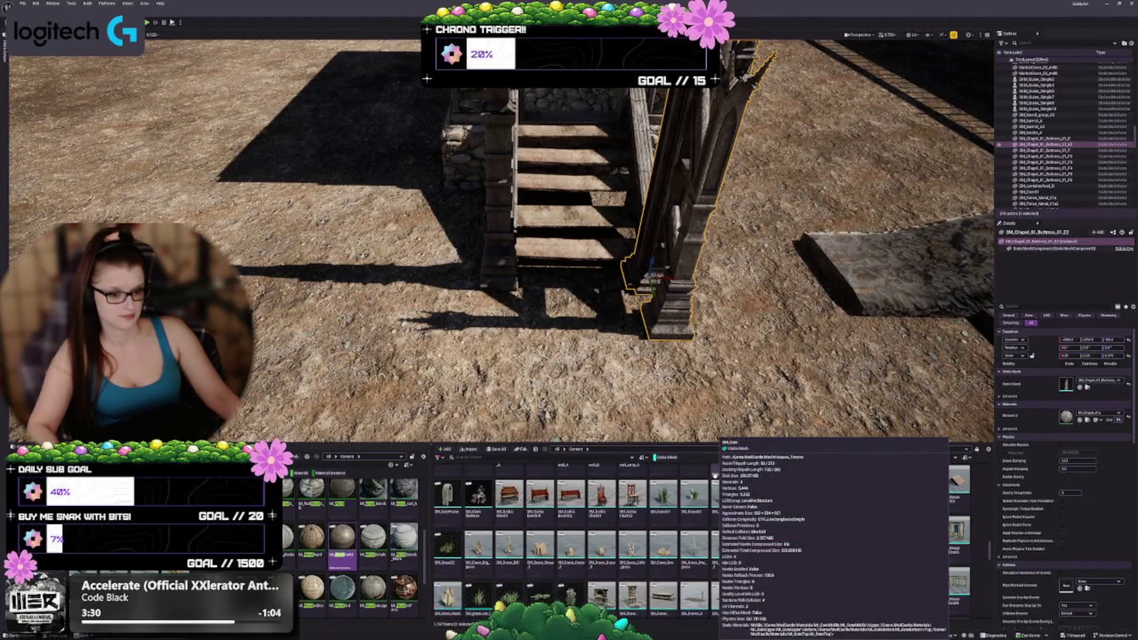
scroll(706, 510, down, 5)
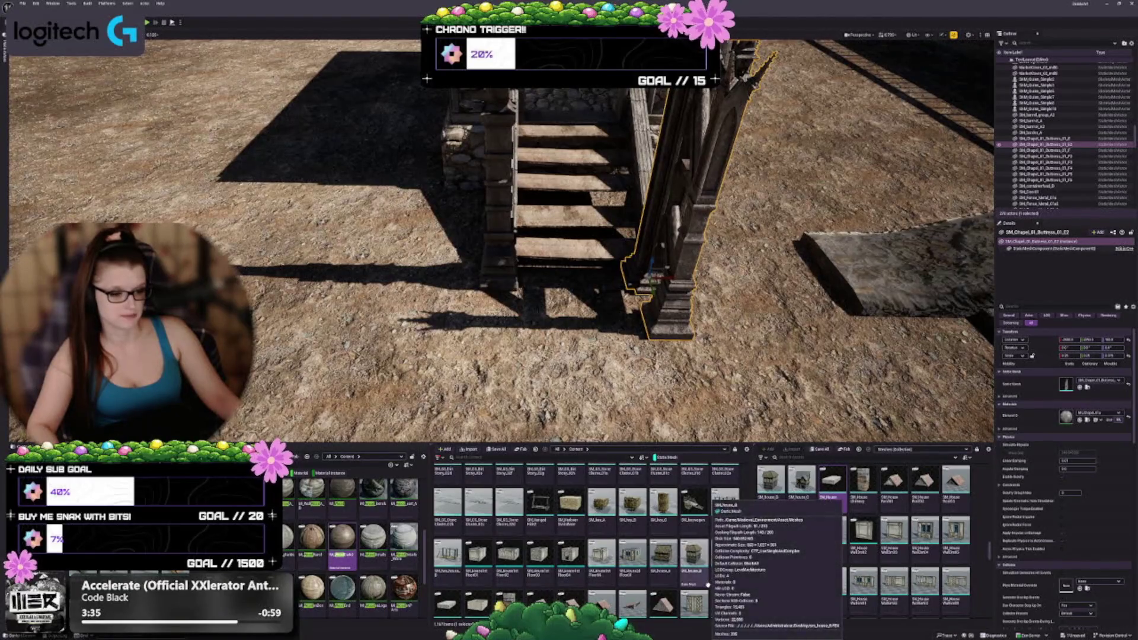
scroll(702, 550, down, 2)
scroll(696, 547, down, 2)
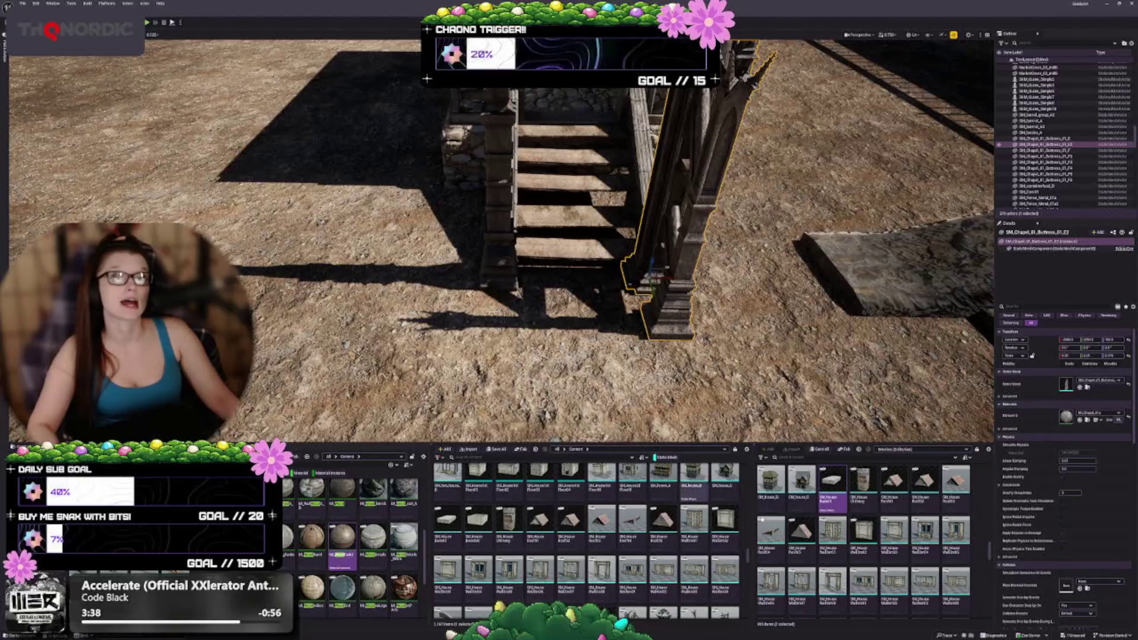
scroll(678, 551, up, 2)
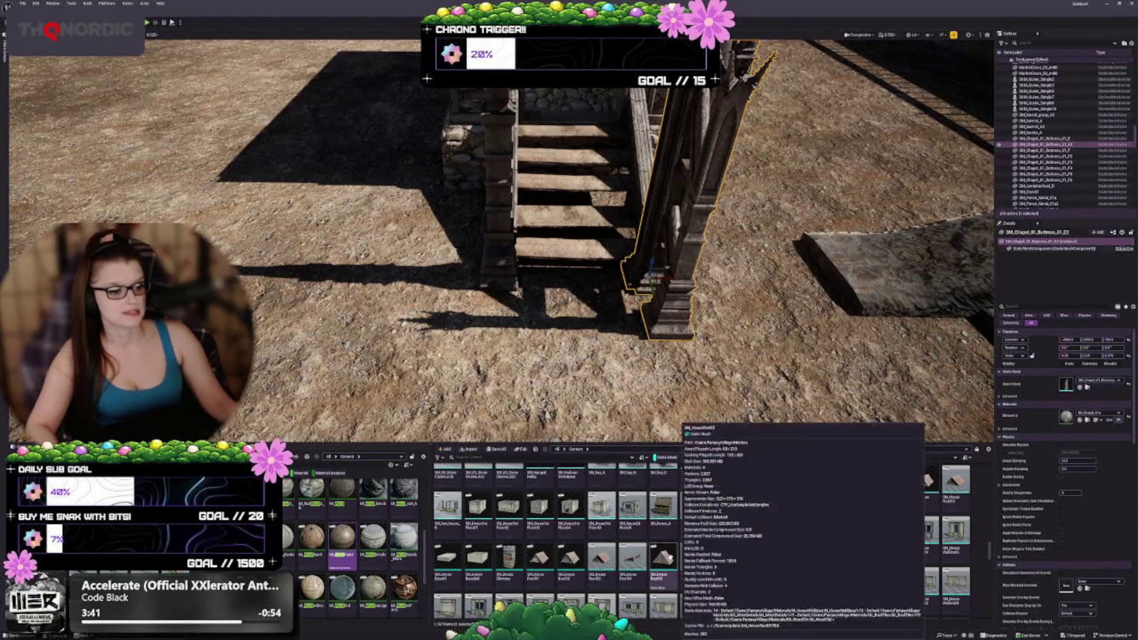
Delete and restore the buttress, then Alt-drag a copy to the right of the stairs.
scroll(680, 547, up, 1)
key(s)
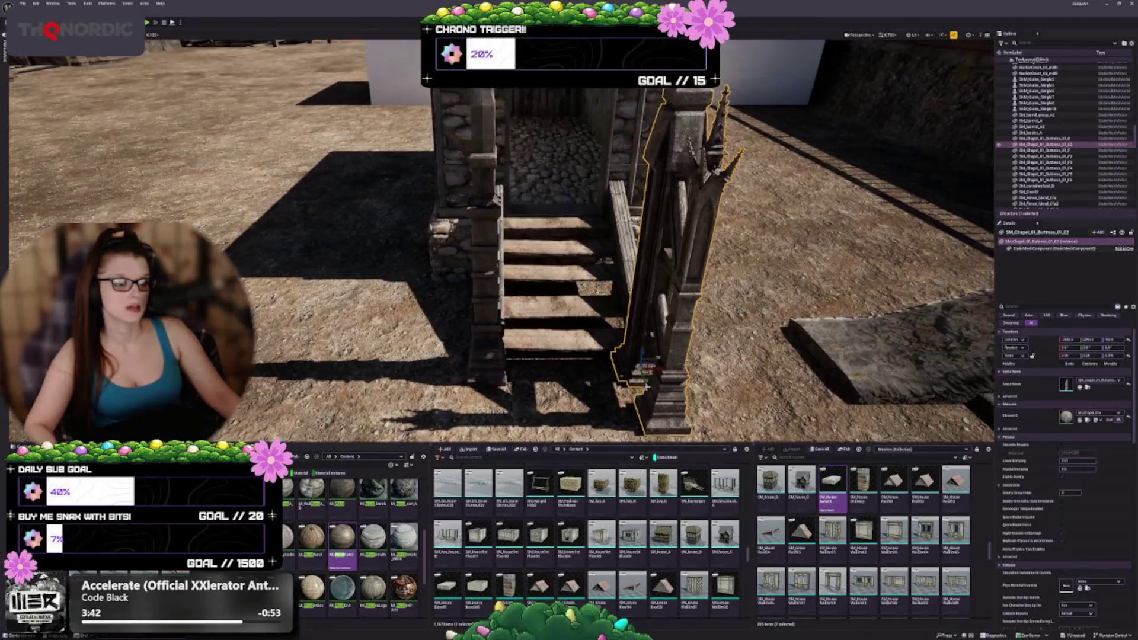
key(Delete)
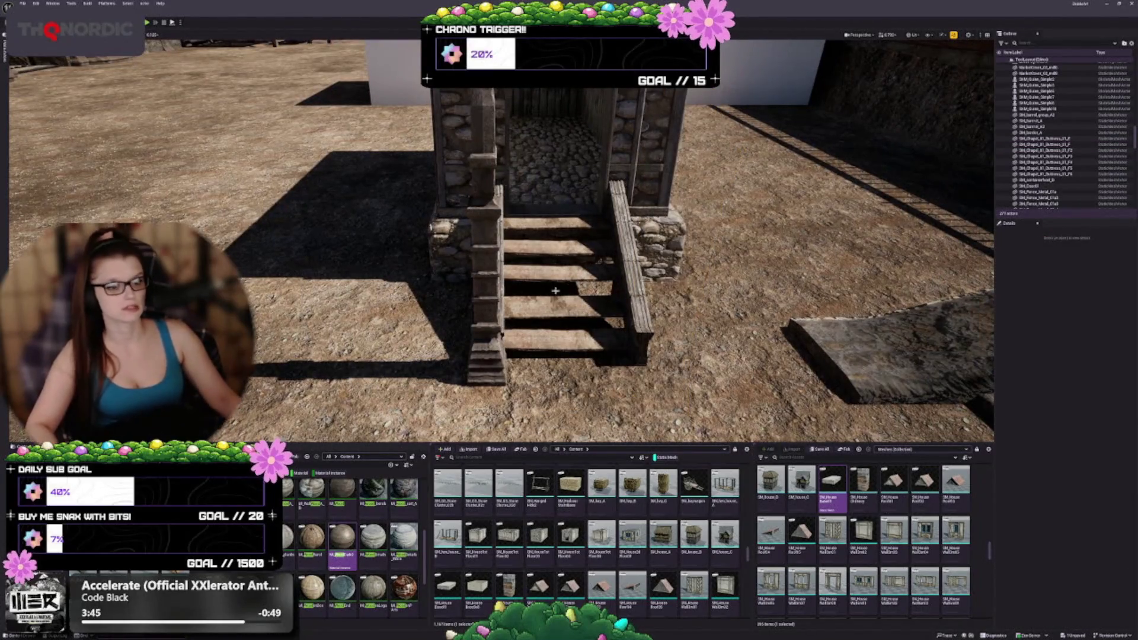
key(ctrl+z)
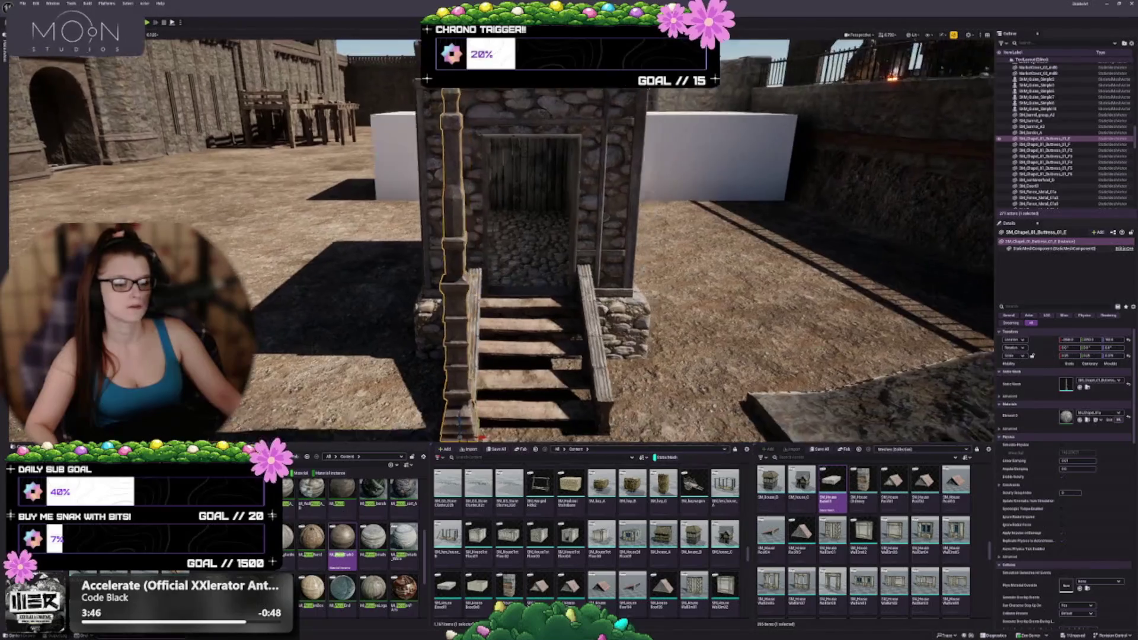
scroll(578, 246, up, 5)
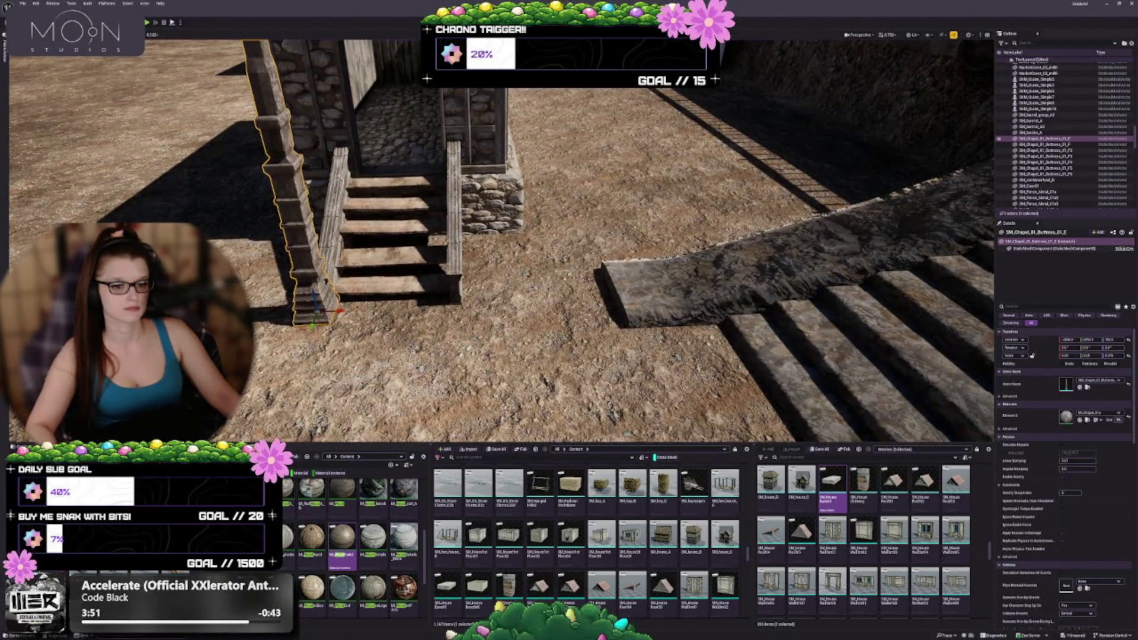
drag(340, 310, 482, 313)
Select the original Buttress_01_E and nudge it slightly to the right.
scroll(483, 313, down, 3)
mouse_move(569, 237)
mouse_down()
mouse_move(560, 355)
mouse_move(592, 237)
mouse_move(640, 237)
mouse_up()
mouse_move(569, 237)
mouse_down()
mouse_move(604, 255)
mouse_move(557, 237)
mouse_up()
click(486, 279)
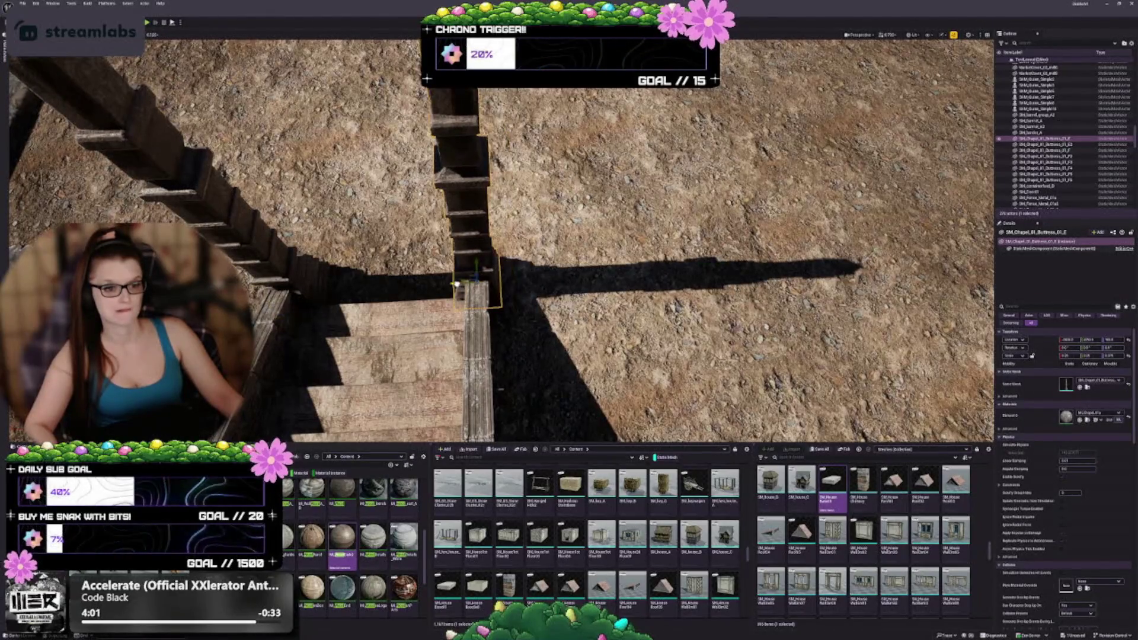
drag(507, 321, 507, 301)
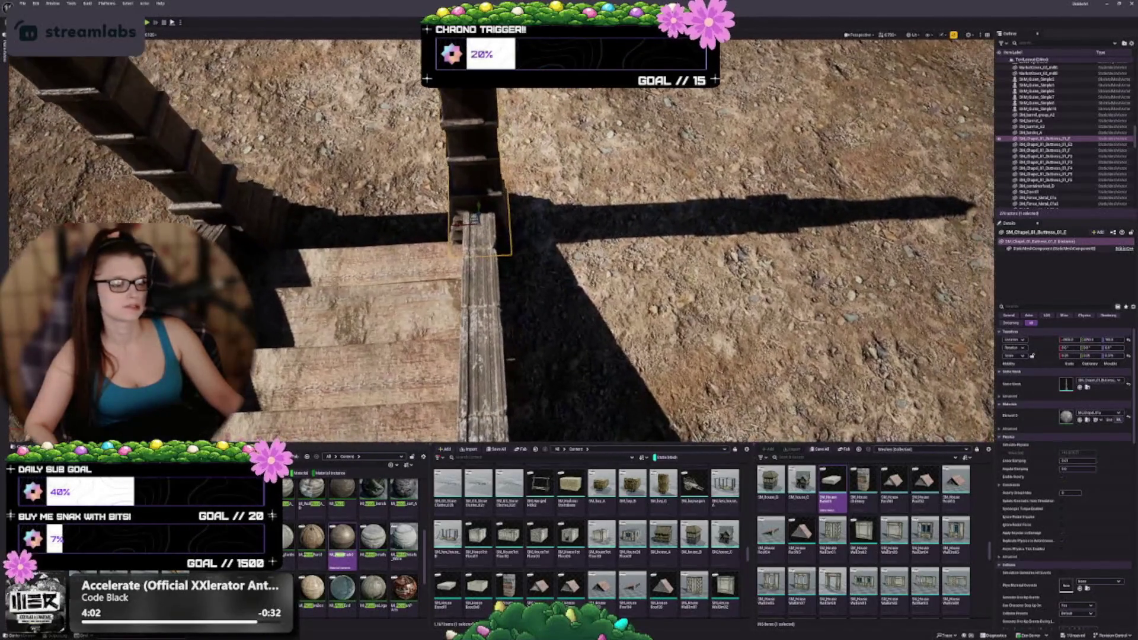
drag(456, 224, 569, 241)
Compare the two buttresses and view the stairs head-on with the castle behind.
click(512, 249)
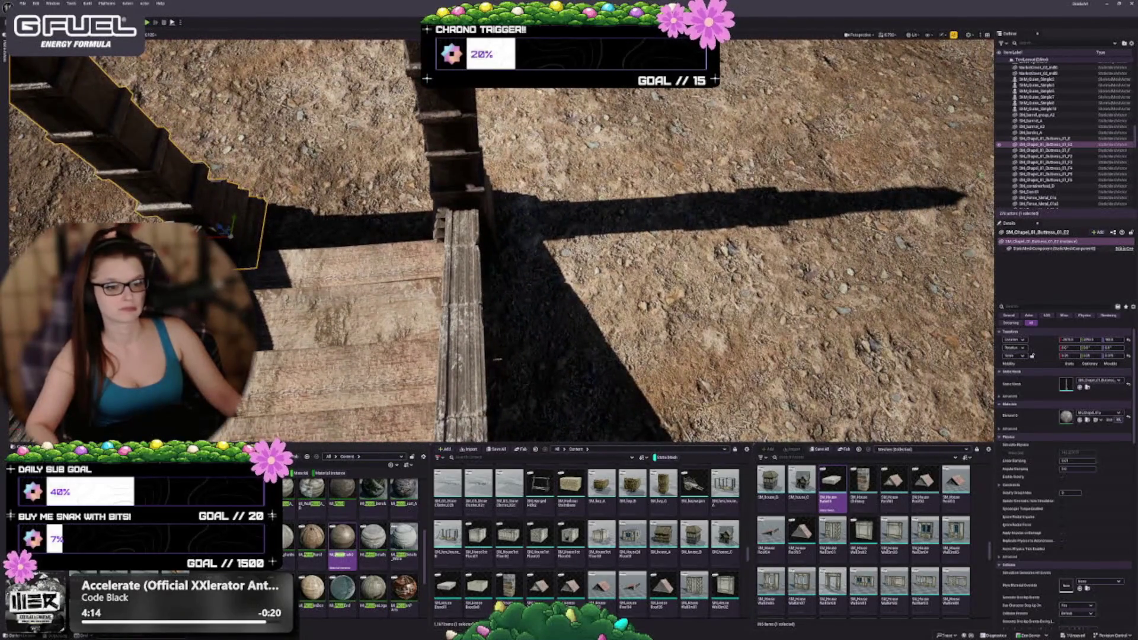
click(466, 228)
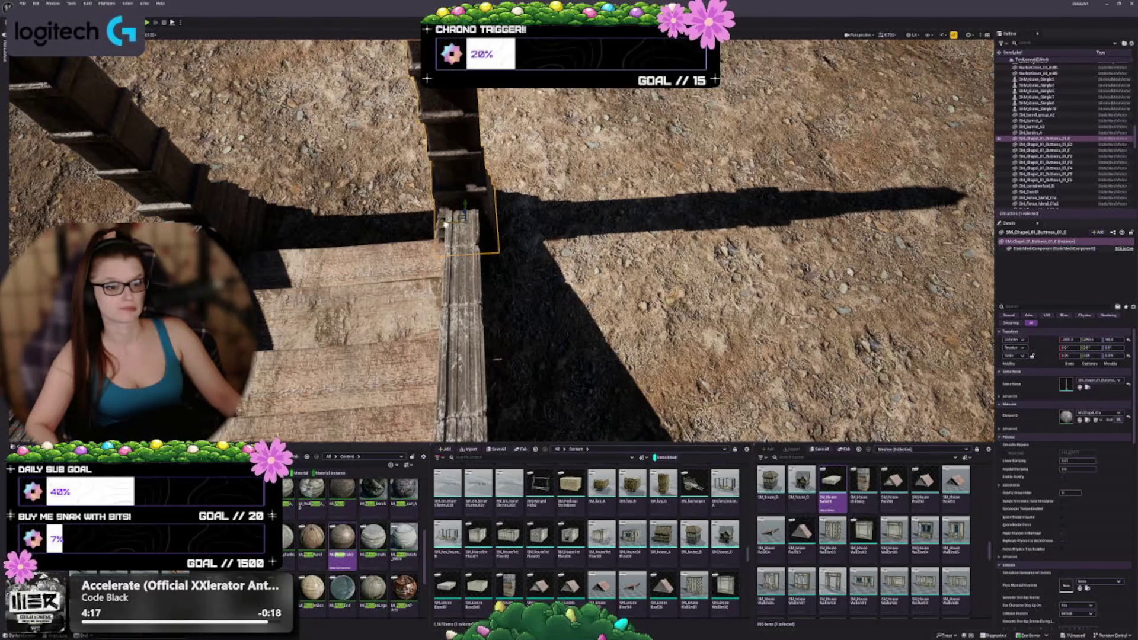
drag(465, 228, 483, 217)
mouse_move(542, 271)
mouse_down()
mouse_move(509, 308)
mouse_move(561, 320)
mouse_move(561, 335)
mouse_up()
mouse_move(461, 316)
mouse_down()
mouse_move(461, 332)
mouse_move(461, 316)
mouse_move(520, 352)
mouse_move(569, 335)
mouse_move(447, 222)
mouse_up()
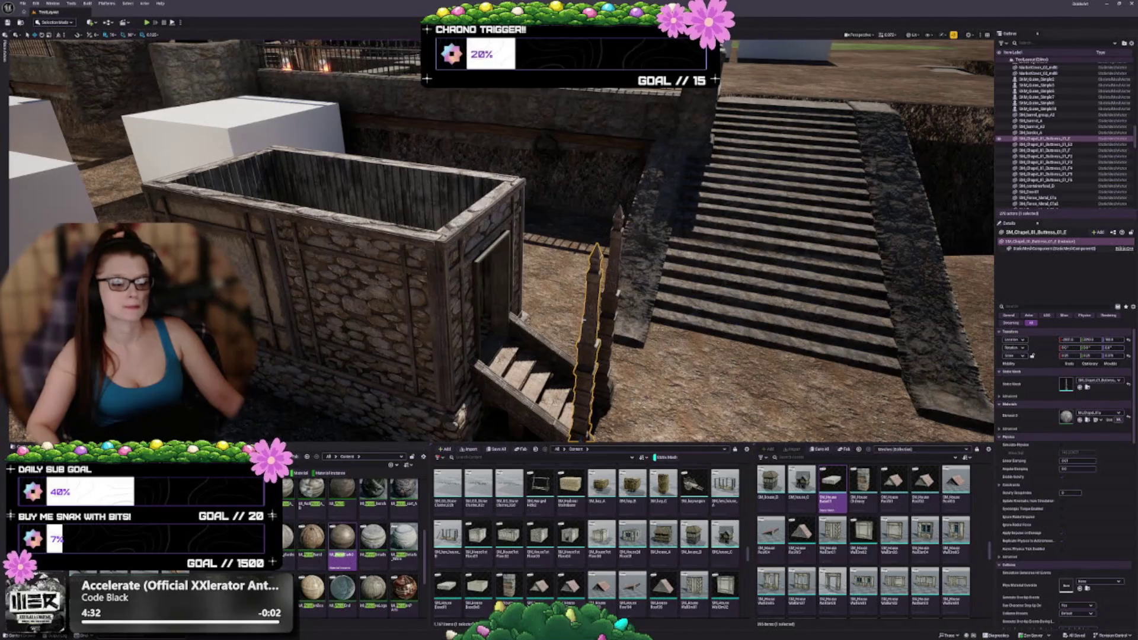
Duplicate the stone house enclosure upward and turn the copy into the tiled roof mesh.
click(381, 283)
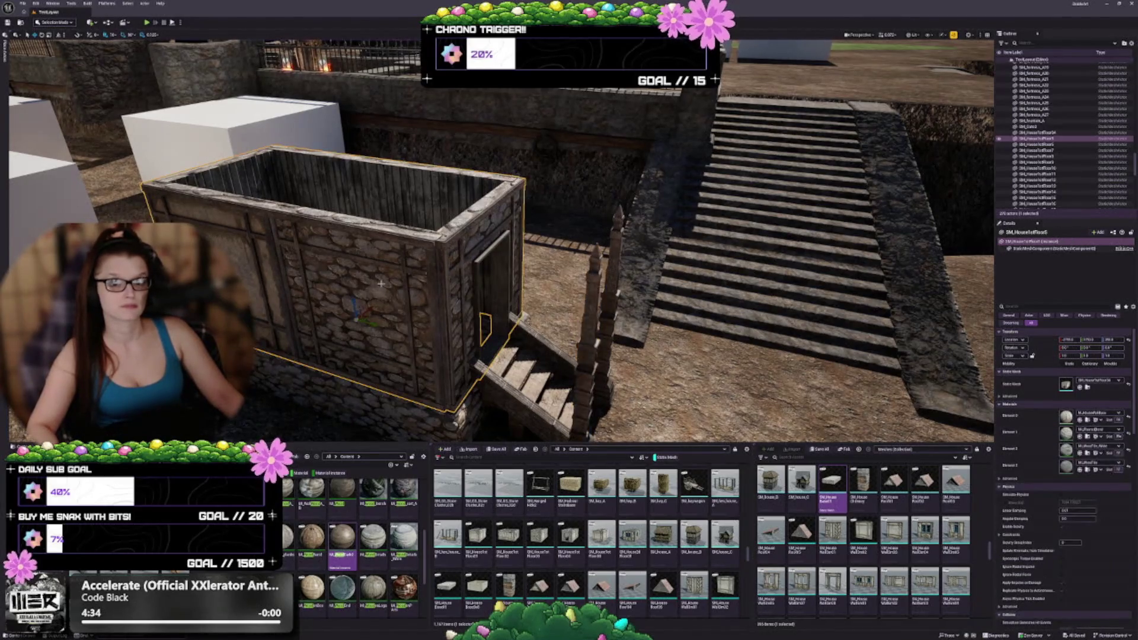
drag(366, 309, 328, 266)
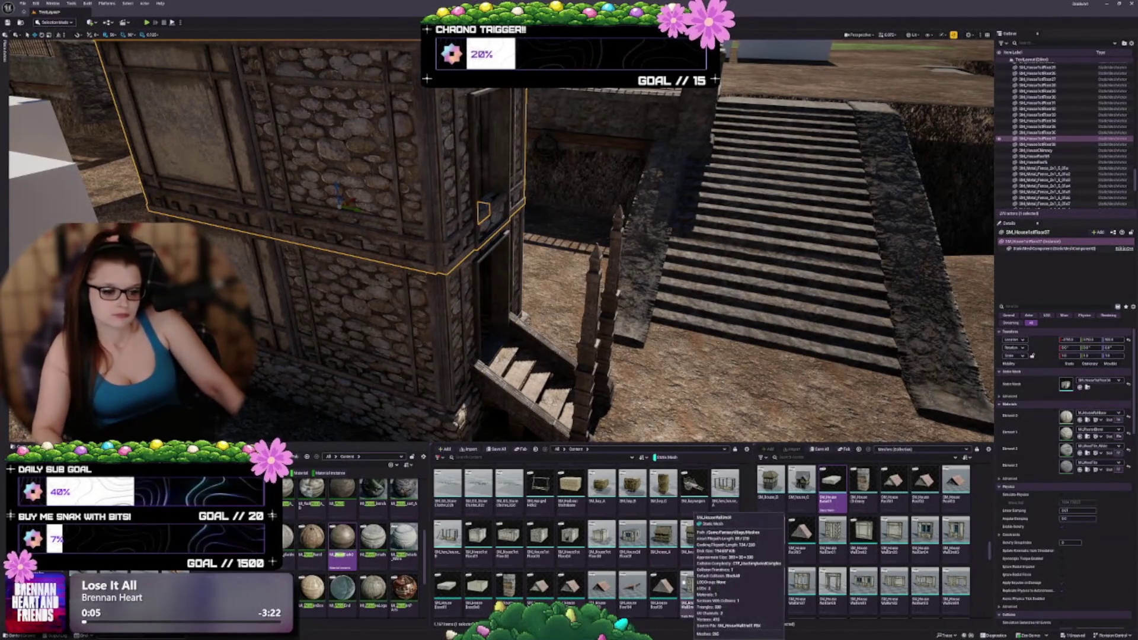
click(536, 586)
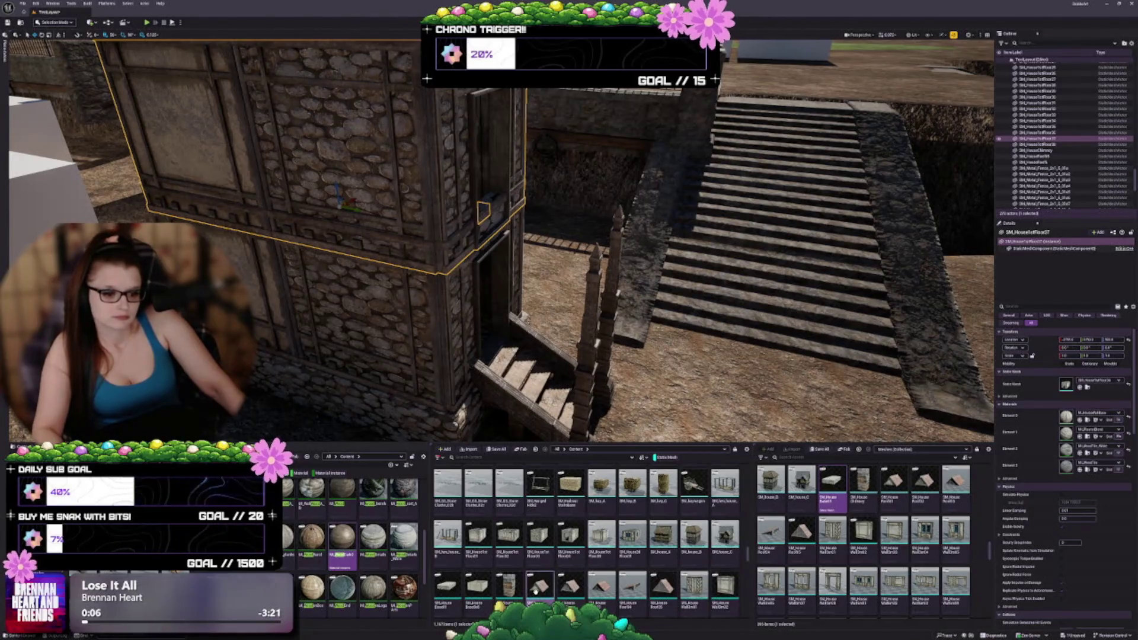
click(1079, 386)
Frame the new roof and select the next roof variant, ready to rotate.
scroll(582, 261, down, 3)
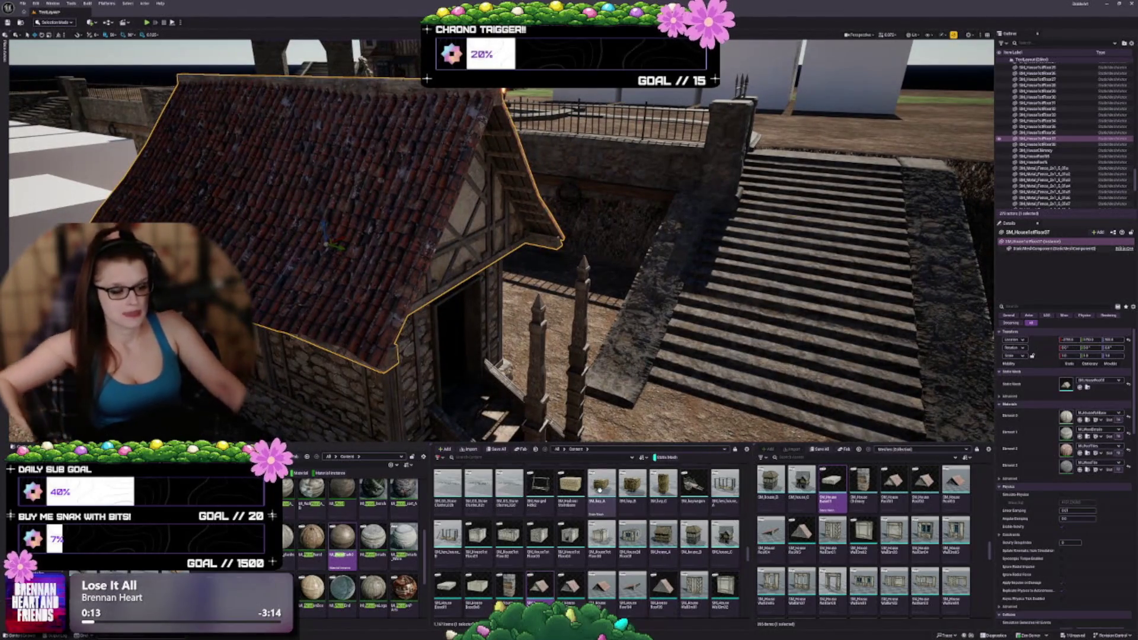
scroll(638, 533, down, 1)
scroll(637, 533, down, 1)
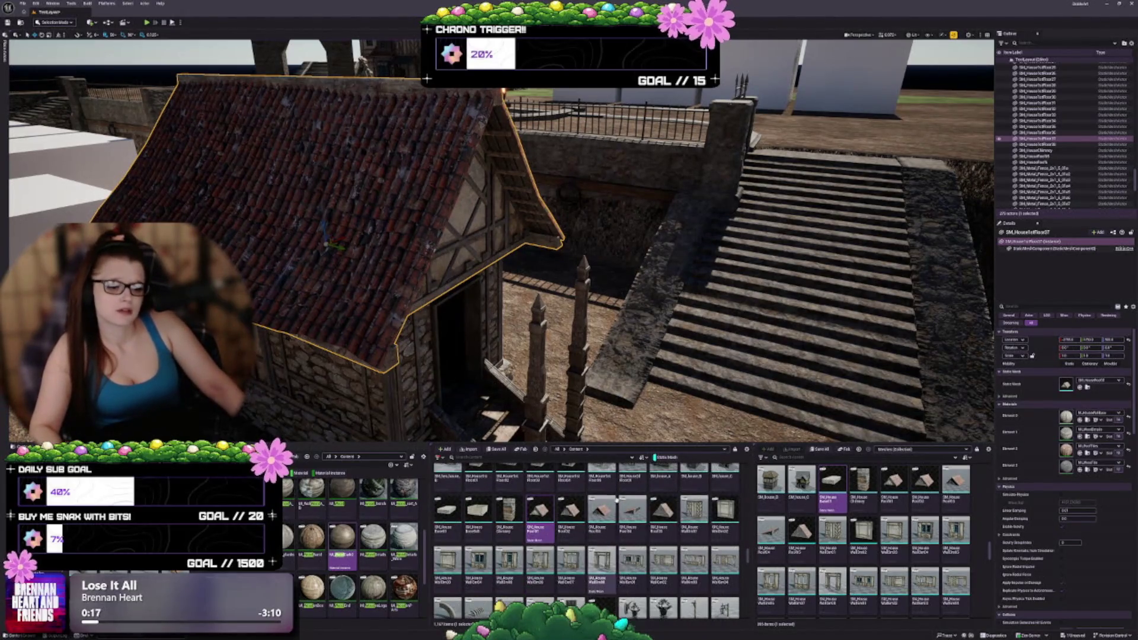
key(f)
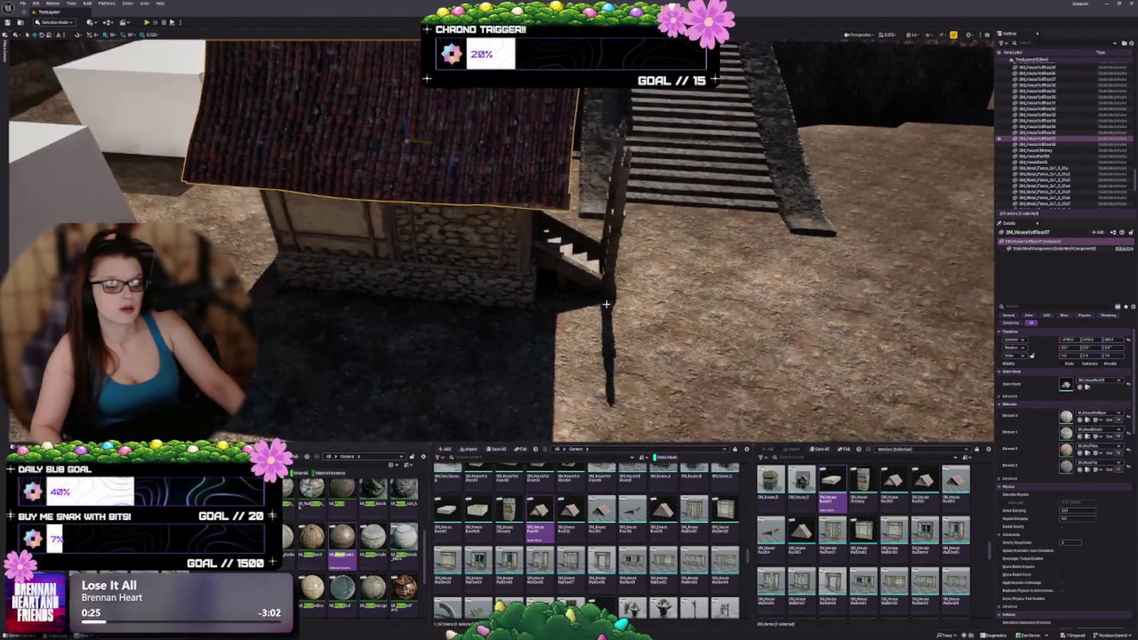
click(571, 525)
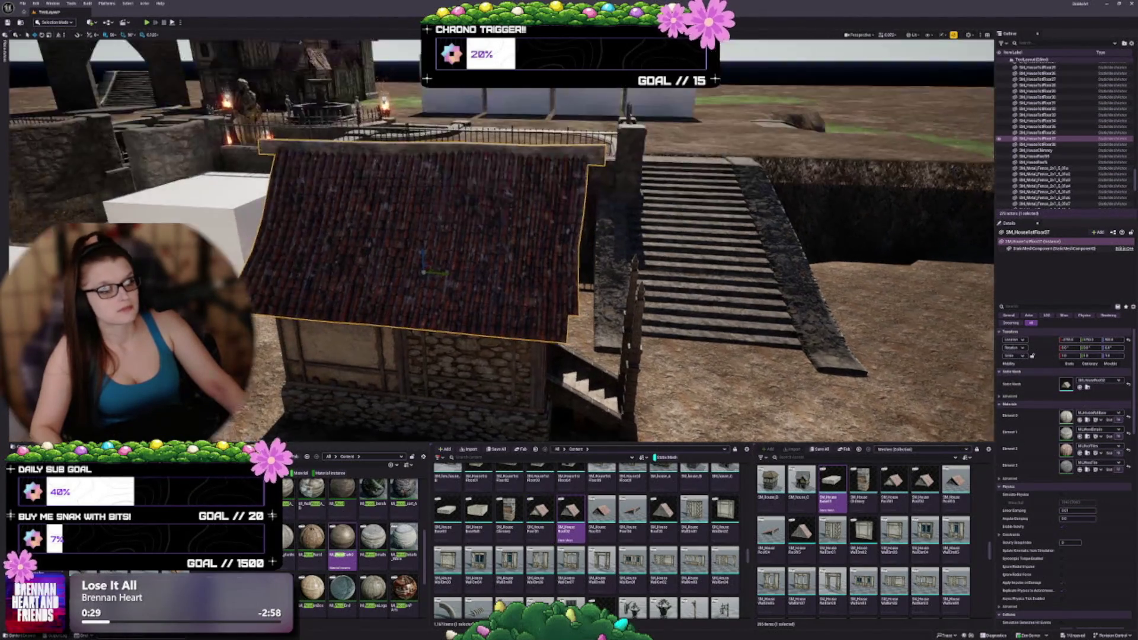
key(e)
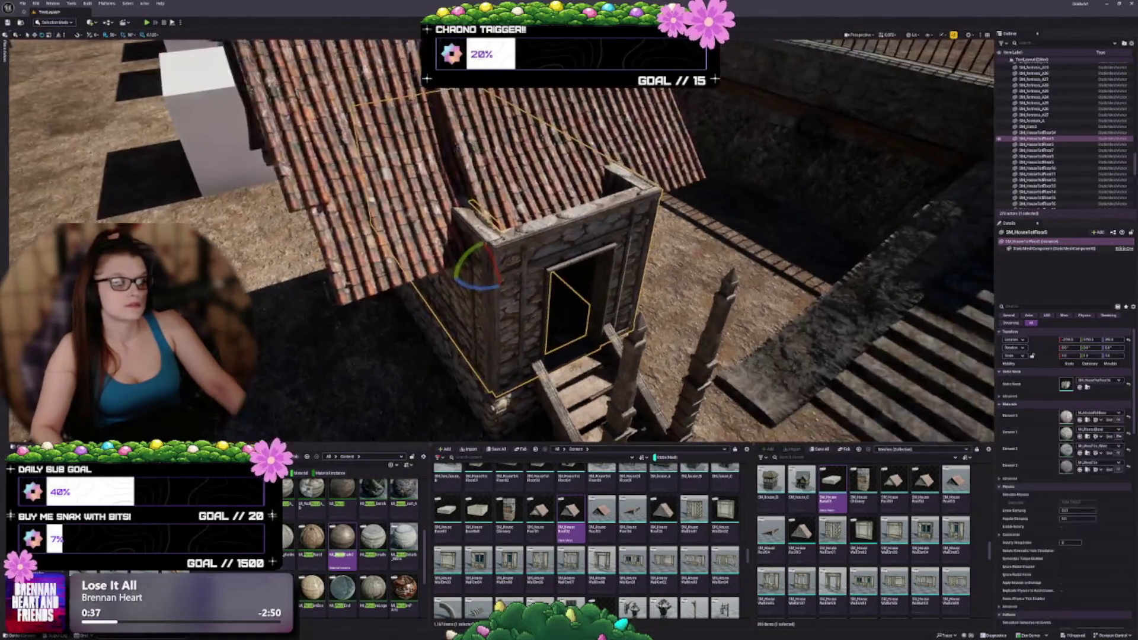
Shift the large roof-and-floor piece off the tower wall and swap in the wall asset.
click(492, 257)
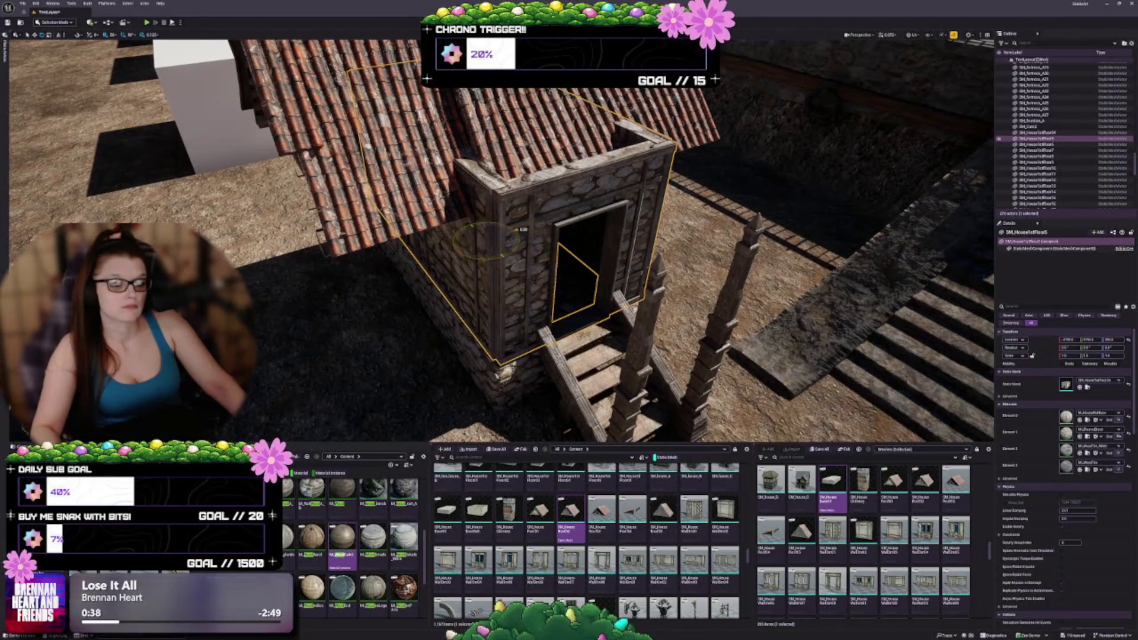
click(492, 257)
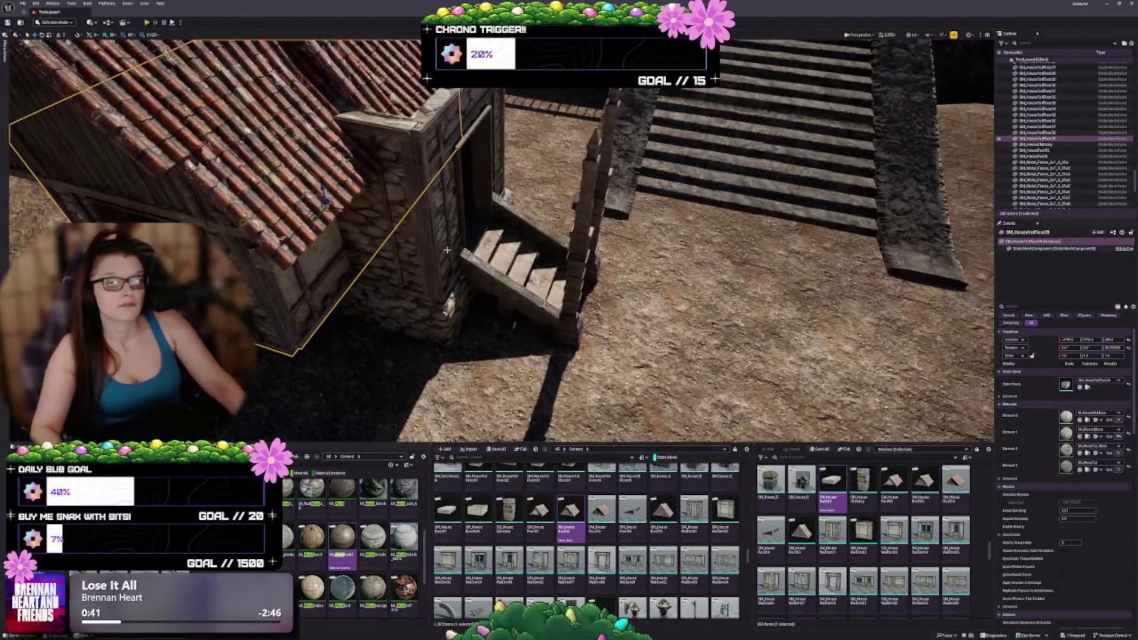
drag(353, 210, 394, 241)
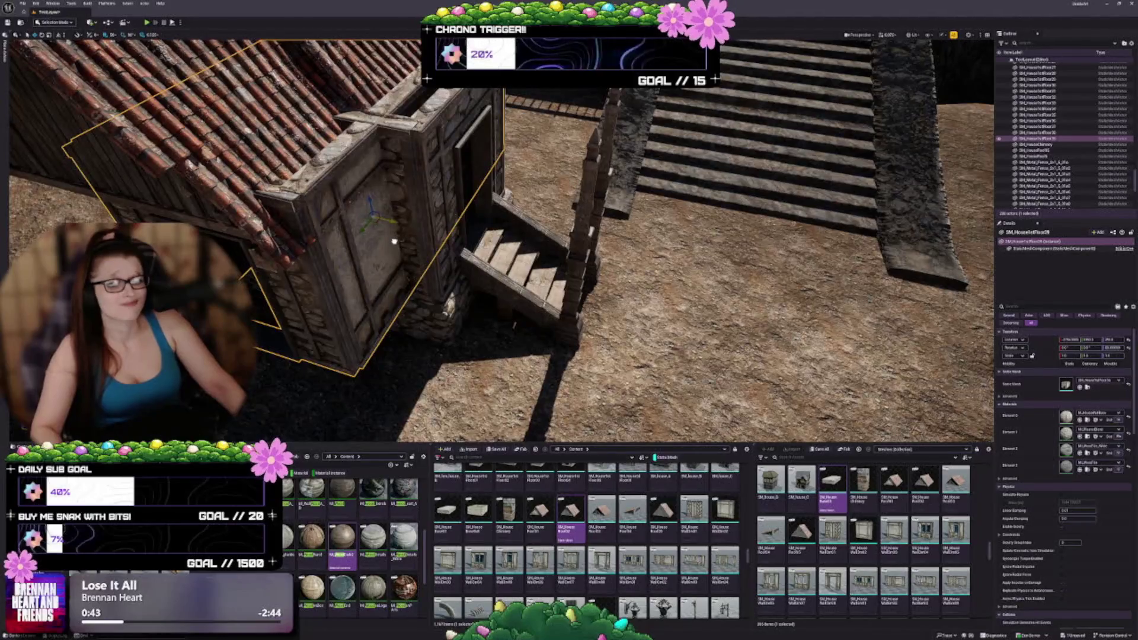
scroll(491, 491, up, 1)
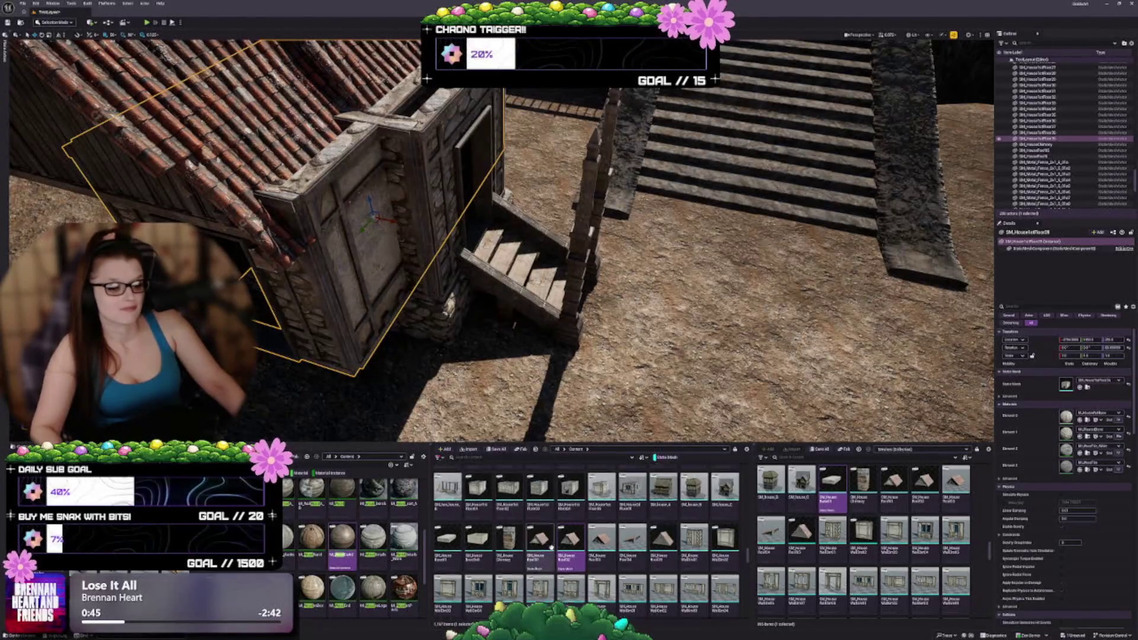
scroll(491, 491, up, 1)
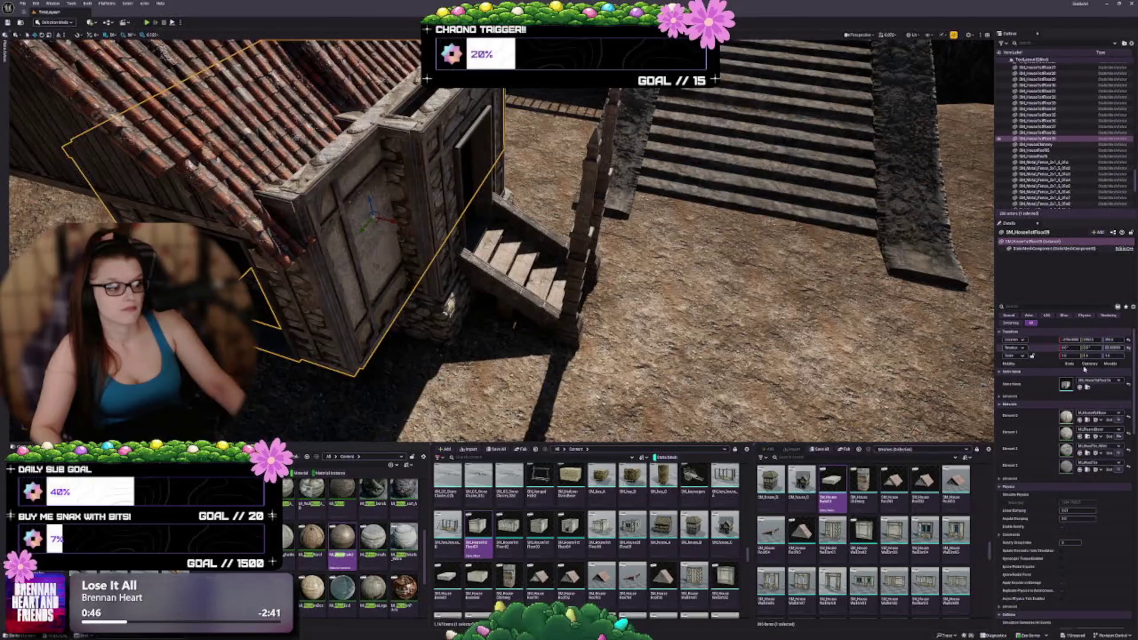
click(1086, 386)
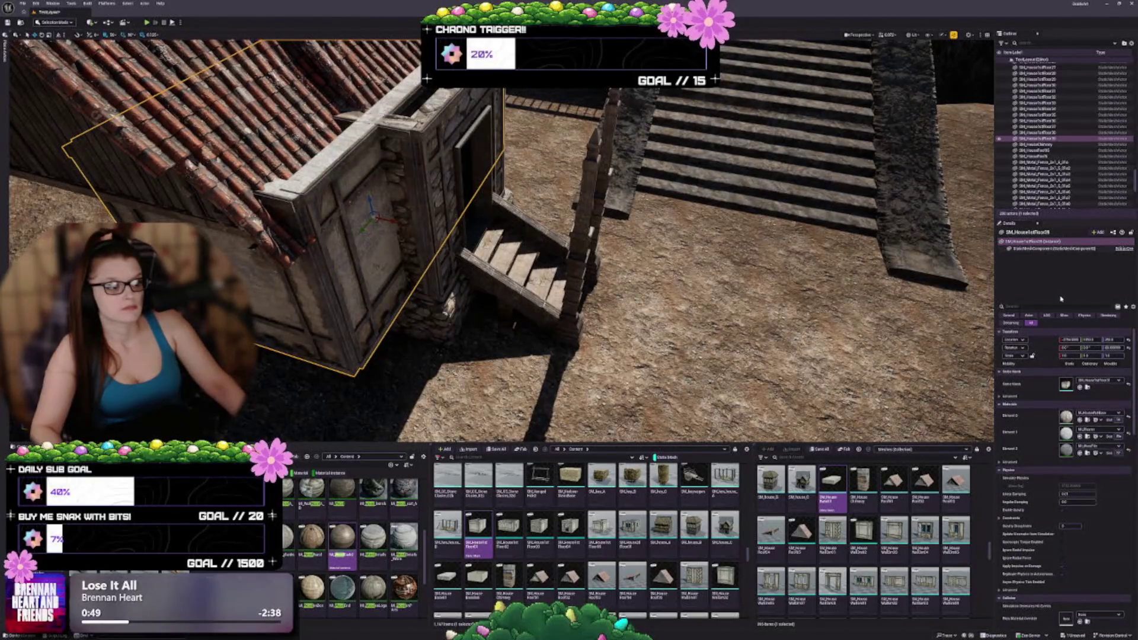
Inspect the house front from several angles and delete the misplaced wall piece.
scroll(1057, 305, down, 2)
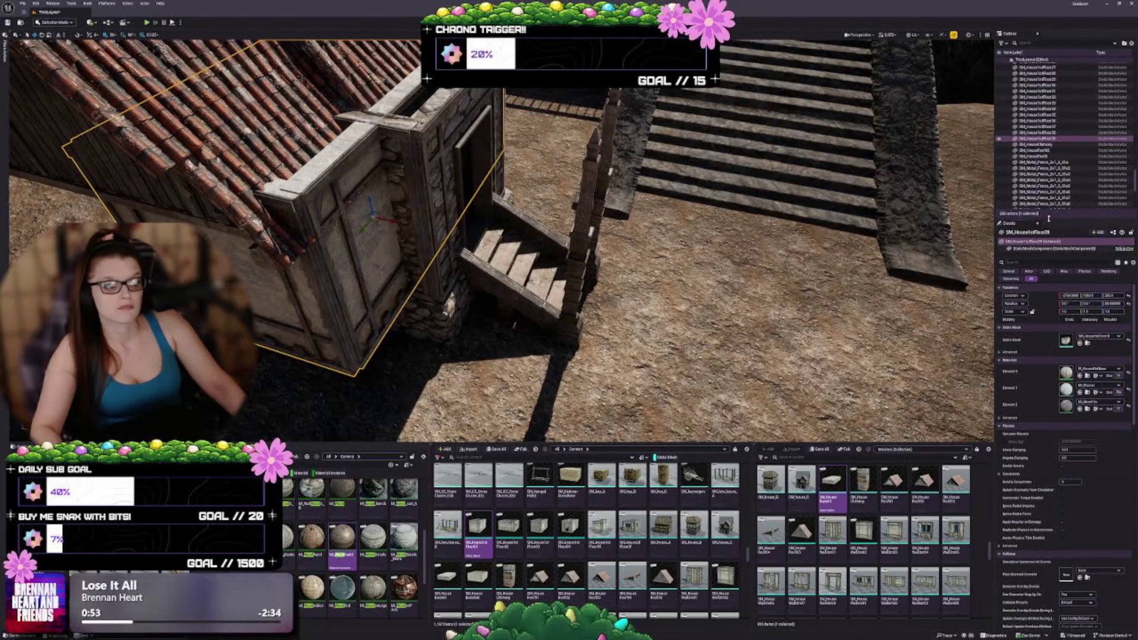
drag(1049, 218, 1049, 161)
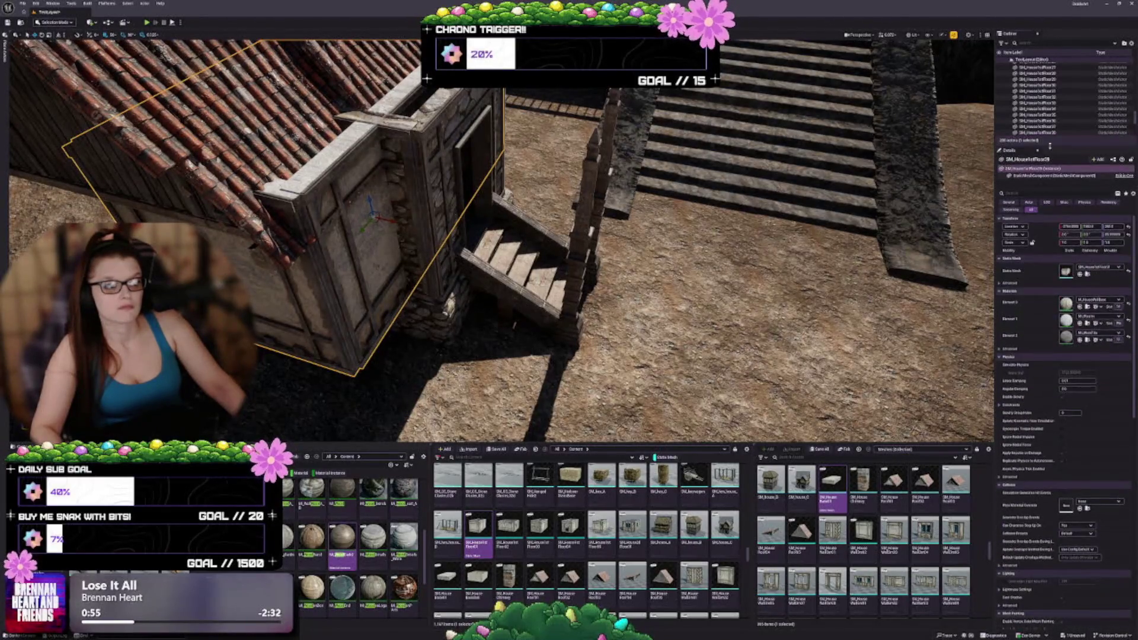
drag(617, 317, 617, 317)
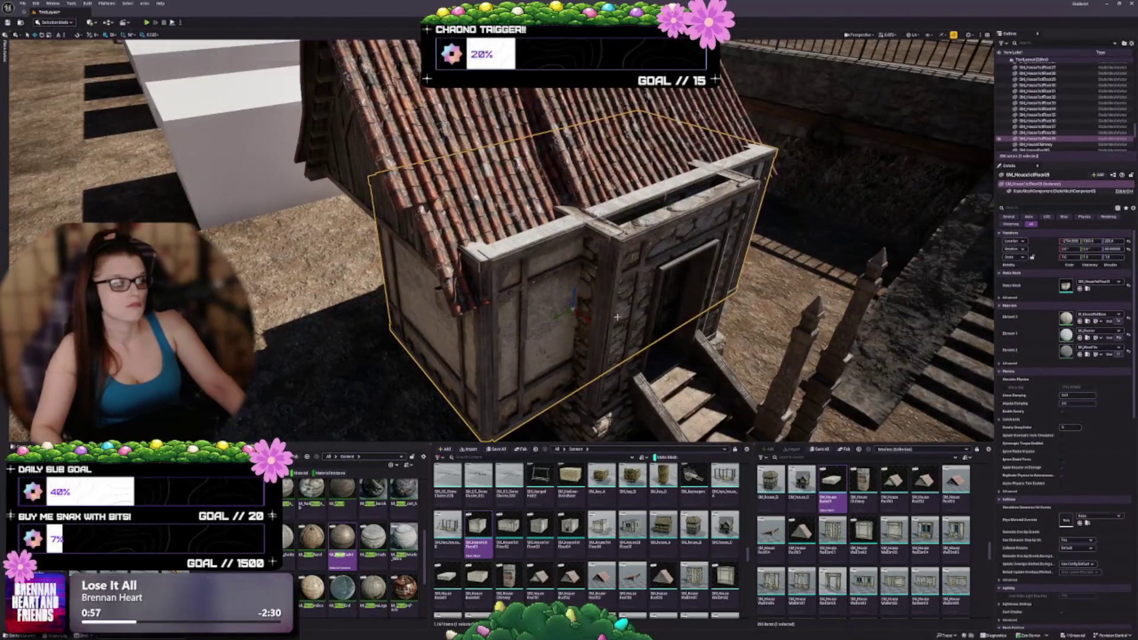
drag(687, 306, 691, 303)
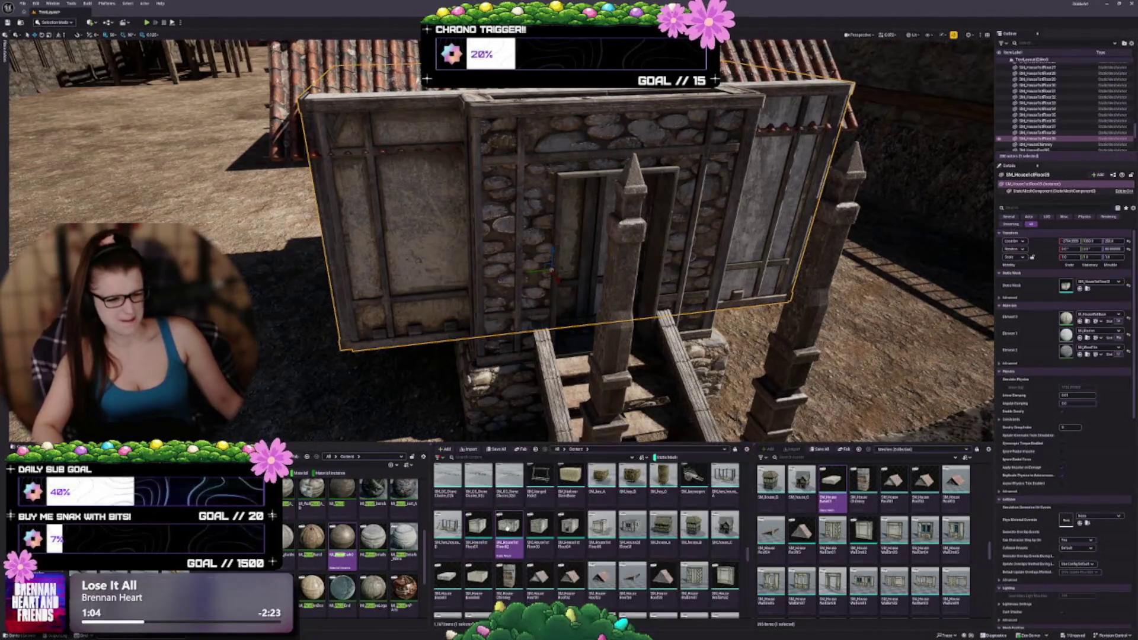
drag(298, 282, 298, 282)
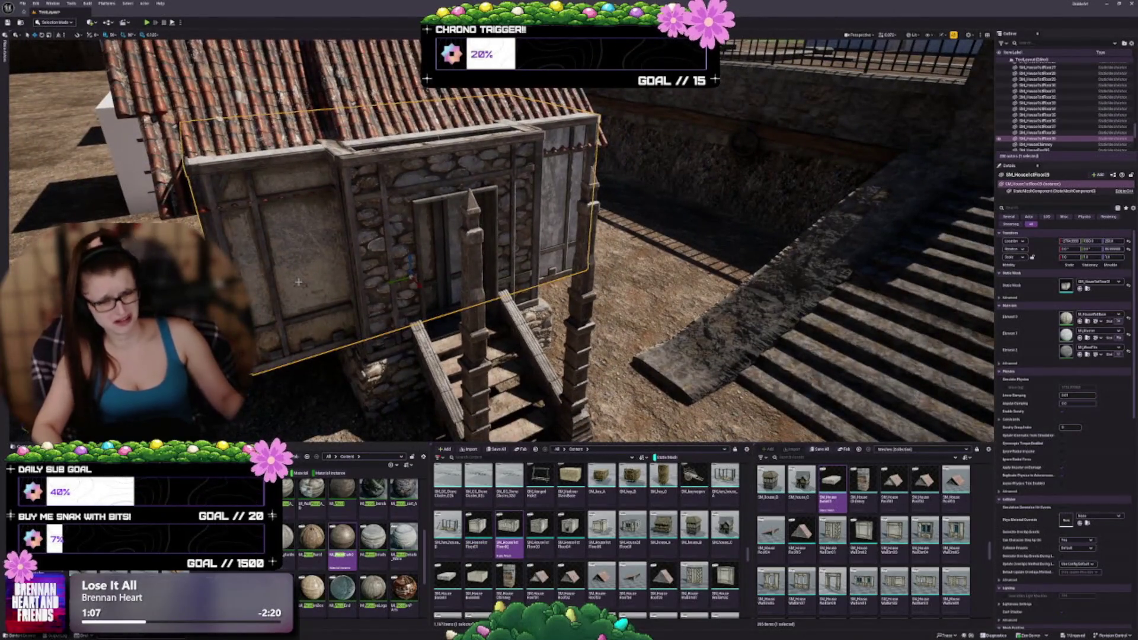
key(Delete)
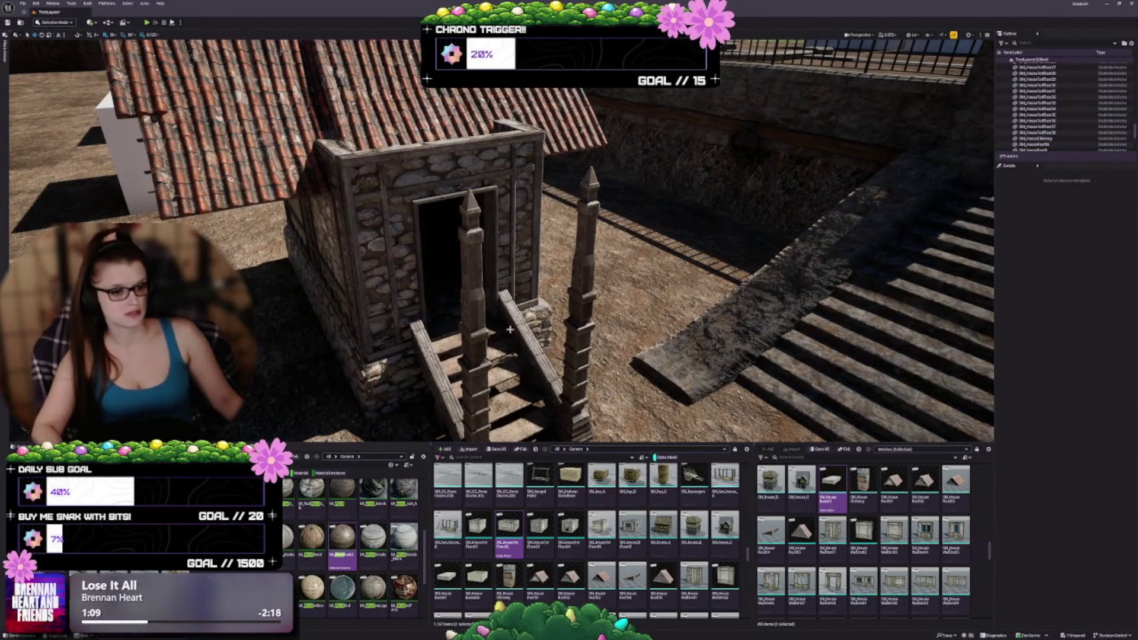
Swap the wall above the steps for the timber wall and turn it 180 degrees.
click(345, 237)
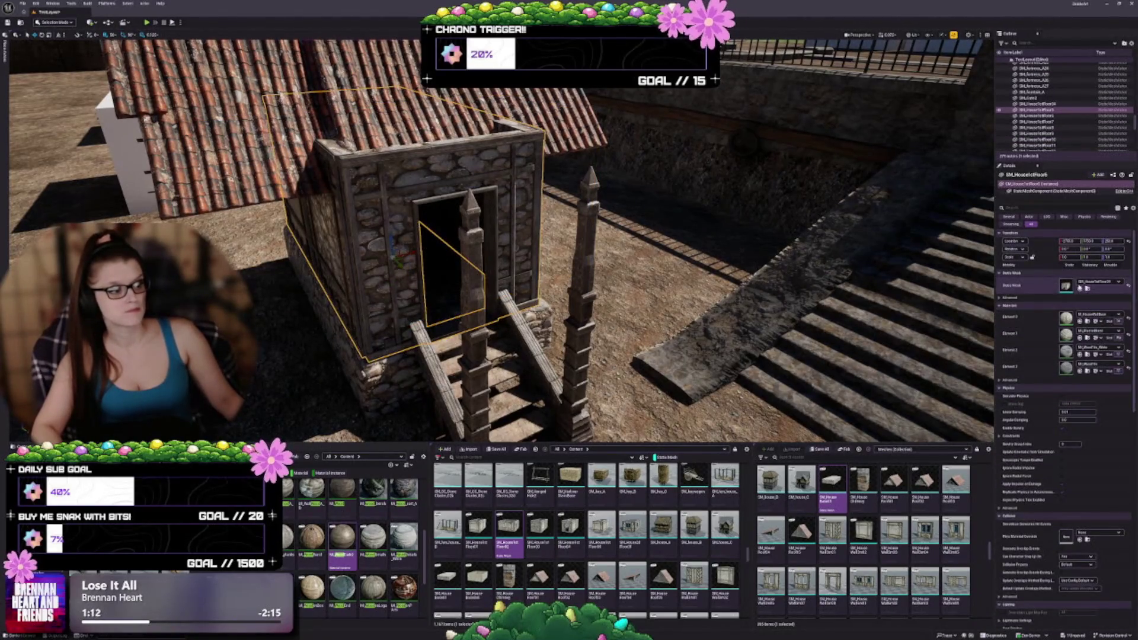
click(1080, 288)
key(e)
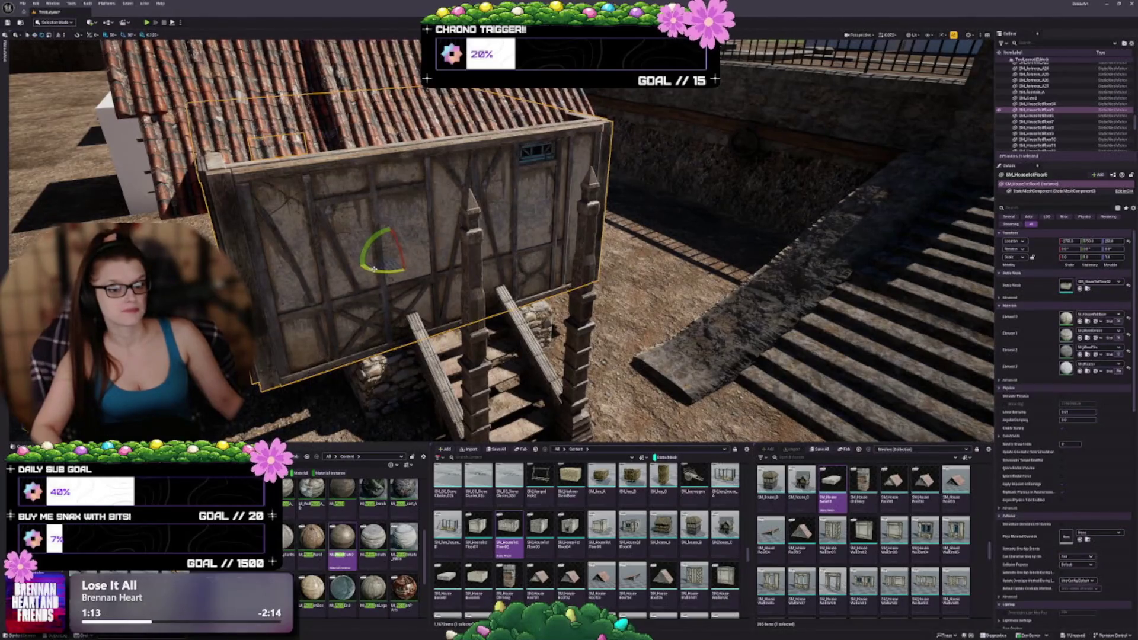
drag(374, 268, 420, 266)
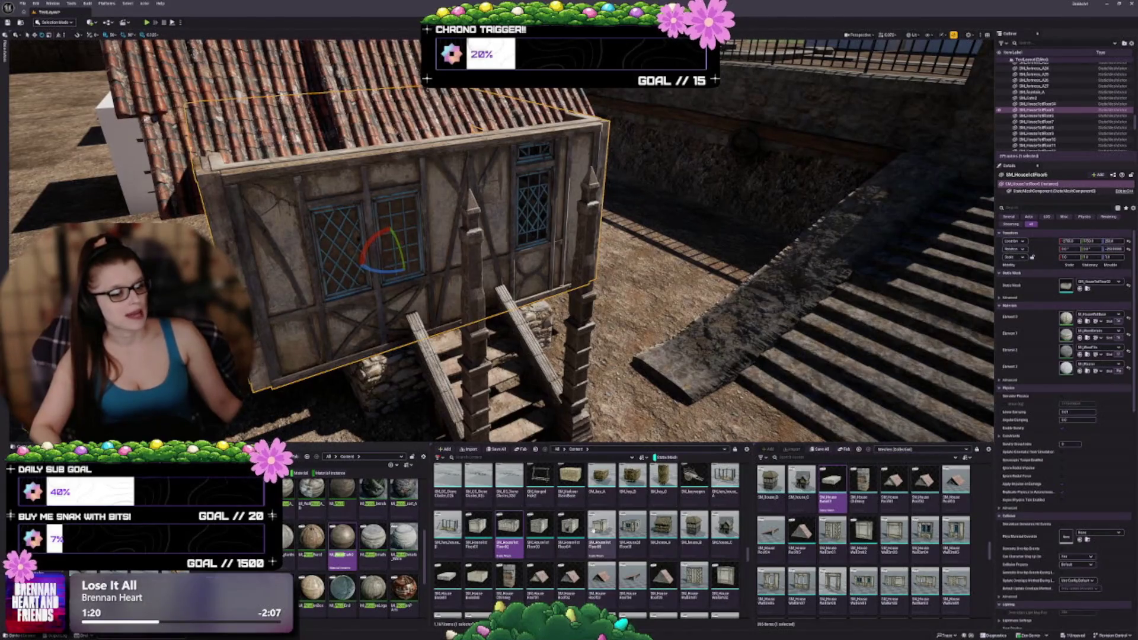
Try the stone-walled variant rotated 90 degrees, then the stone doorway section.
click(538, 529)
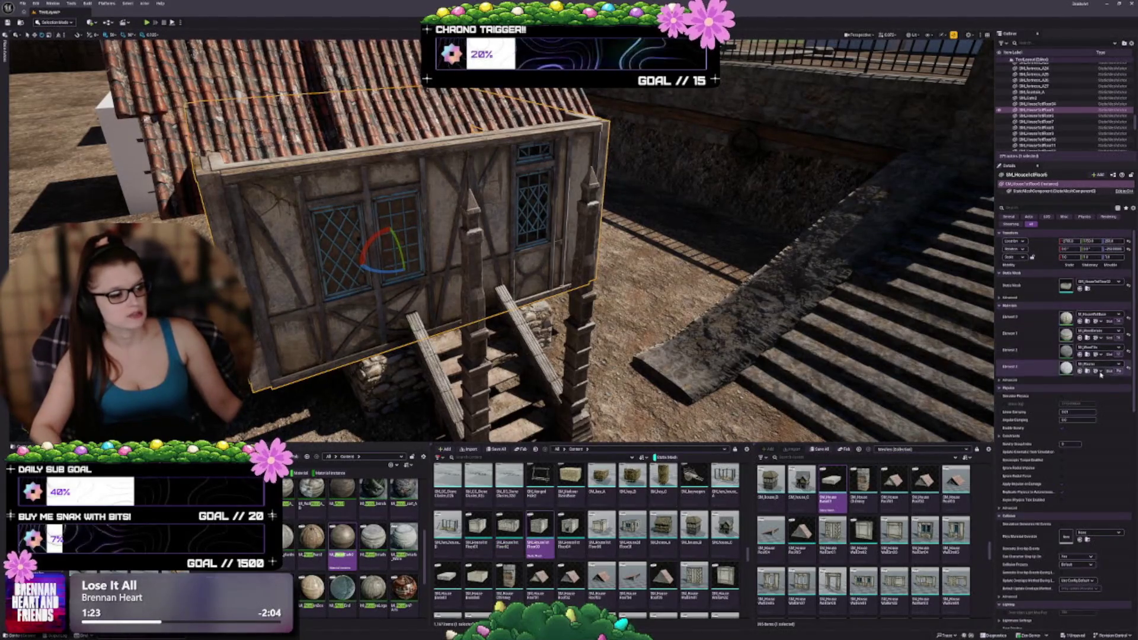
click(1079, 289)
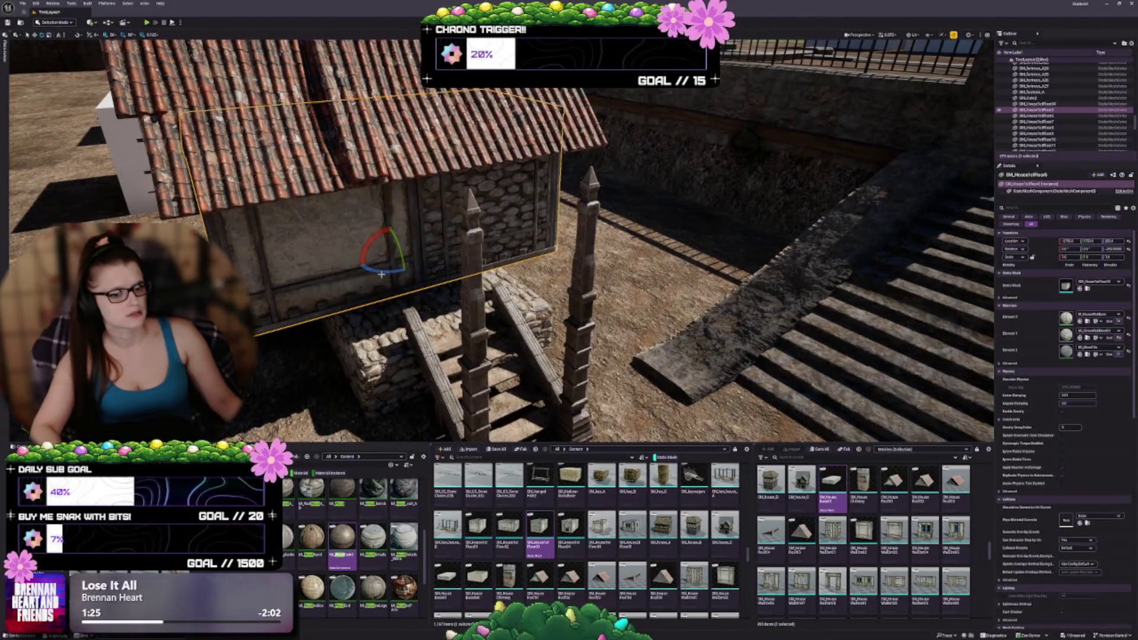
drag(389, 270, 456, 260)
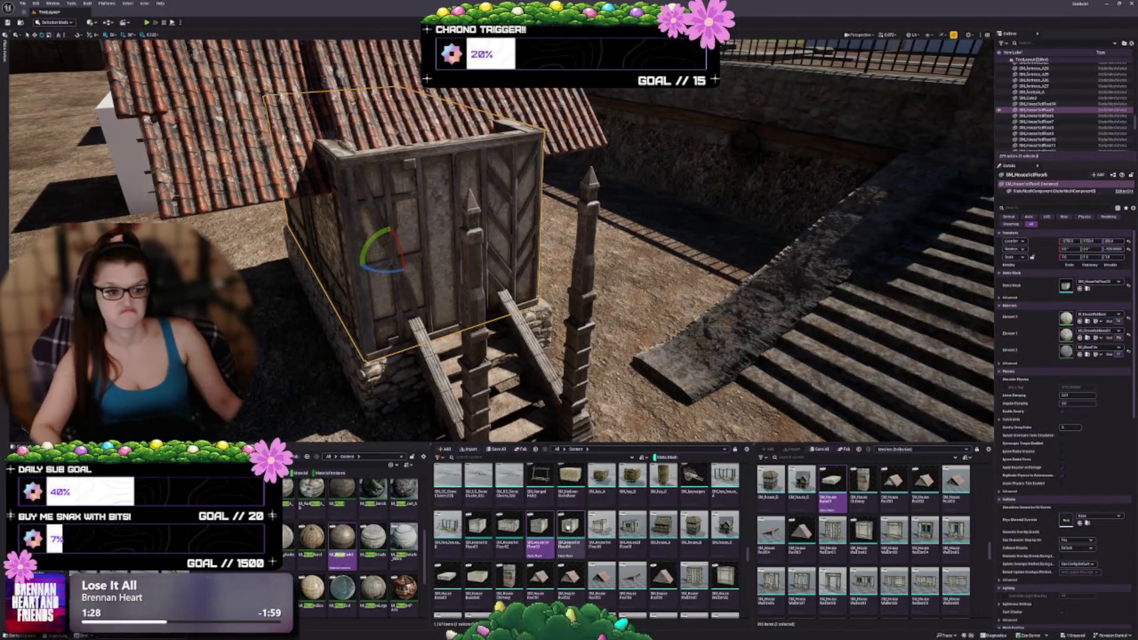
click(570, 529)
click(1079, 289)
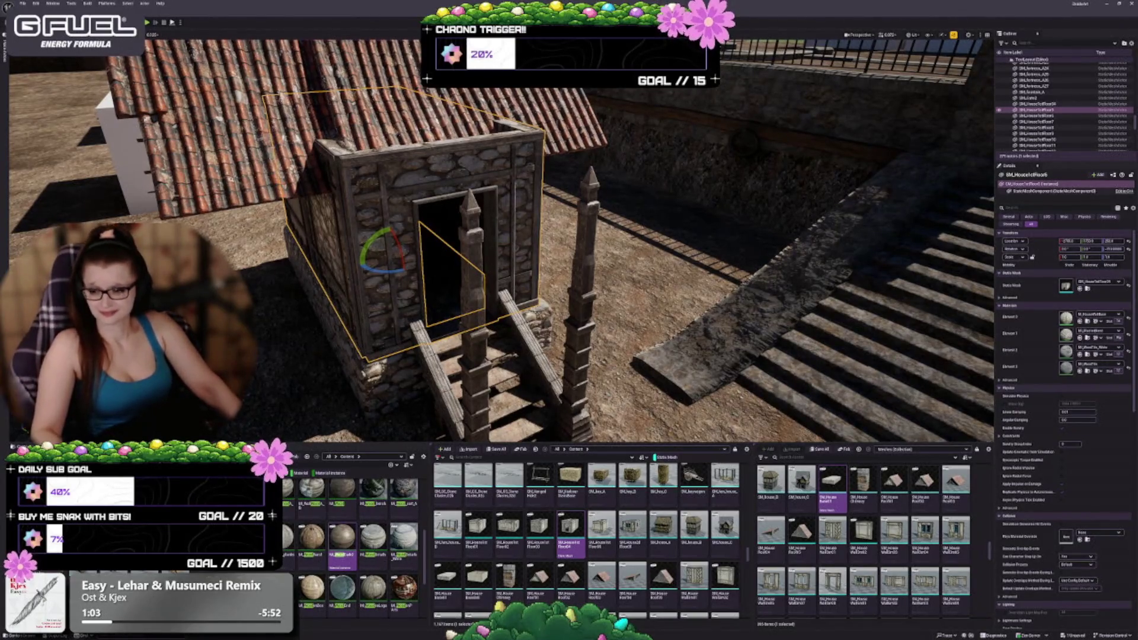
Zoom the view in on the stone doorway section above the steps.
scroll(669, 172, up, 5)
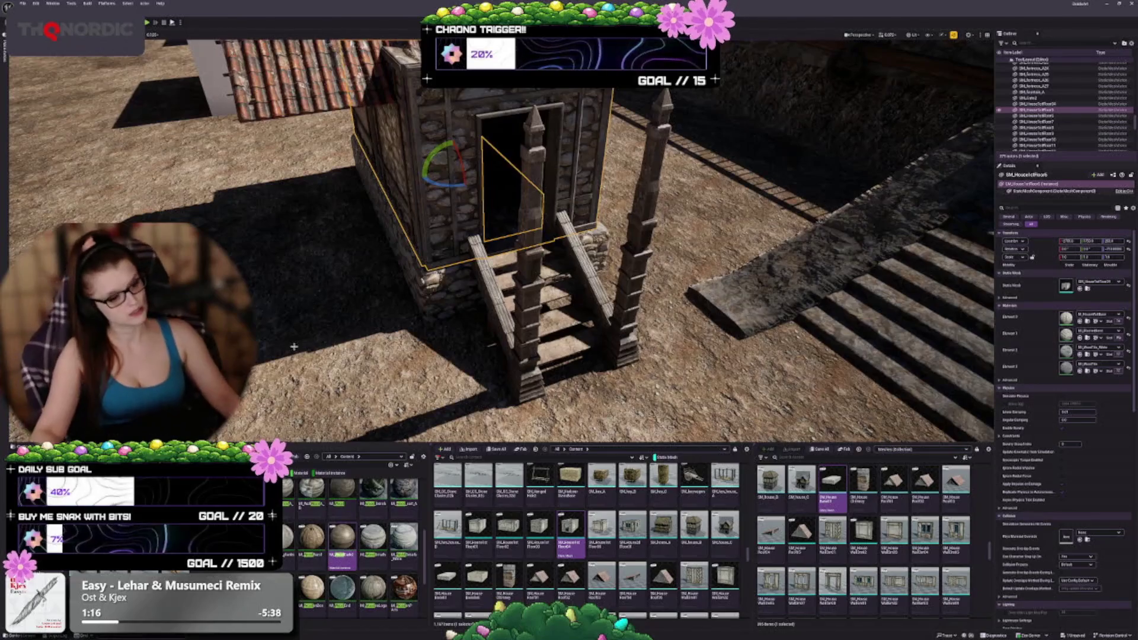
Swap in the timber-framed leaded-window section and rotate it -270° to face the steps.
mouse_move(494, 341)
mouse_down()
mouse_move(500, 331)
mouse_move(494, 340)
mouse_up()
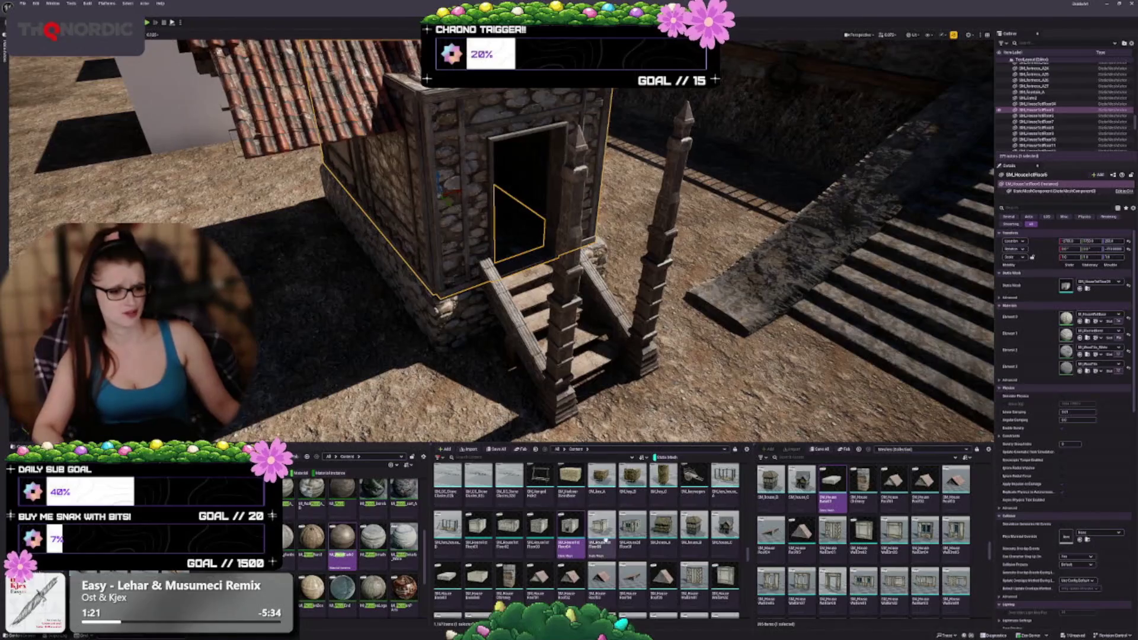
click(632, 530)
click(1079, 288)
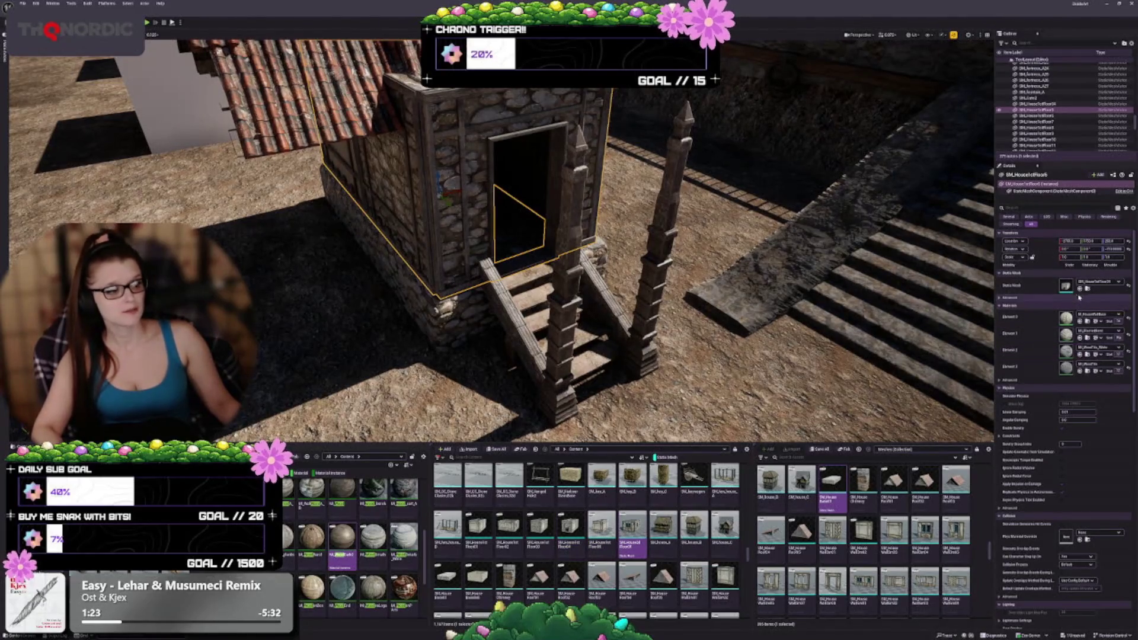
key(e)
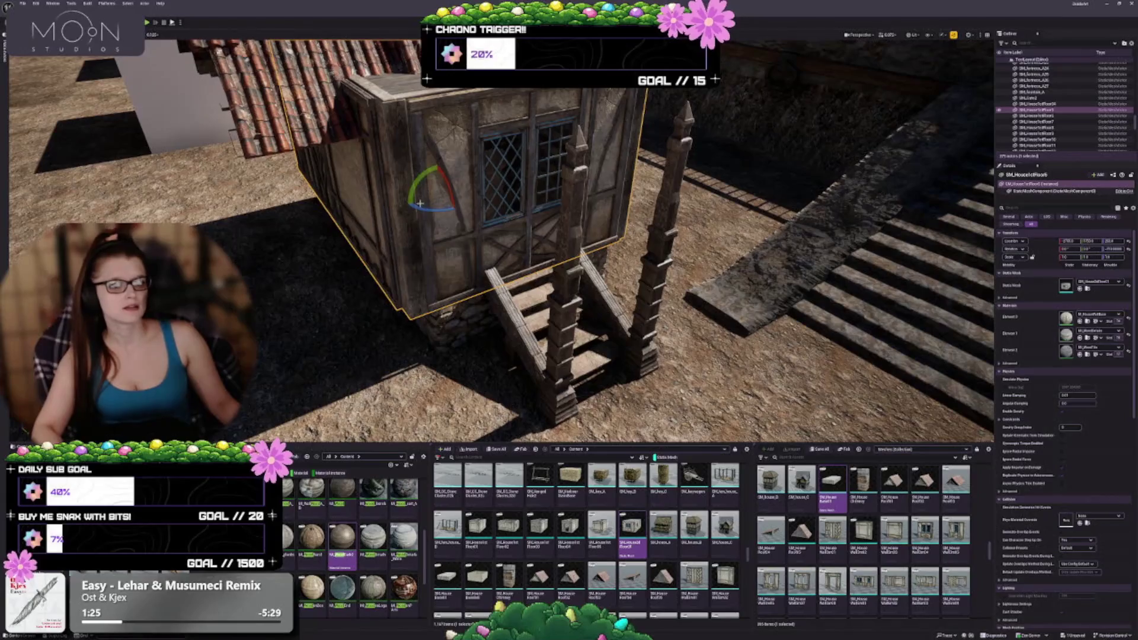
mouse_move(421, 205)
mouse_down()
mouse_move(442, 195)
mouse_move(457, 206)
mouse_up()
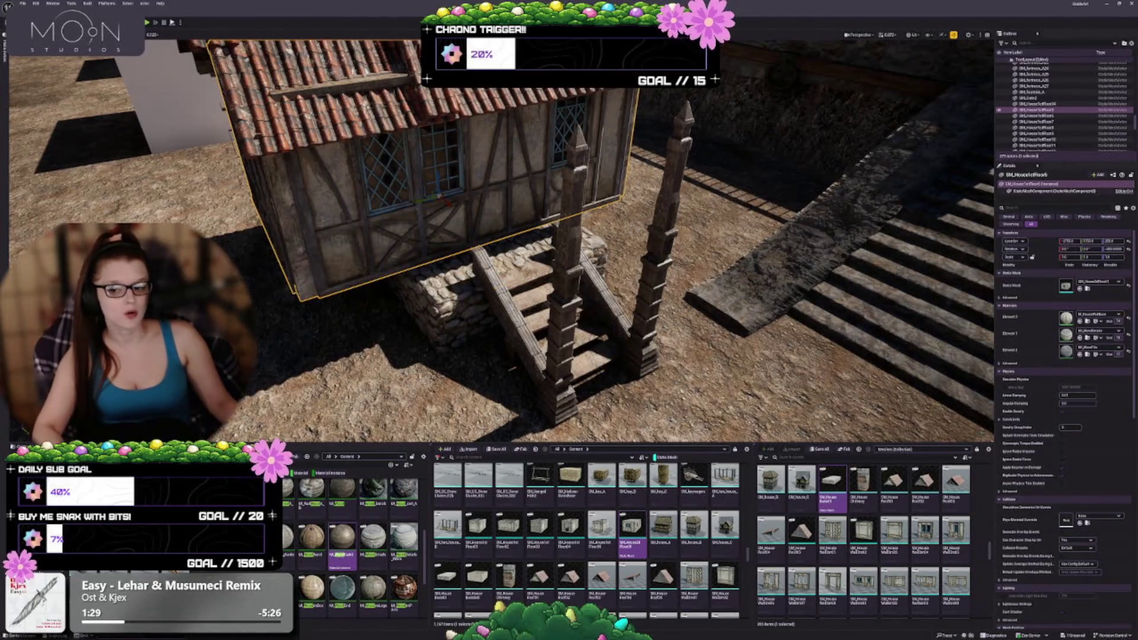